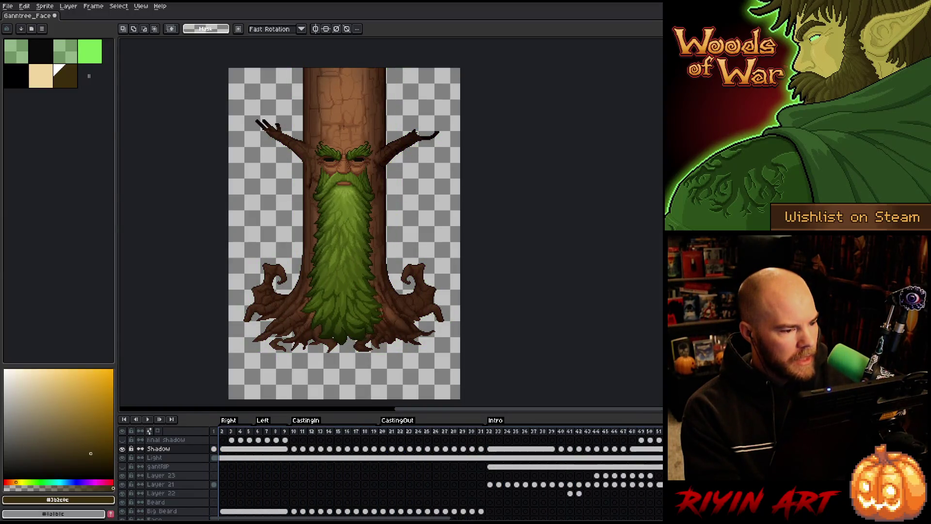
Step: Preview the animation, then show the Light layer alone and restore the other layers
key("Return")
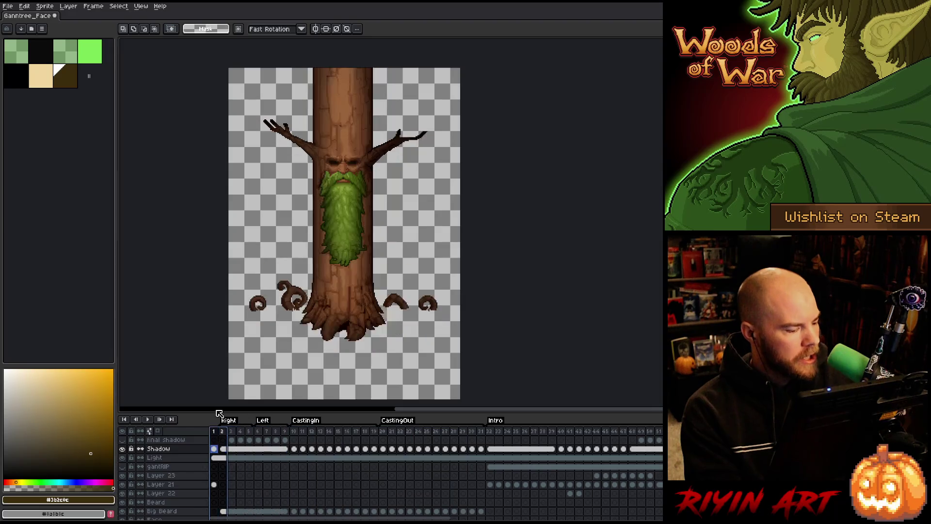
left_click_drag(286, 432, 193, 431)
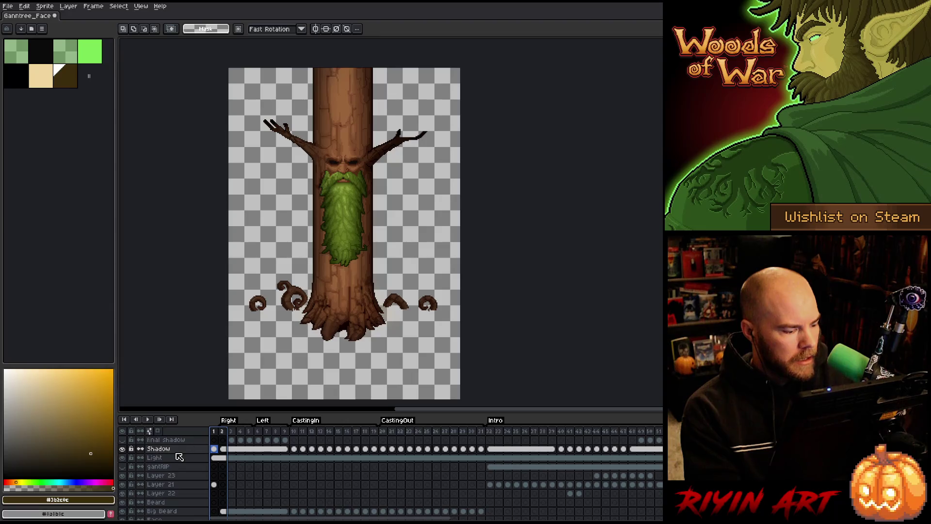
left_click(160, 457)
left_click(122, 457, "alt")
left_click(122, 457, "alt")
left_click(122, 457, "alt")
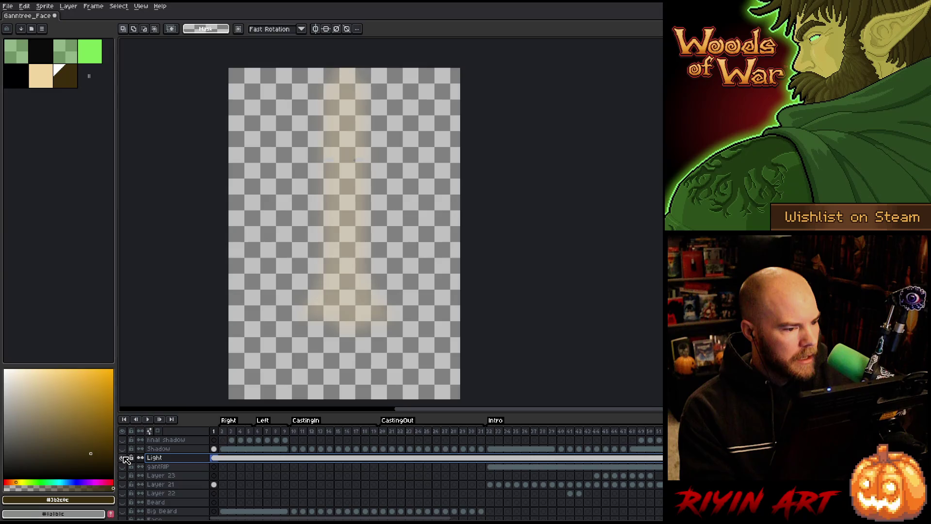
left_click(122, 457, "alt")
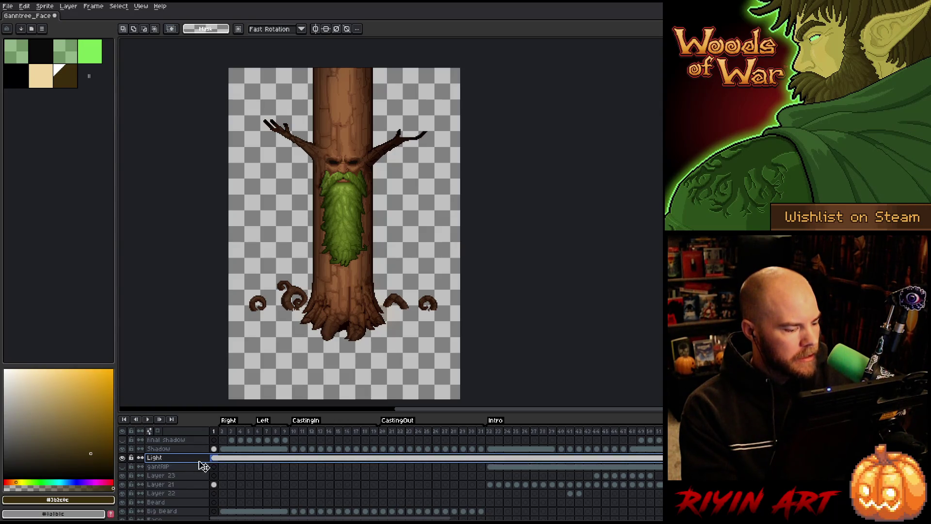
Step: Inspect the Light layer's cels from frame 2 through 44 while replaying the glow
left_click(222, 458)
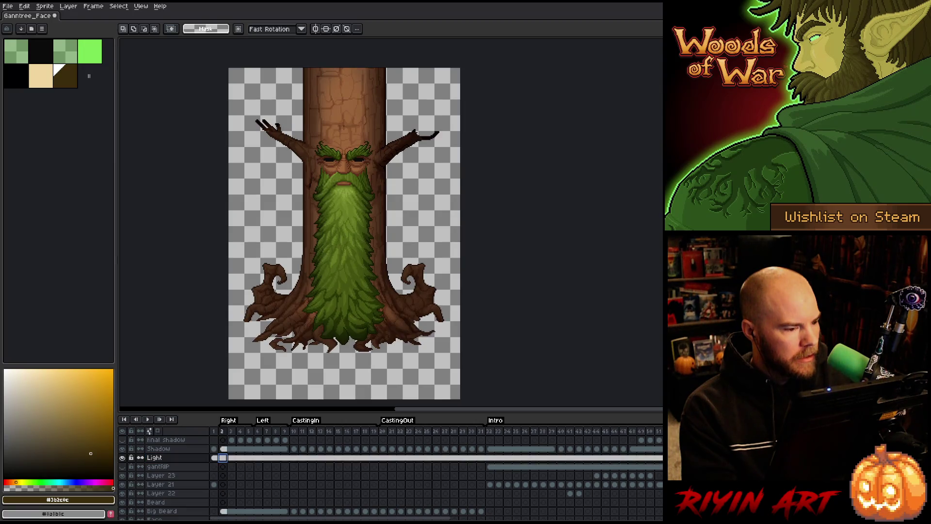
mouse_move(222, 458)
left_mouse_down()
mouse_move(616, 463)
mouse_move(568, 462)
mouse_move(603, 453)
mouse_move(586, 459)
left_mouse_up()
key("Return")
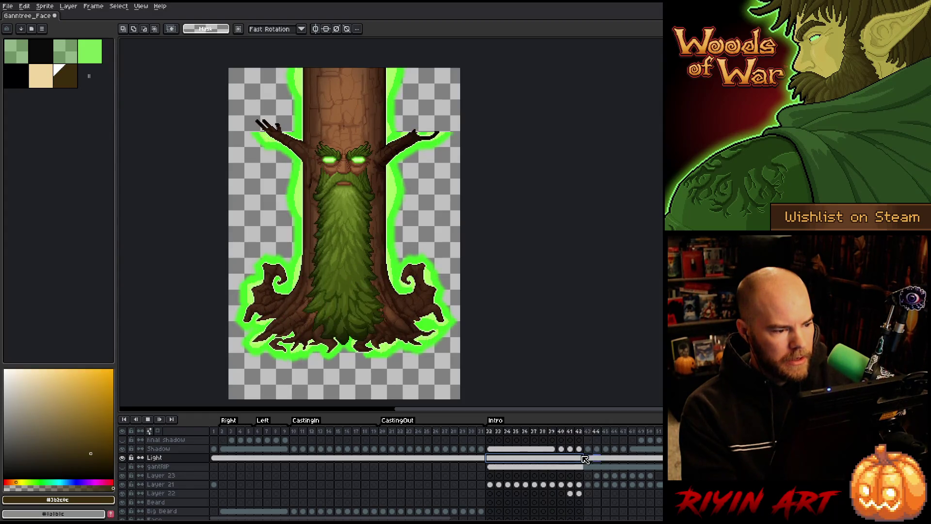
key("Return")
left_click(588, 459)
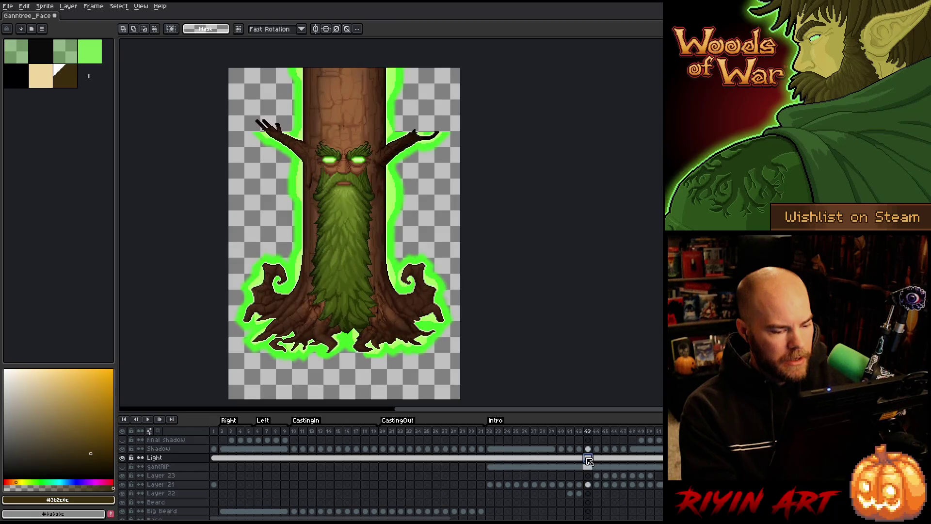
left_click(579, 458)
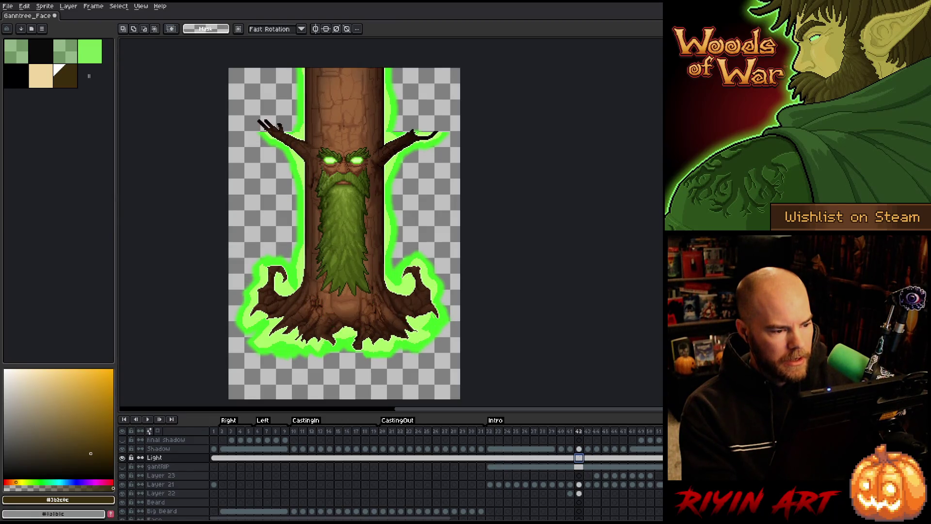
left_click(588, 458)
left_click(597, 458)
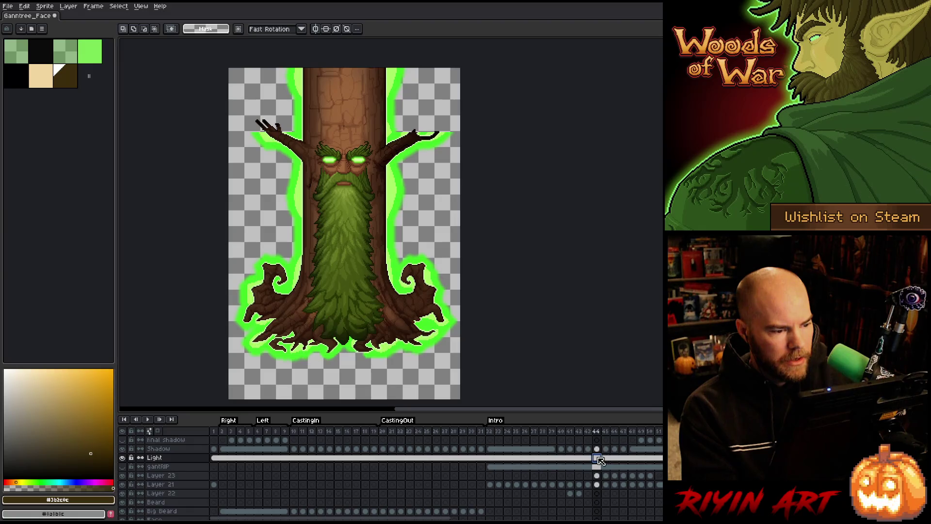
Step: Delete the Light layer's glow cels in the Intro frames up to 42
left_click(588, 458)
left_click_drag(579, 459, 497, 464)
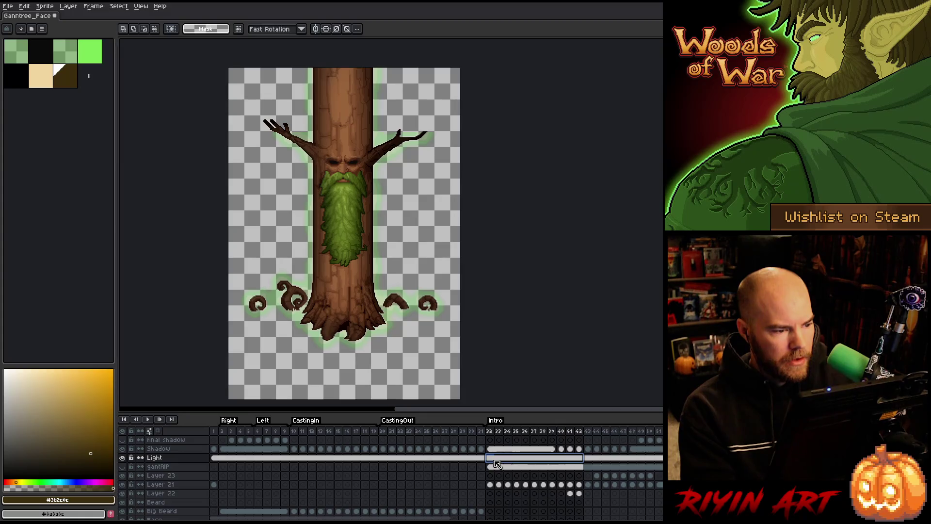
key("Delete")
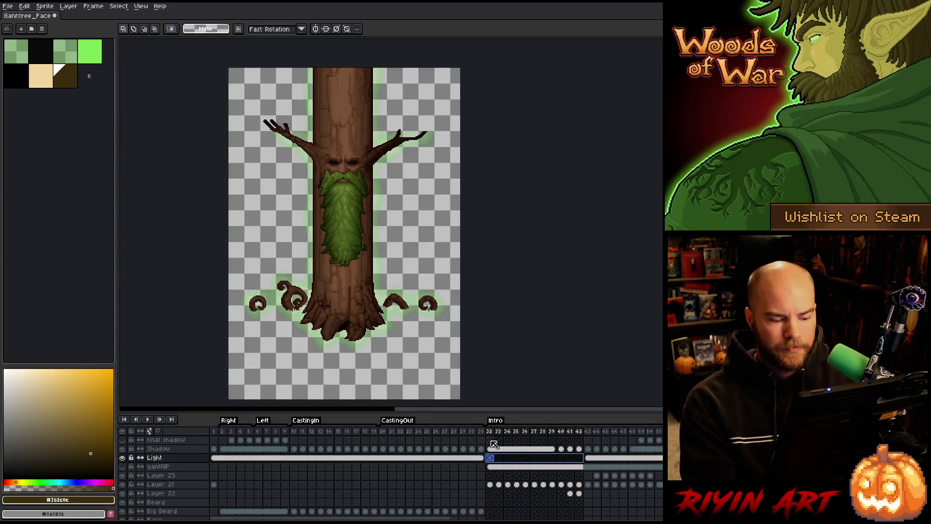
Step: On the Shadow layer at frame 32, try a colour-region selection on the trunk, then deselect
left_click(491, 449)
key("w")
left_click(340, 142)
key("ctrl+d")
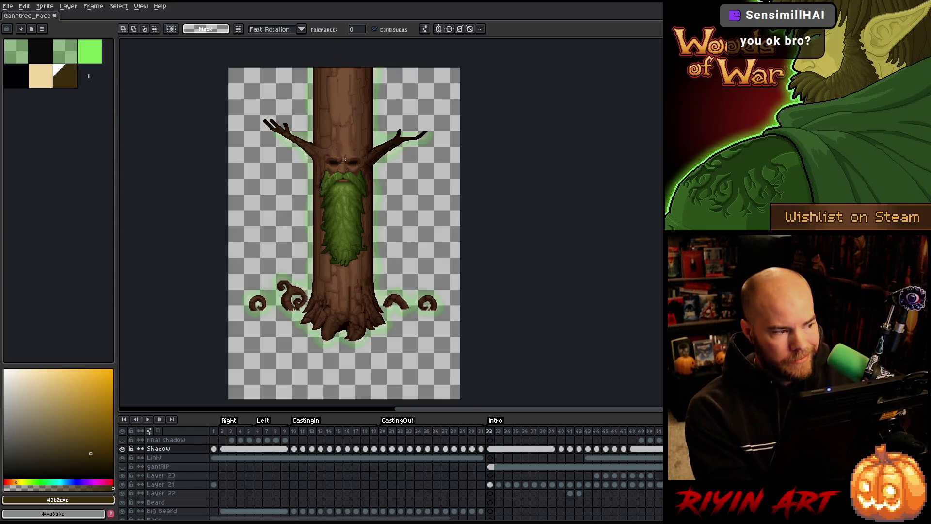
Step: Zoom in and centre the tree, then save the sprite with Ctrl+S
scroll(346, 157, "up", 1)
left_click_drag(283, 126, 312, 140)
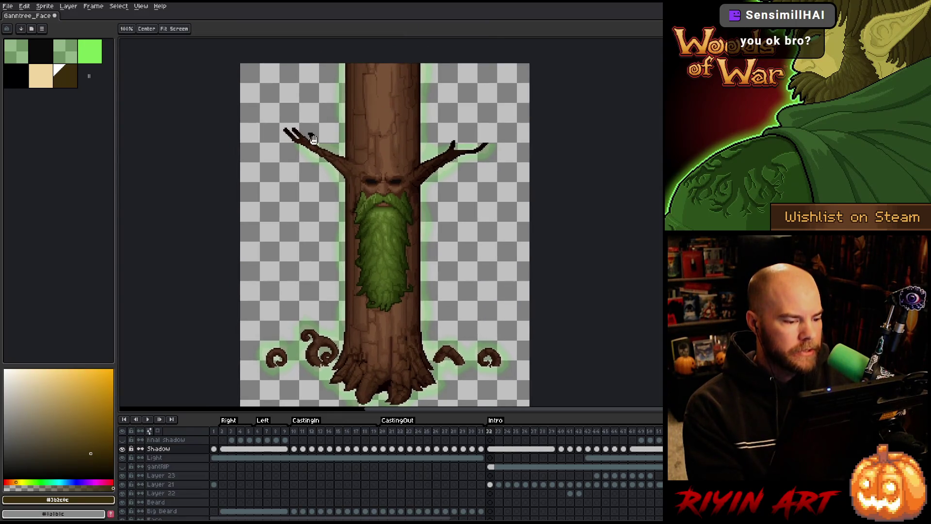
left_click_drag(331, 172, 321, 163)
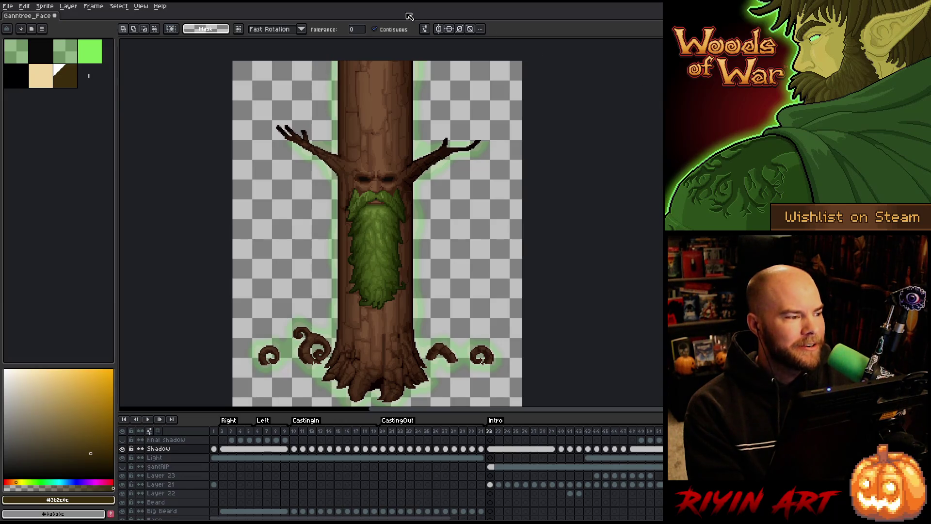
key("ctrl+s")
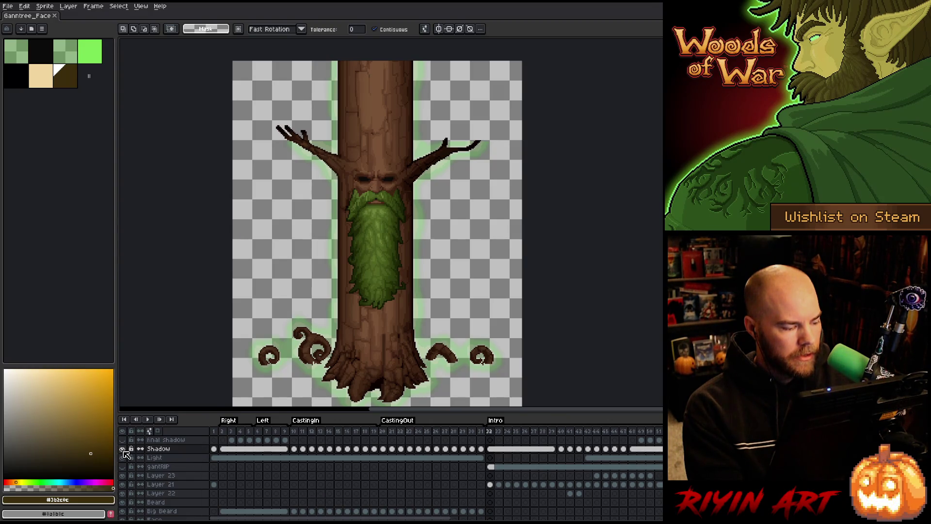
Step: Toggle the Shadow and Light layers to compare, then check the Light glow at frame 32
left_click(122, 448)
left_click(123, 449)
left_click(122, 449)
left_click(123, 449)
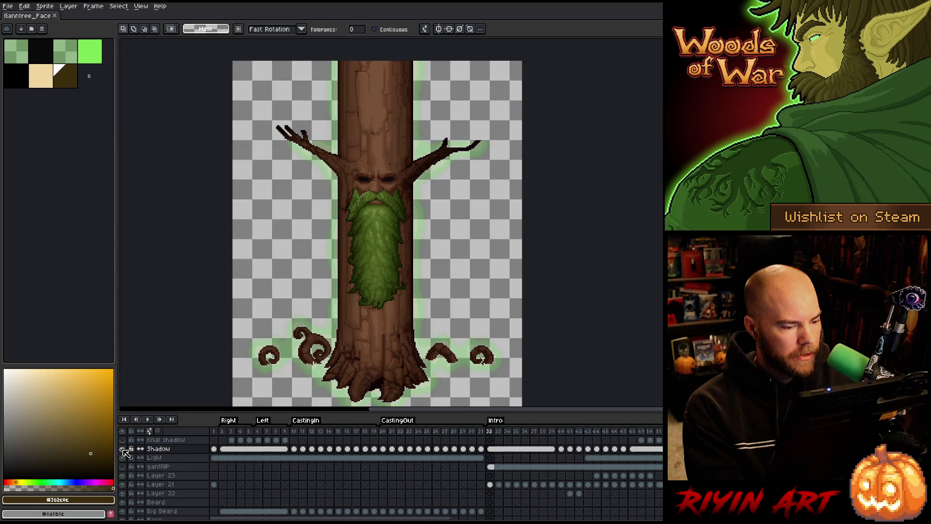
left_click(164, 458)
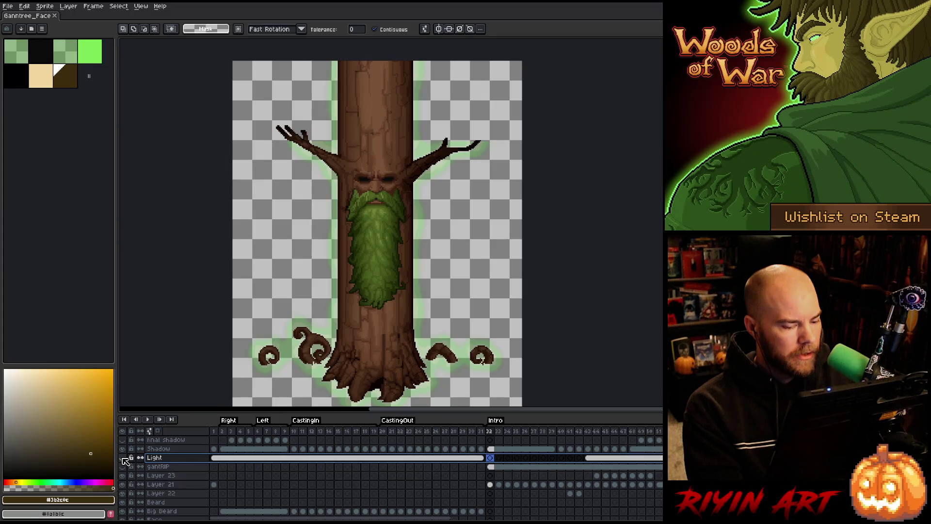
left_click(122, 458)
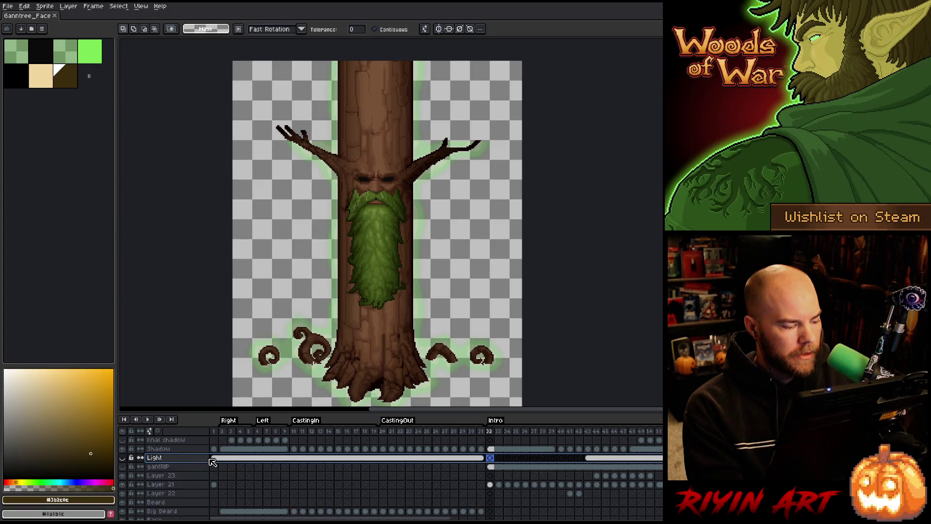
left_click(213, 458)
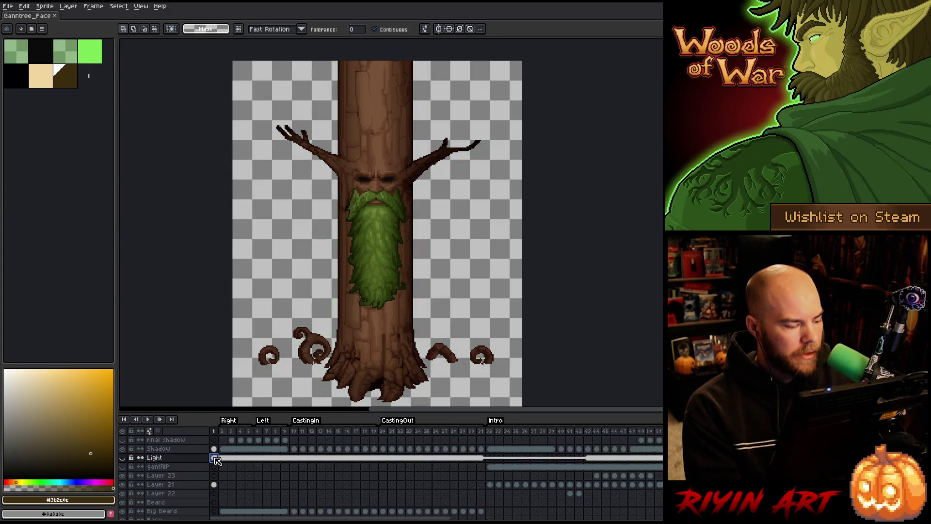
left_click(491, 458)
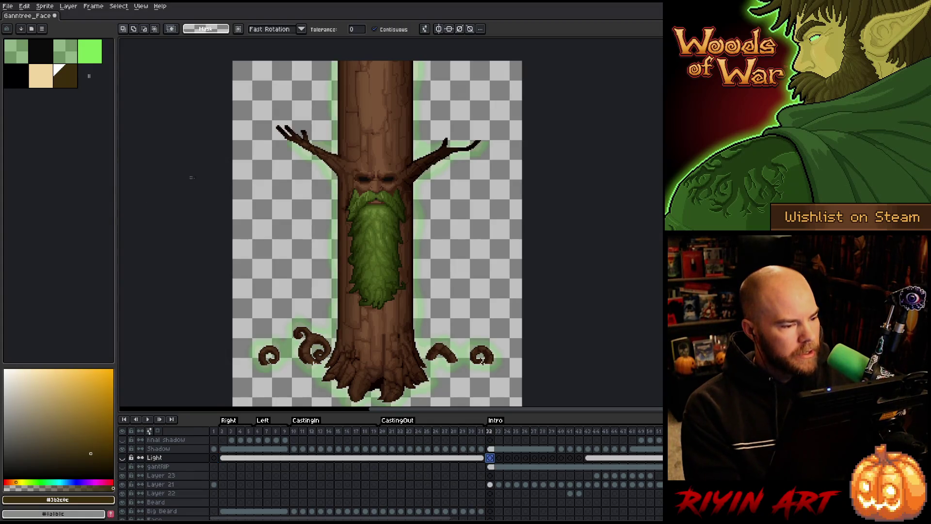
key("m")
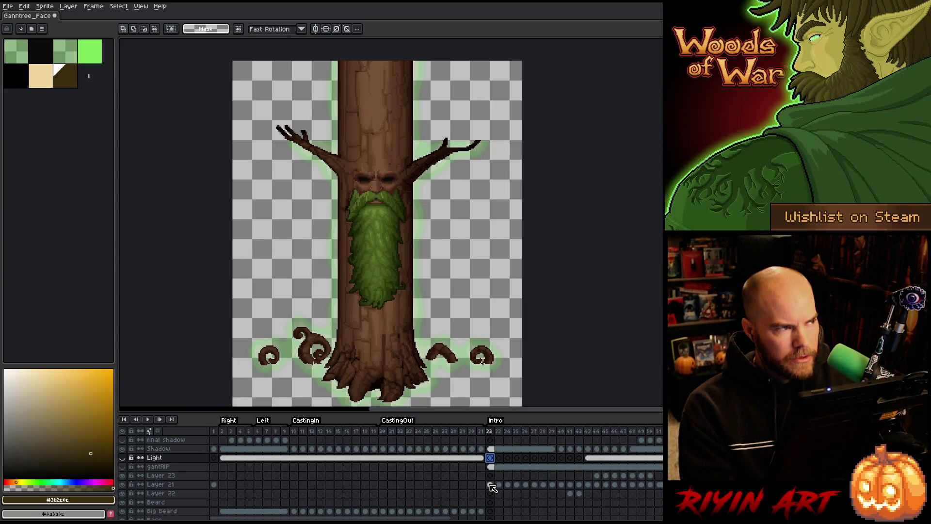
Step: Load the Trunk Lvl 3 pixels as a selection and contract it by 15 px
left_click(491, 484, "ctrl")
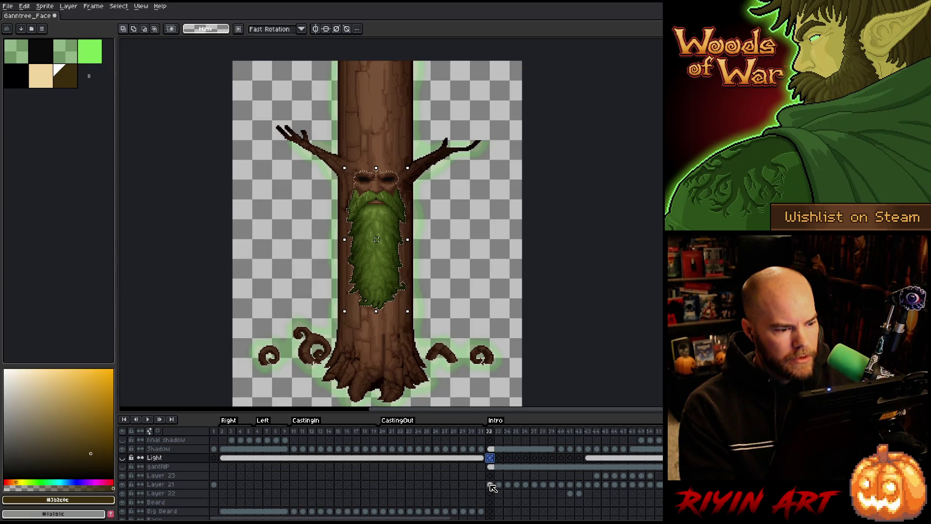
scroll(492, 487, "down", 3)
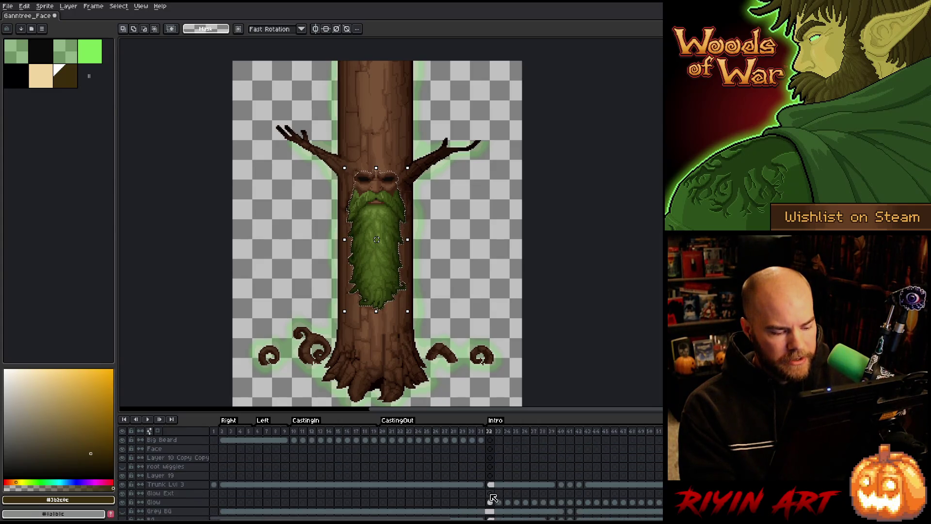
left_click(492, 485, "ctrl")
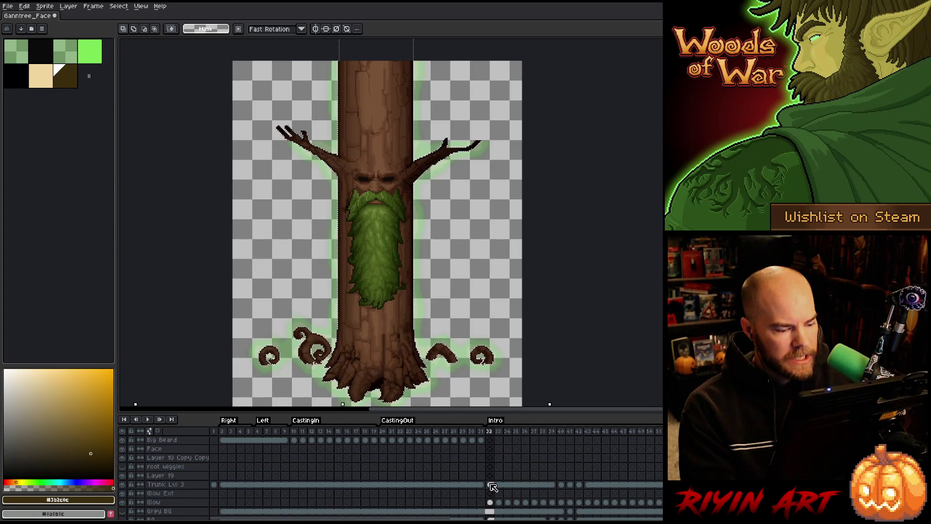
left_click(94, 7)
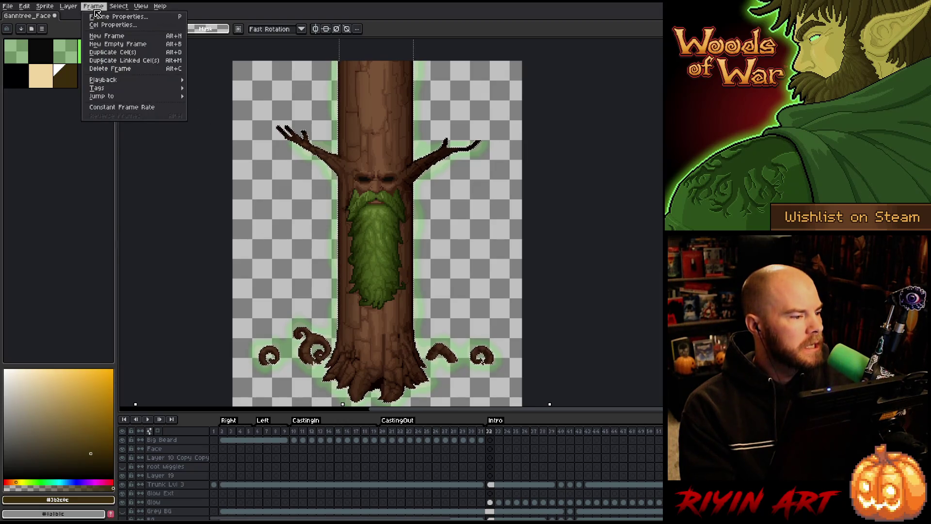
mouse_move(119, 6)
mouse_move(137, 62)
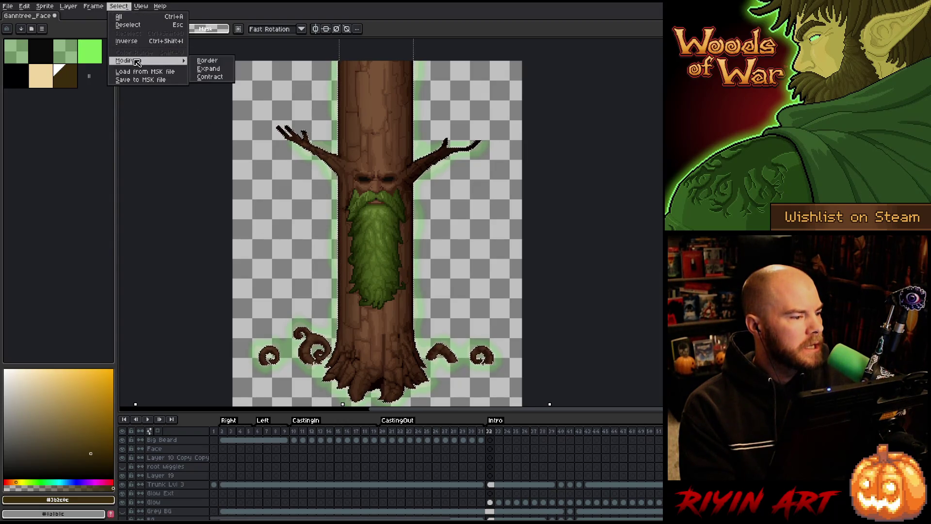
left_click(226, 78)
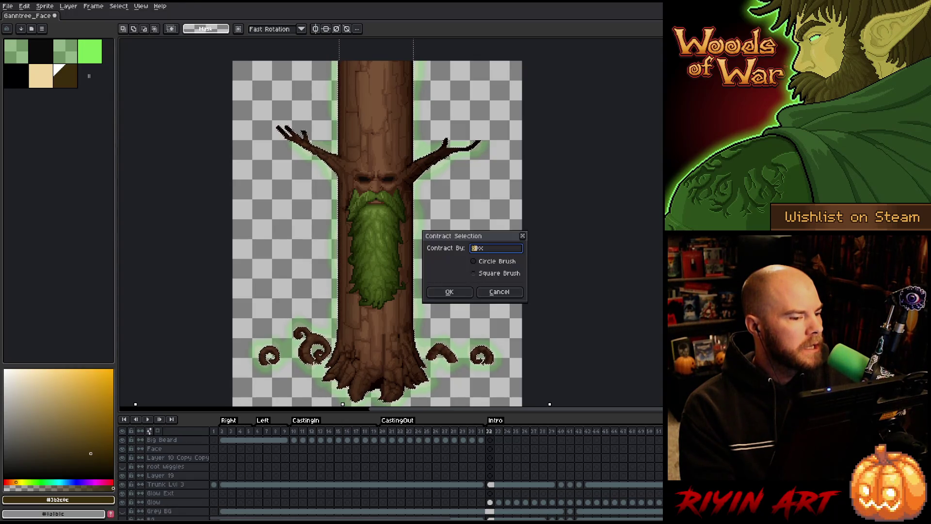
type("15")
left_click(469, 292)
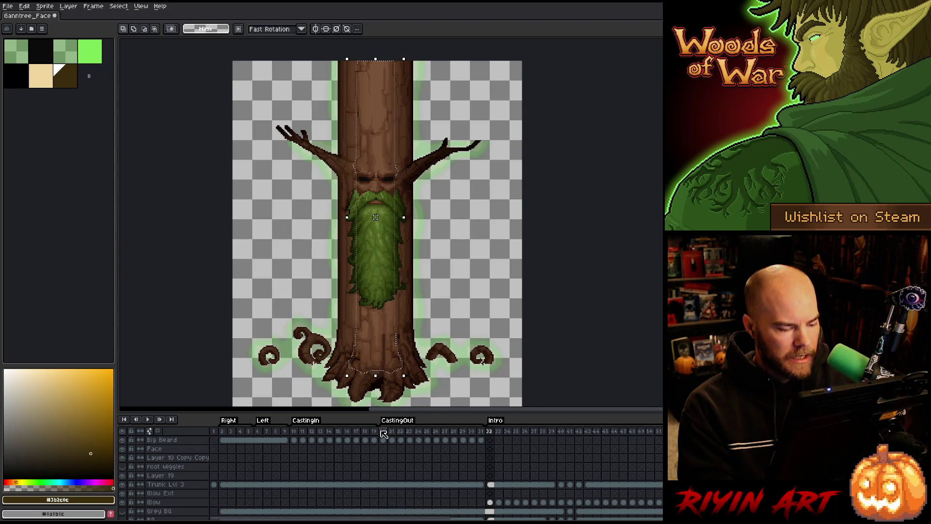
scroll(449, 461, "up", 2)
Step: Preview the glow at frame 45, then make the Light layer visible and active at frame 32
left_click(490, 476)
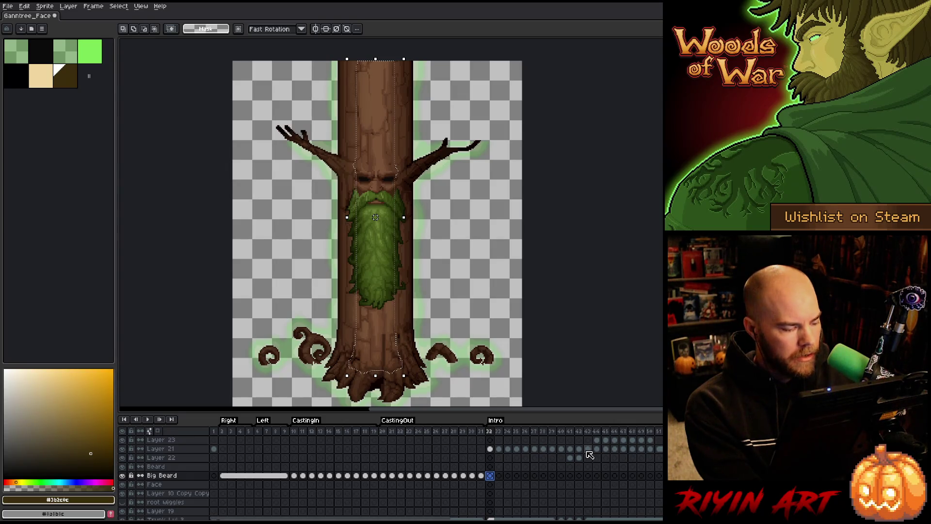
scroll(584, 454, "up", 2)
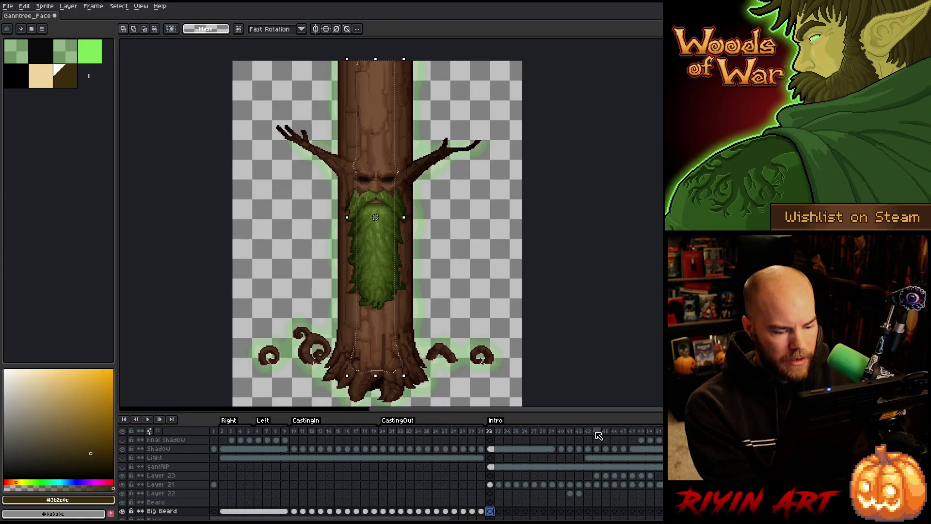
left_click(596, 431)
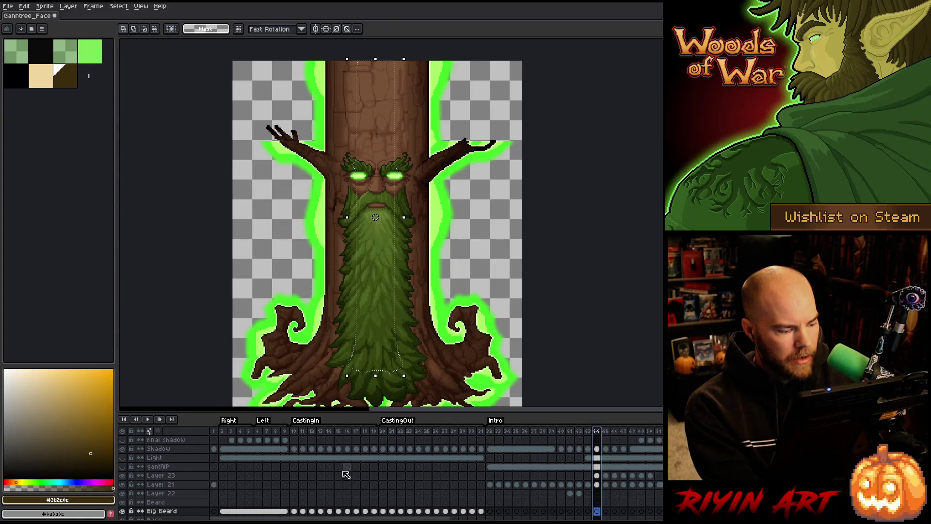
left_click(123, 458)
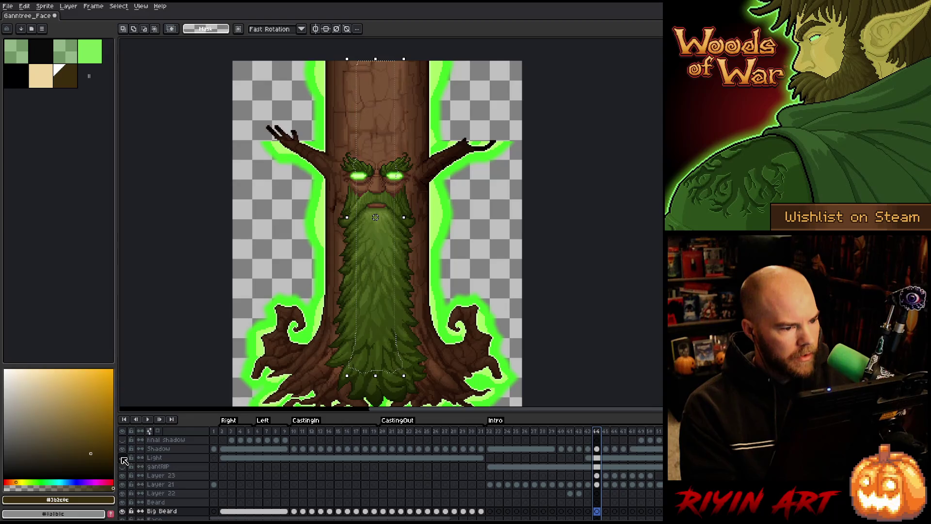
left_click(491, 431)
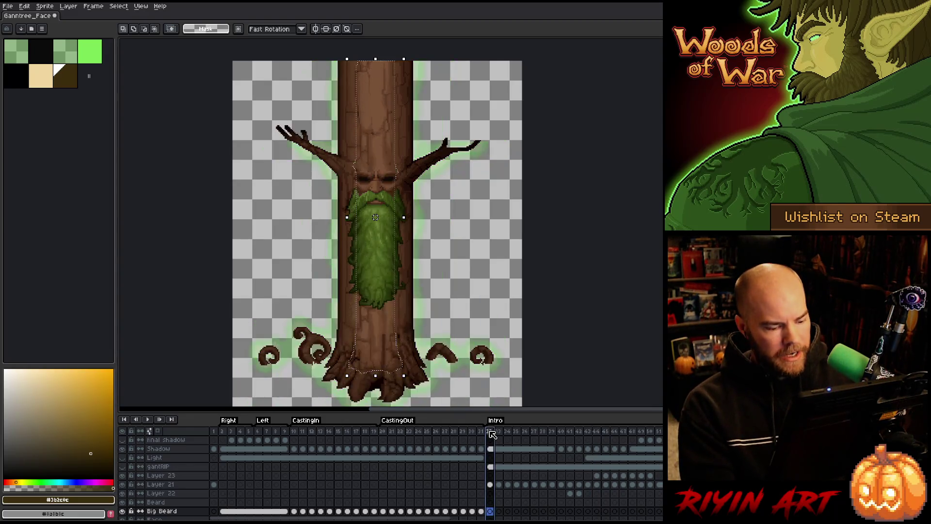
left_click(490, 458)
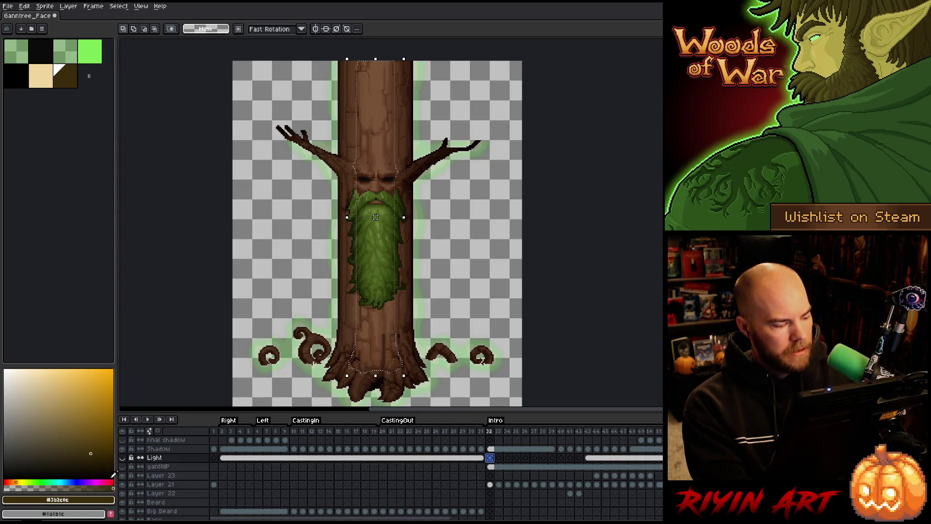
left_click(122, 457)
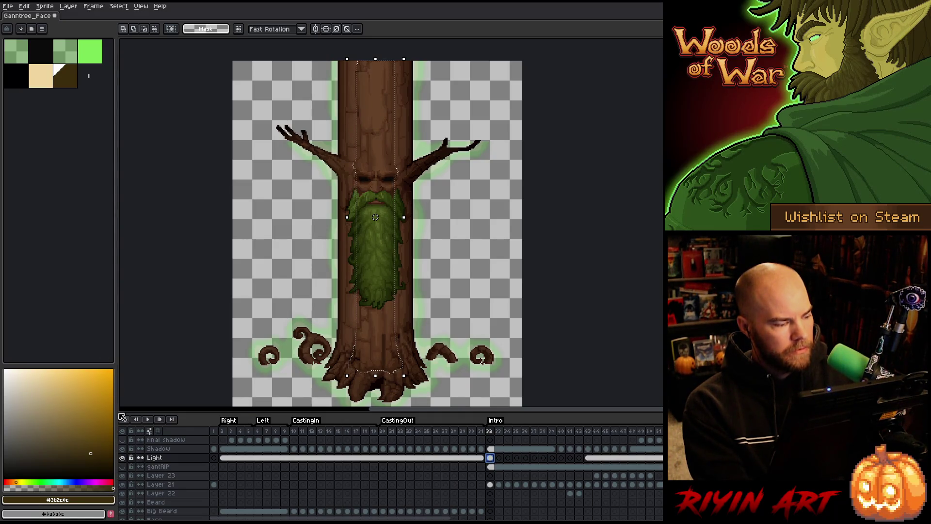
Step: Fill the trunk selection with the beige highlight colour on the Light layer at frame 32
left_click(42, 85)
key("f")
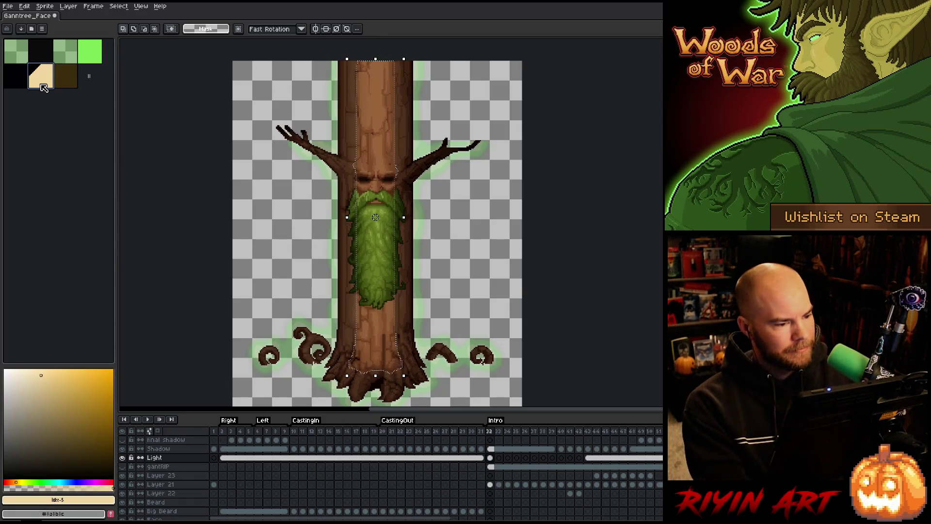
left_click(501, 458)
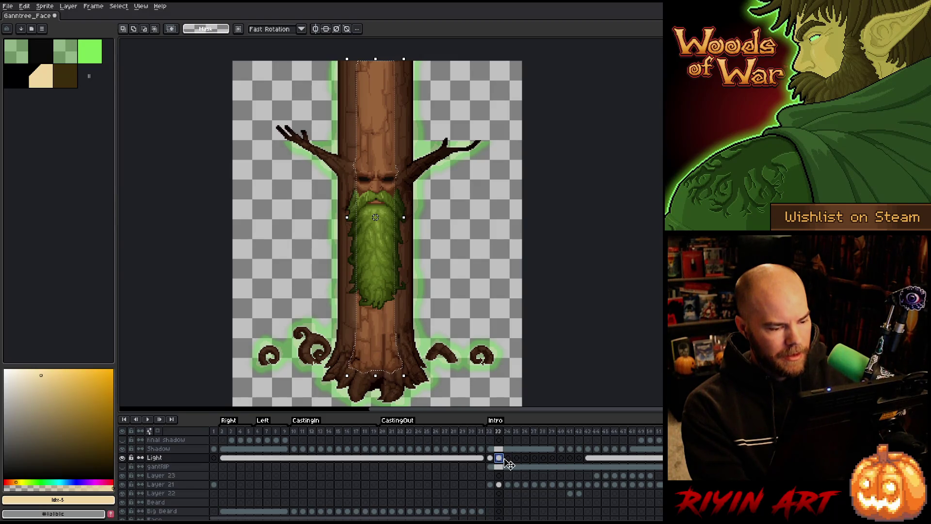
left_click(507, 459)
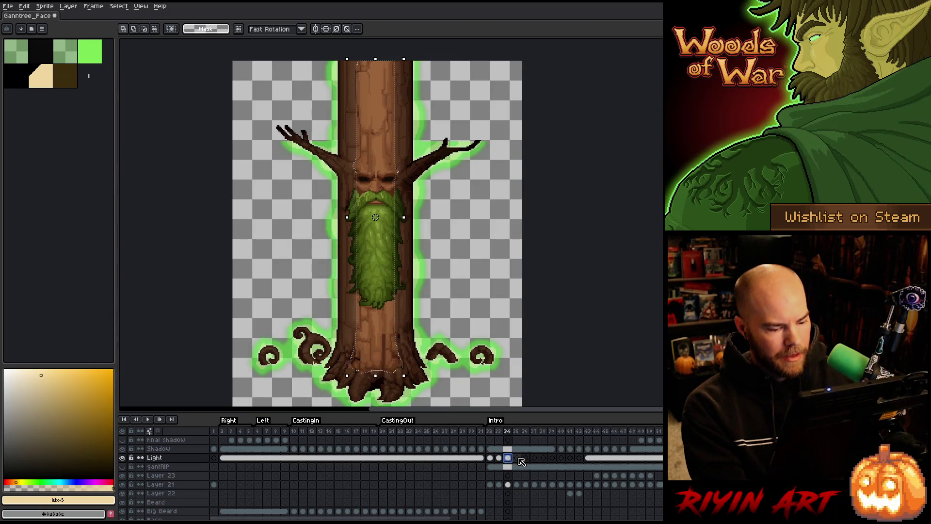
left_click_drag(498, 458, 514, 462)
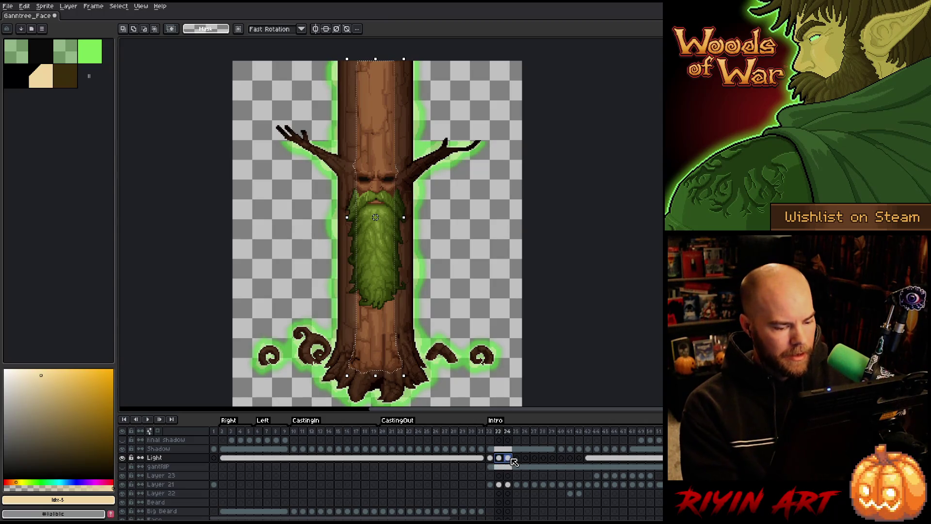
left_click(490, 459)
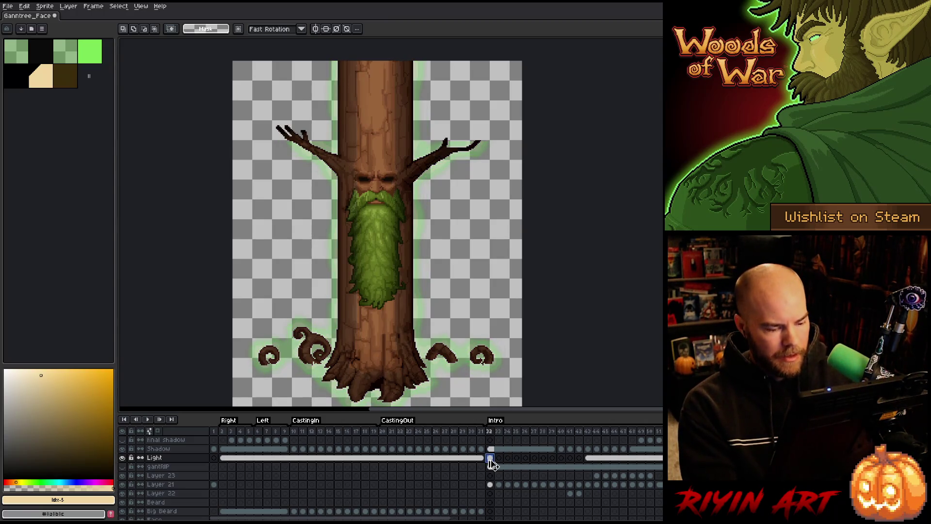
Step: Soften the highlight with repeated Convolution Matrix passes and link Light cels 32–39
key("F9")
key("Return")
key("F9")
key("Return")
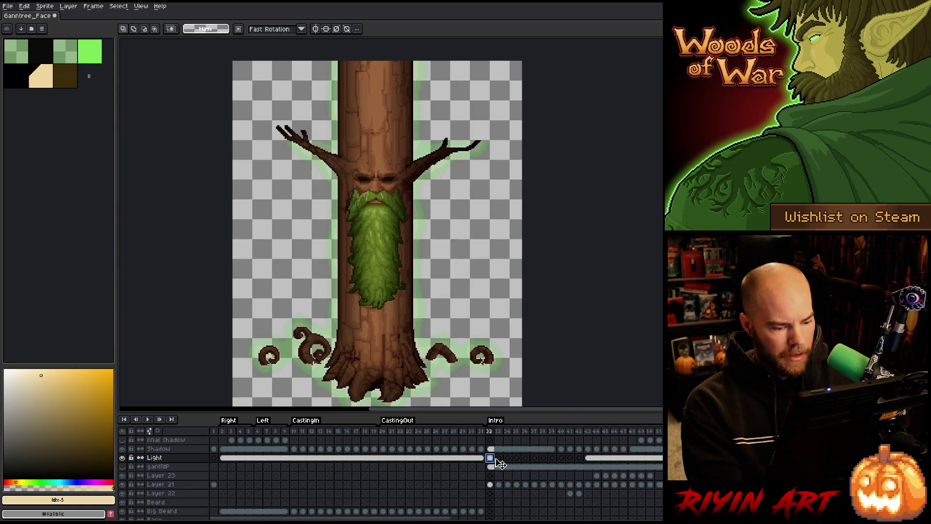
left_click_drag(491, 459, 558, 465)
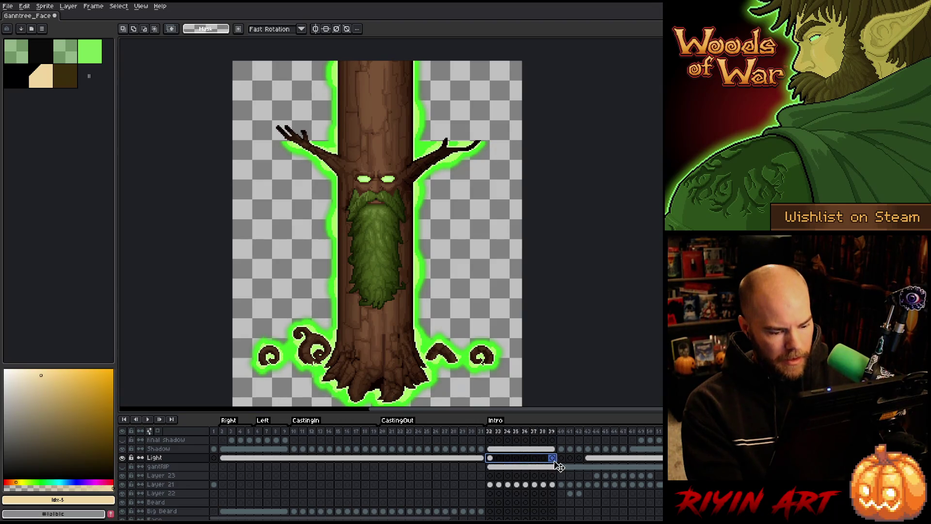
right_click(558, 465)
left_click(570, 497)
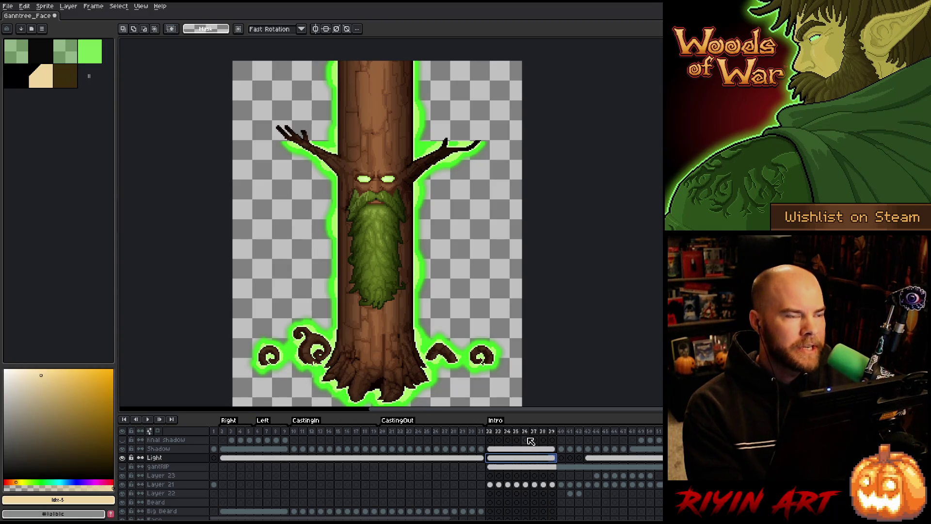
Step: At frame 40, load the Trunk Lvl 3 shape and contract the selection by 15 px
left_click(562, 459)
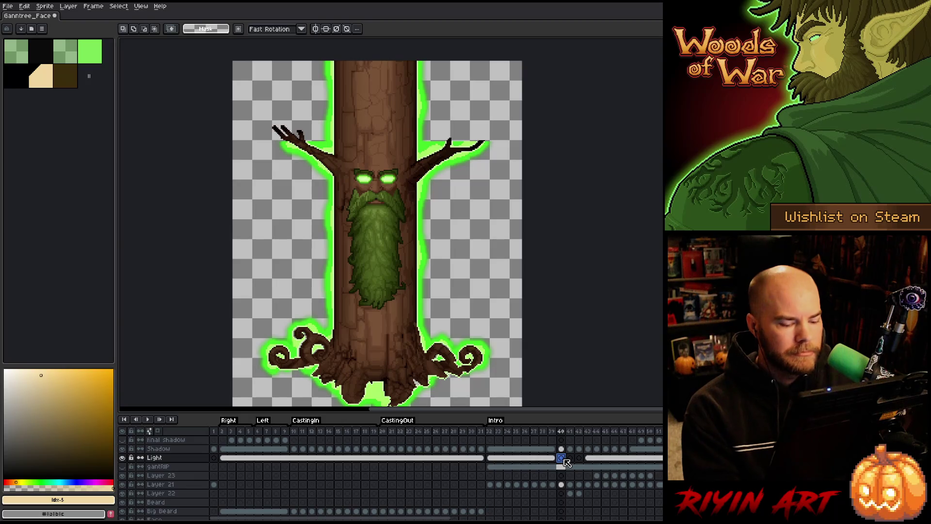
scroll(563, 463, "down", 5)
left_click(563, 512, "ctrl")
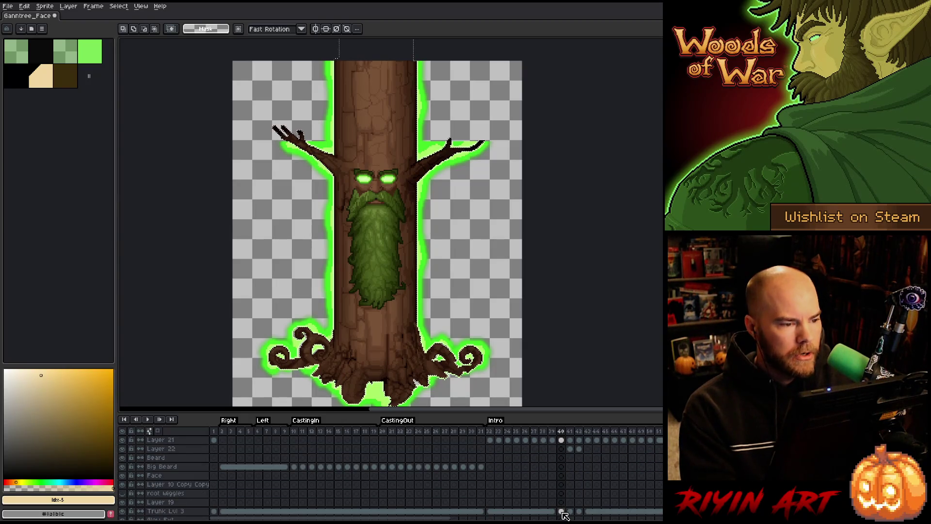
left_click(126, 6)
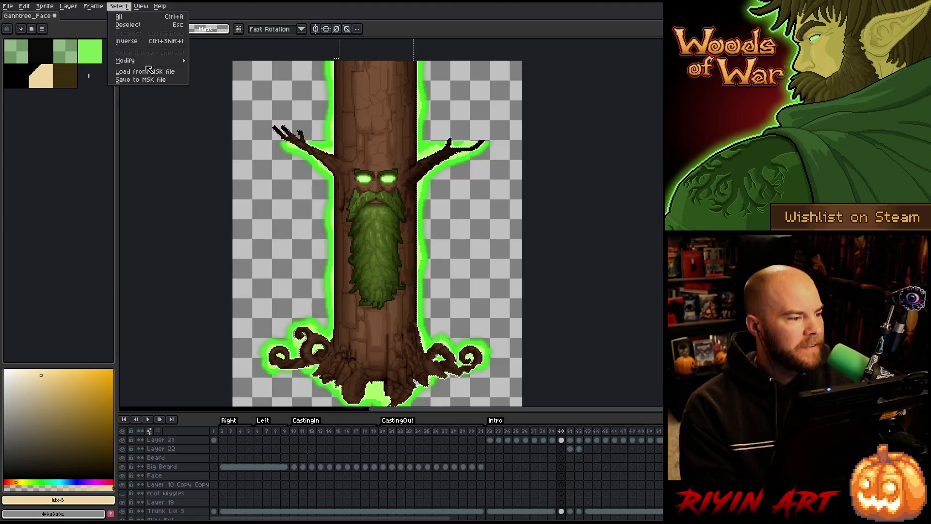
mouse_move(156, 61)
left_click(209, 77)
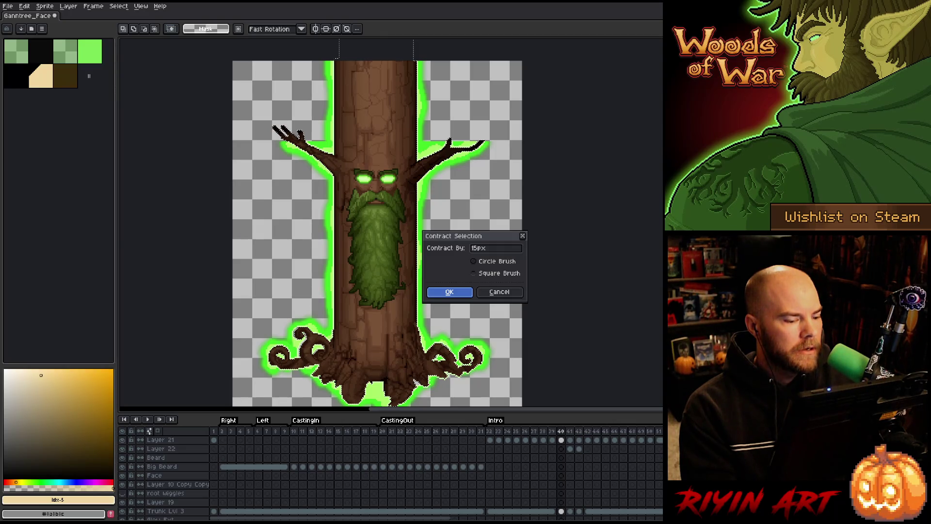
left_click(449, 292)
scroll(567, 466, "up", 3)
left_click(561, 457)
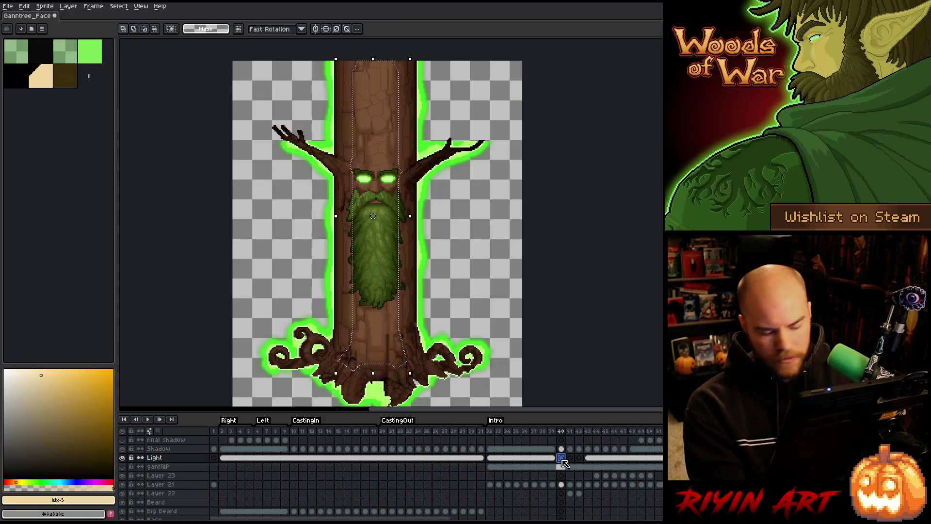
Step: Fill the contracted trunk area on the Light layer, deselect, and soften it with Convolution Matrix
key("shift+o")
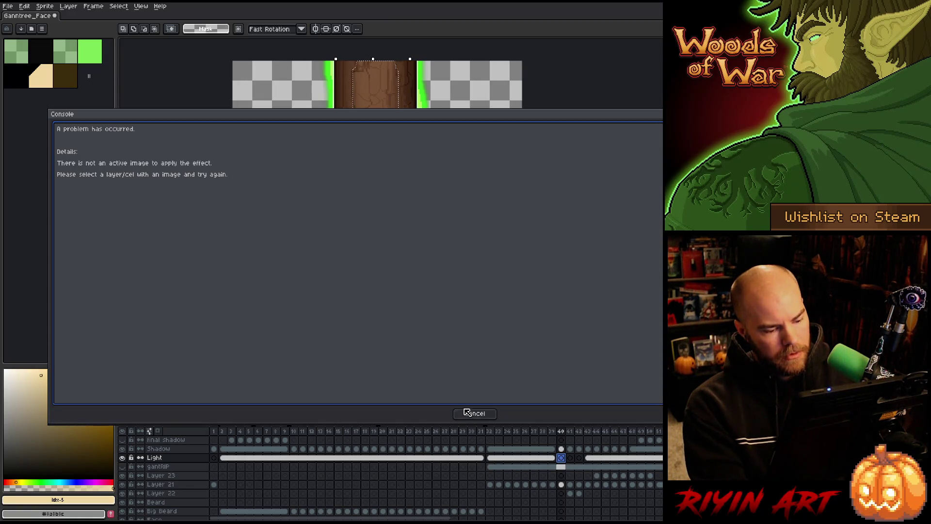
left_click(473, 414)
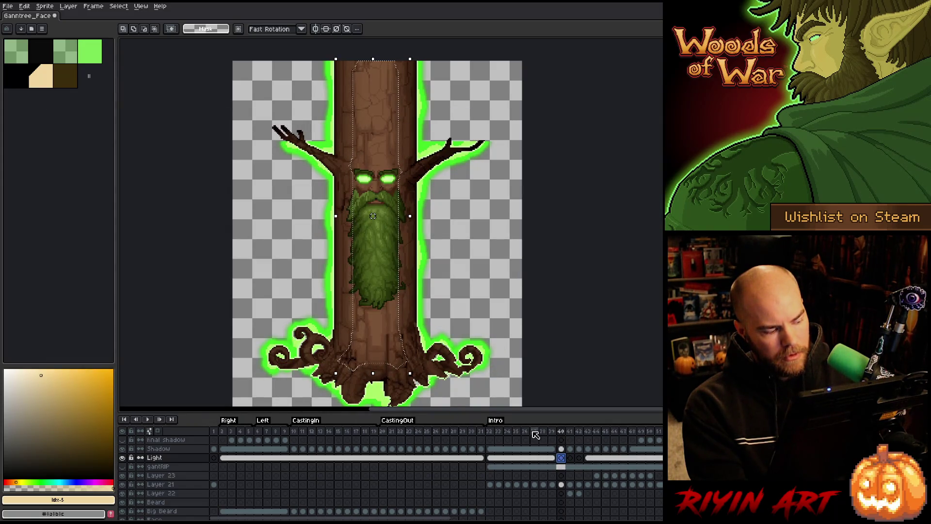
key("f")
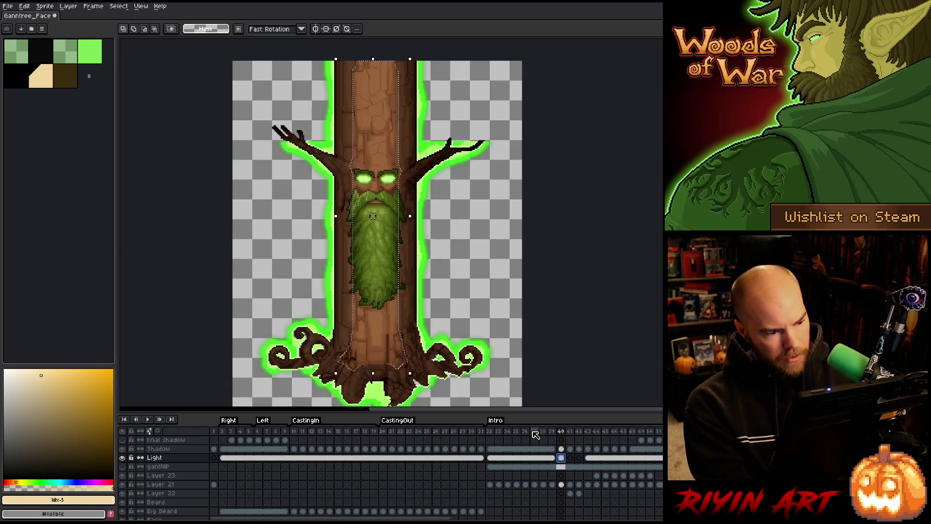
key("ctrl+d")
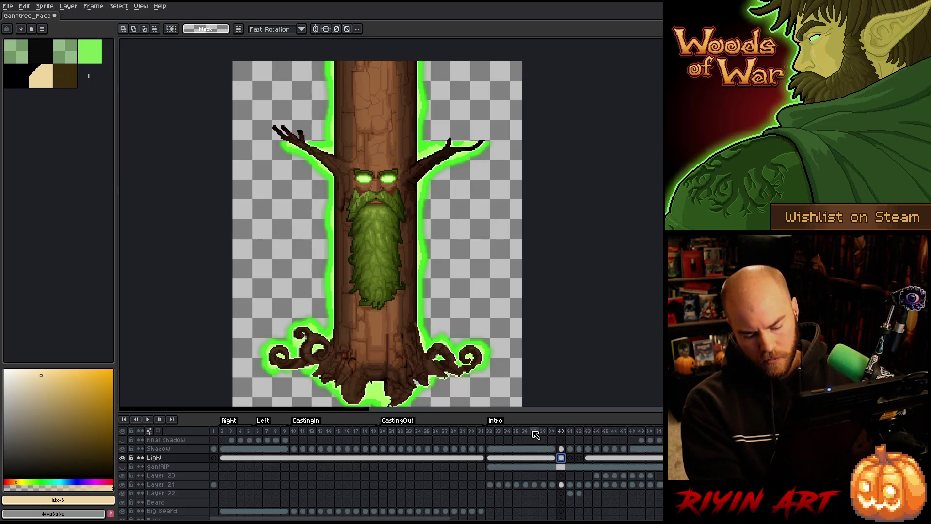
key("F9")
key("Escape")
key("F9")
key("Escape")
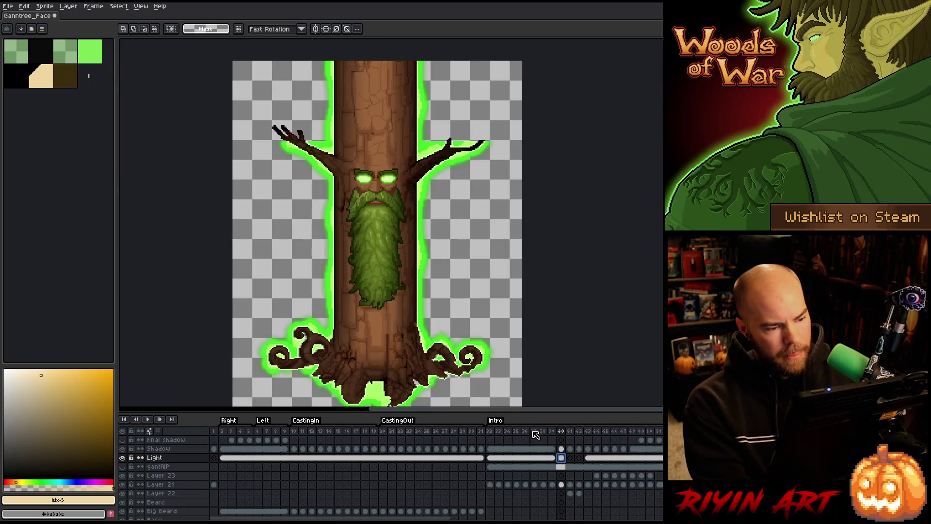
scroll(574, 471, "down", 2)
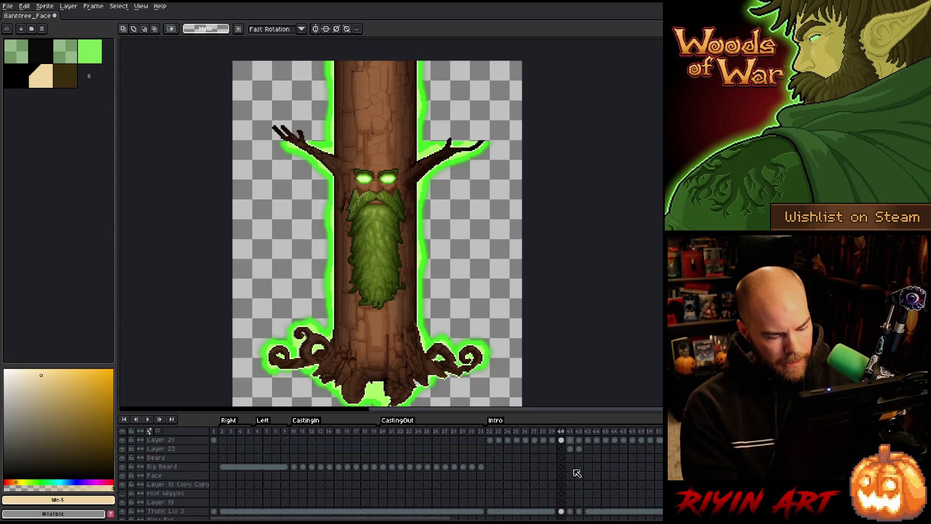
Step: At frame 41, contract the trunk selection by 15 px, fill it with light, and apply the 17x17 blur
scroll(576, 515, "up", 2)
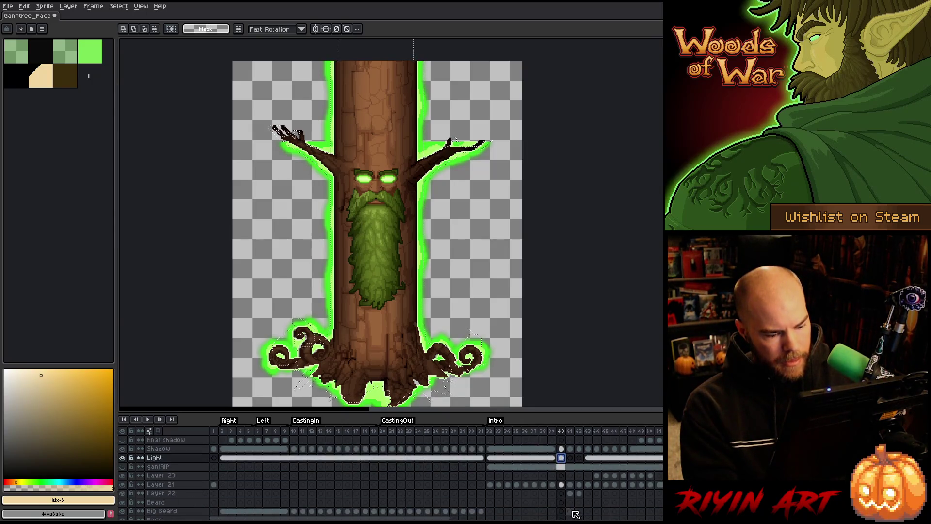
left_click(570, 459)
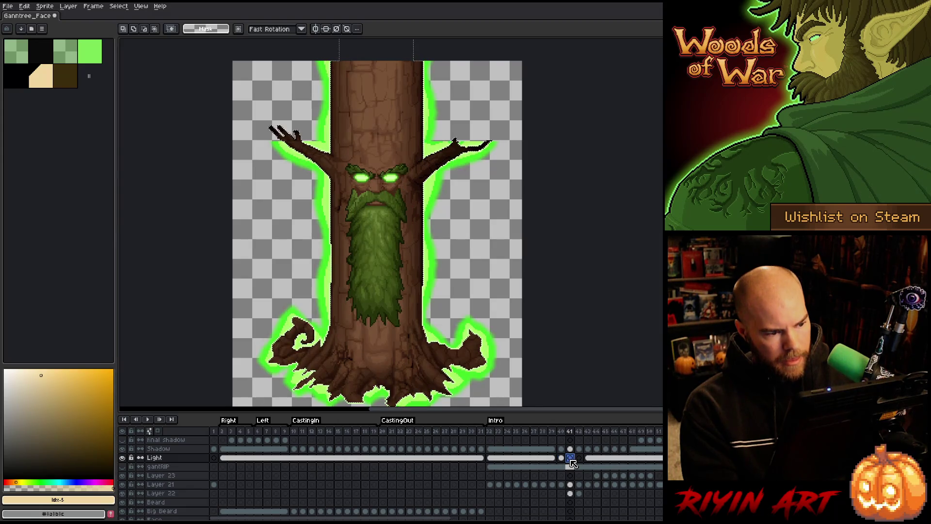
left_click(119, 6)
mouse_move(148, 62)
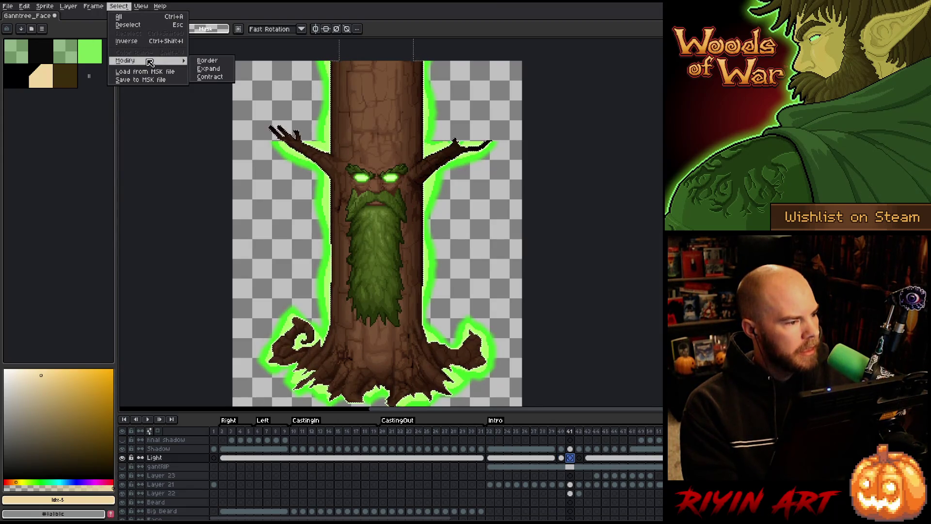
left_click(209, 76)
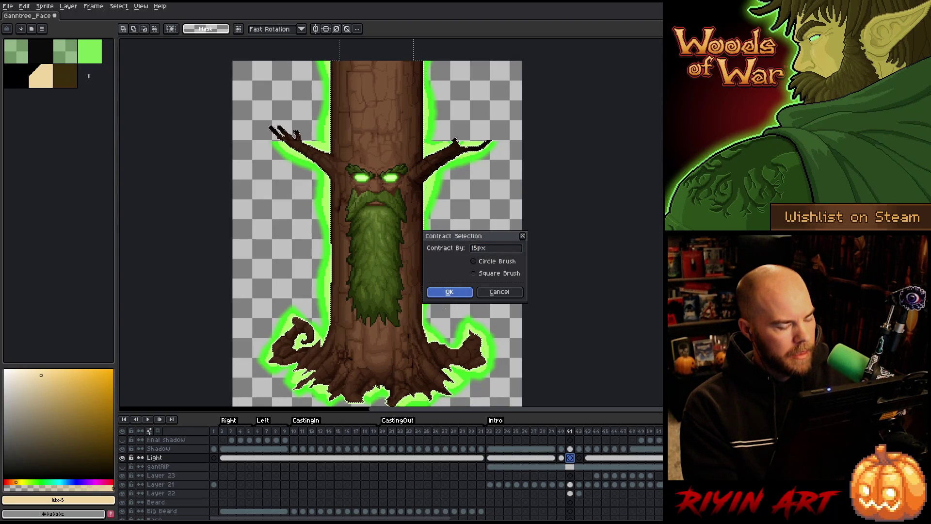
key("Return")
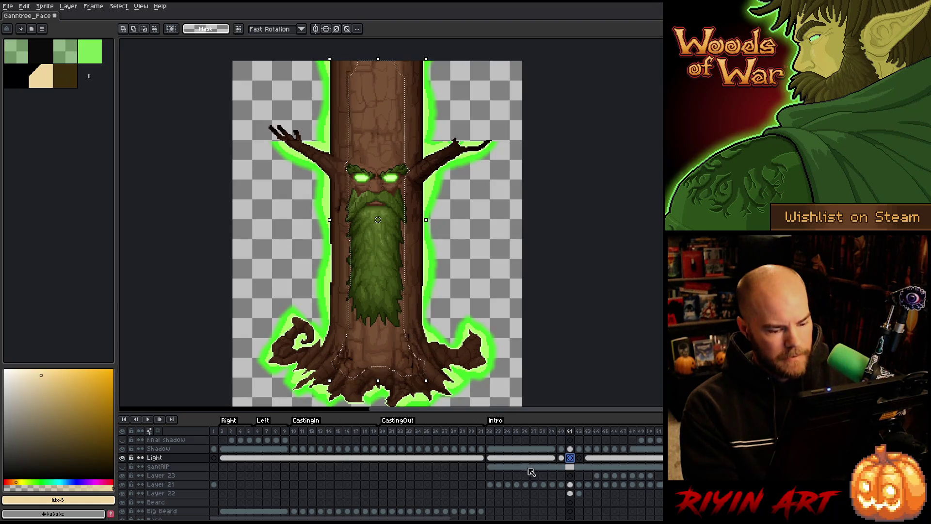
key("f")
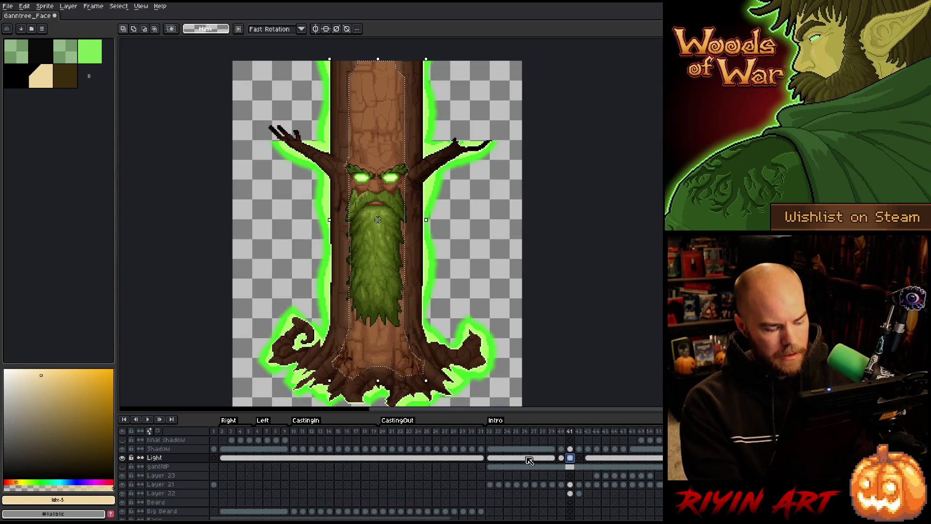
key("F9")
key("Return")
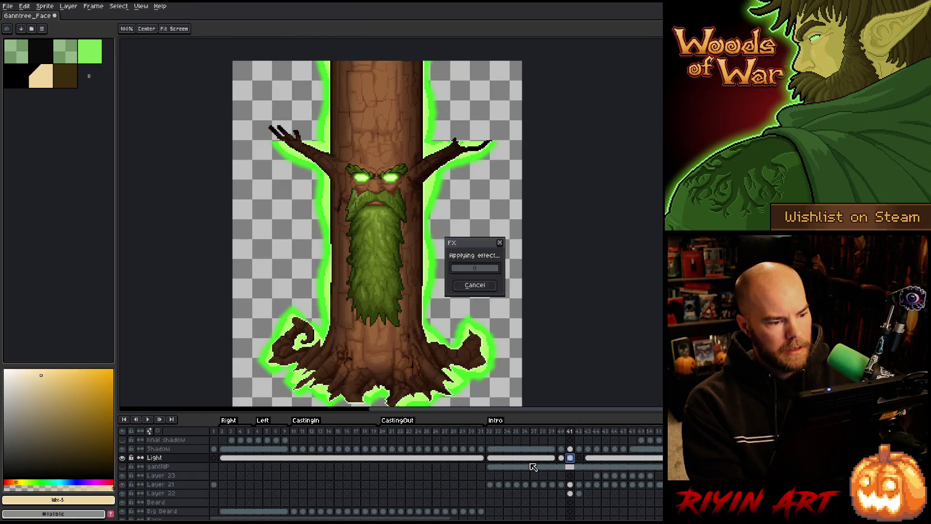
scroll(581, 490, "down", 3)
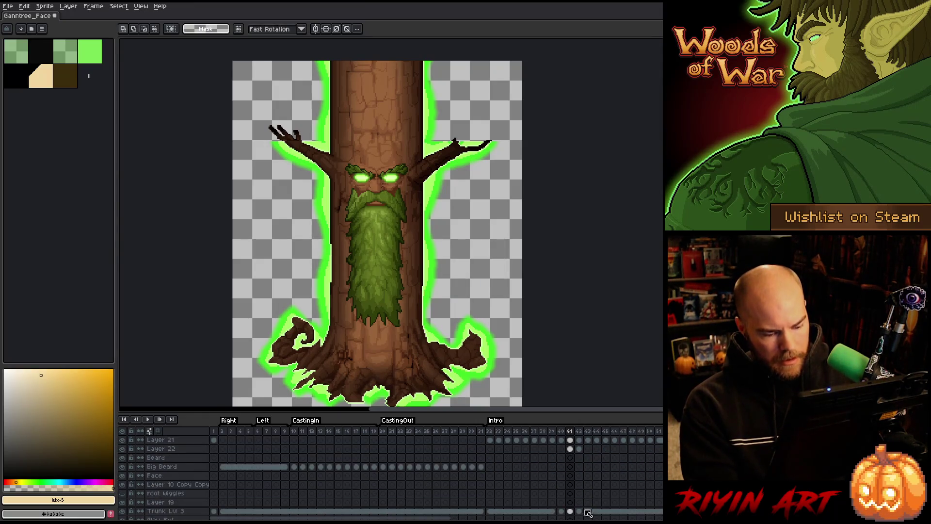
scroll(582, 514, "up", 3)
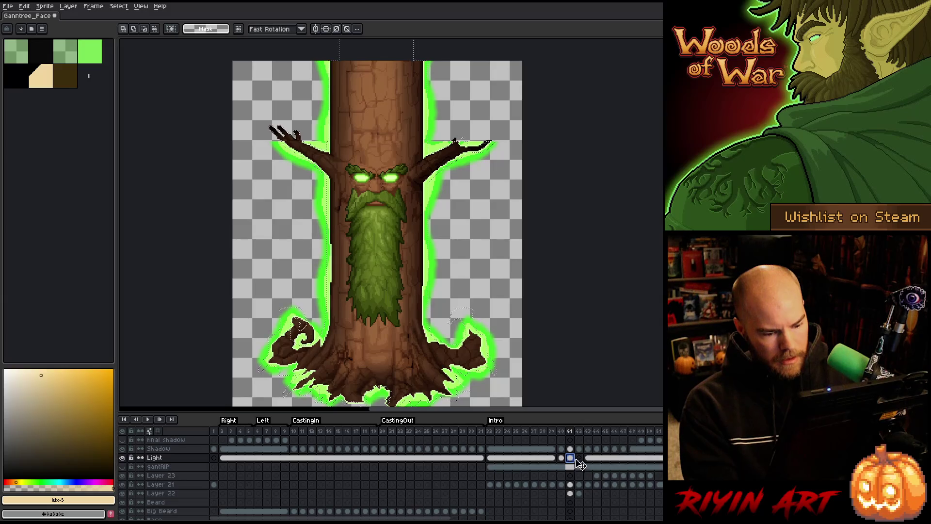
Step: At frame 42, contract the trunk selection by 15 px, fill it with light, and blur it
left_click(579, 457)
left_click(118, 6)
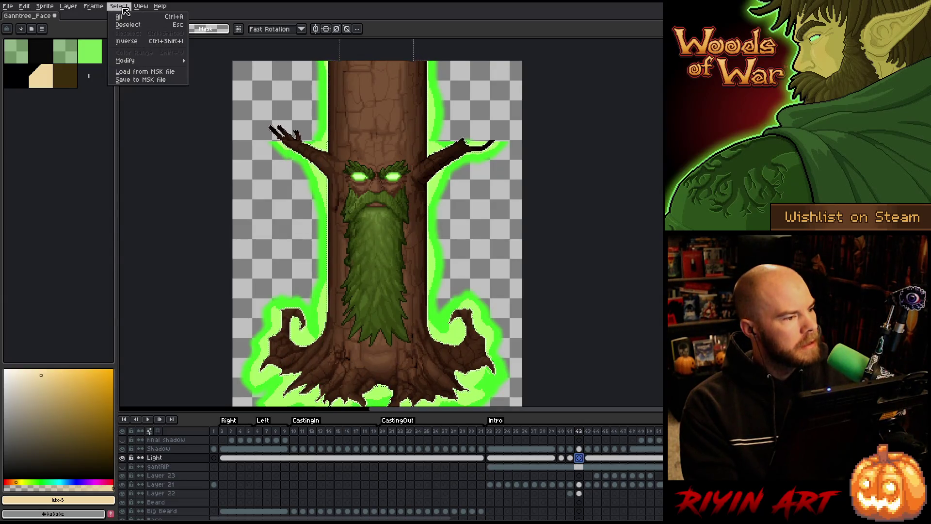
mouse_move(165, 61)
left_click(210, 77)
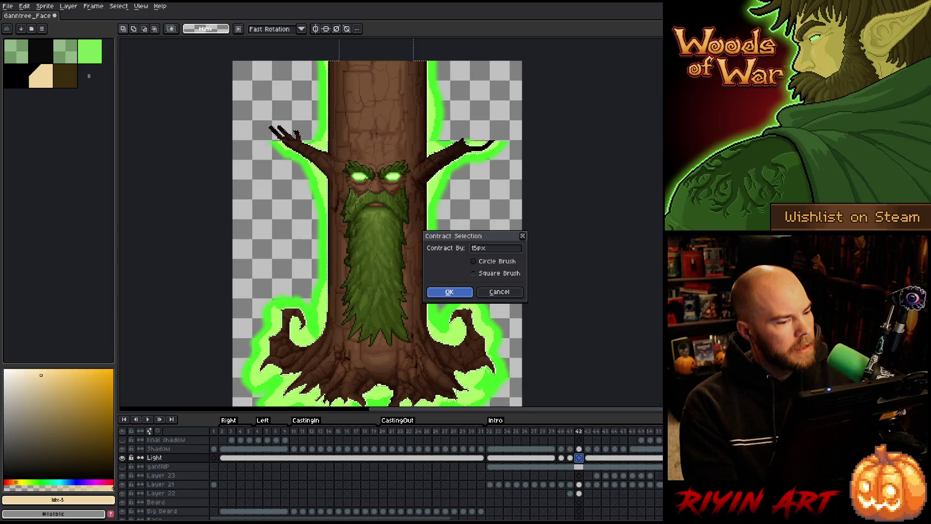
key("Return")
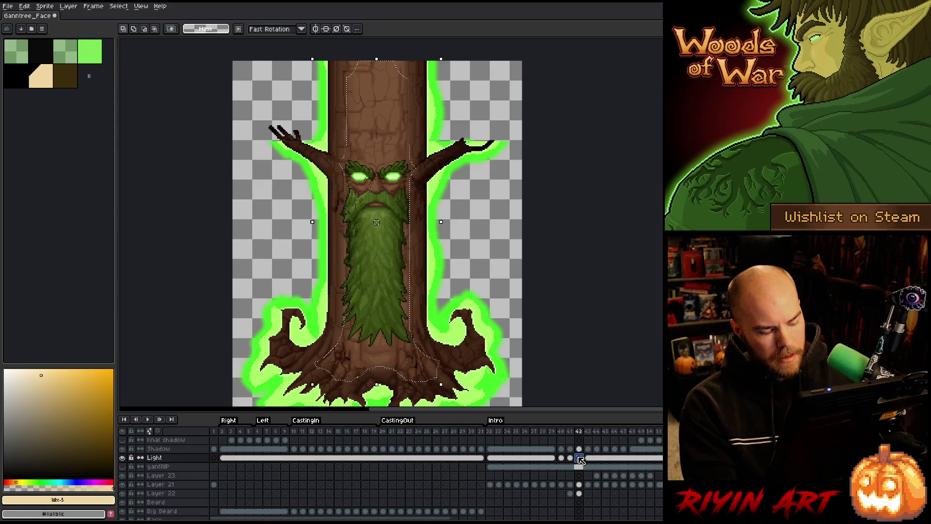
key("f")
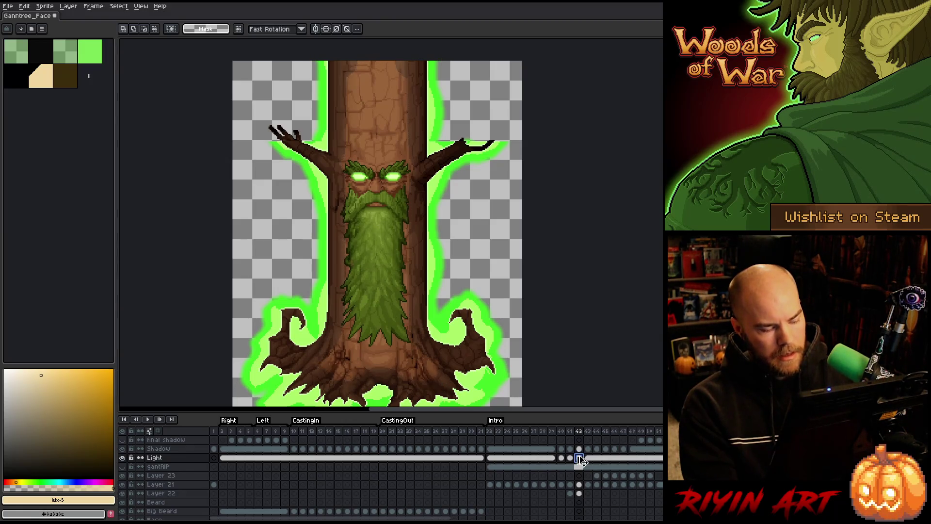
key("ctrl+space")
key("Return")
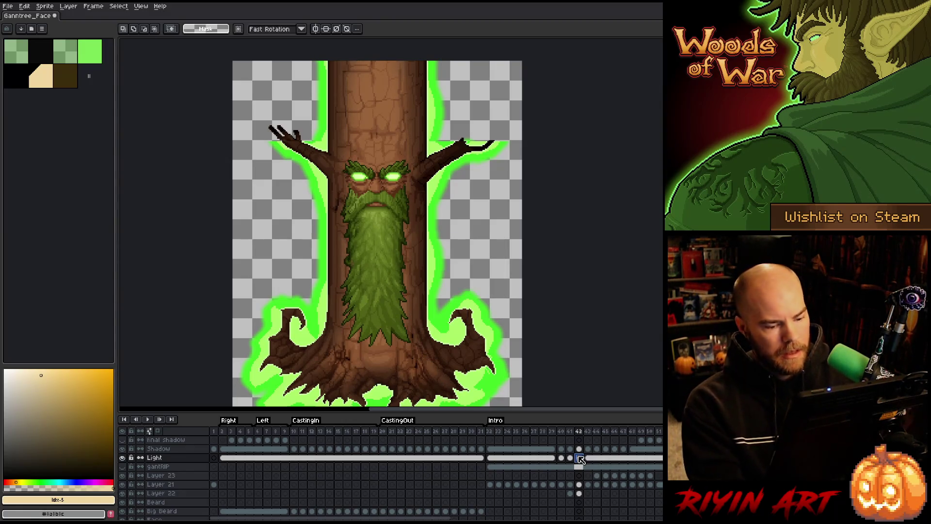
Step: Compare frames 42 and 43 by flipping between them, then add new Layer 24 above Light
key("Right")
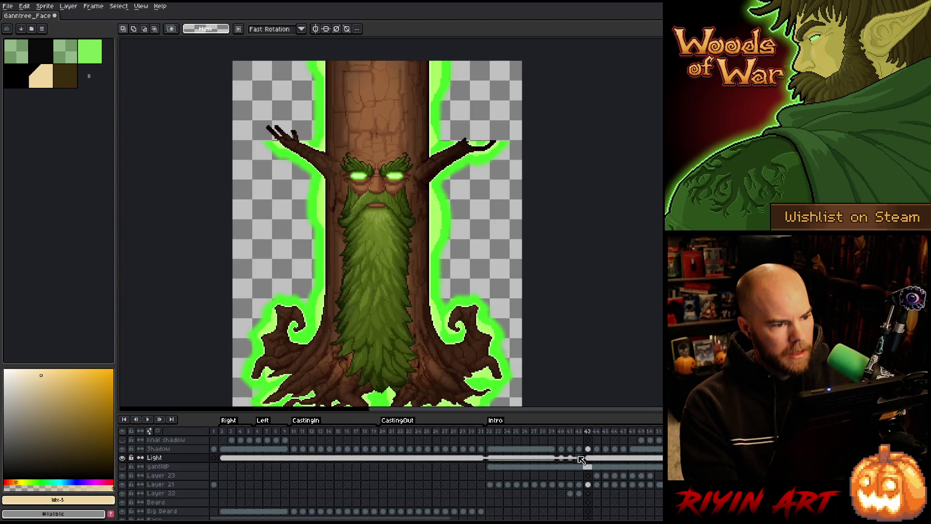
key("Left")
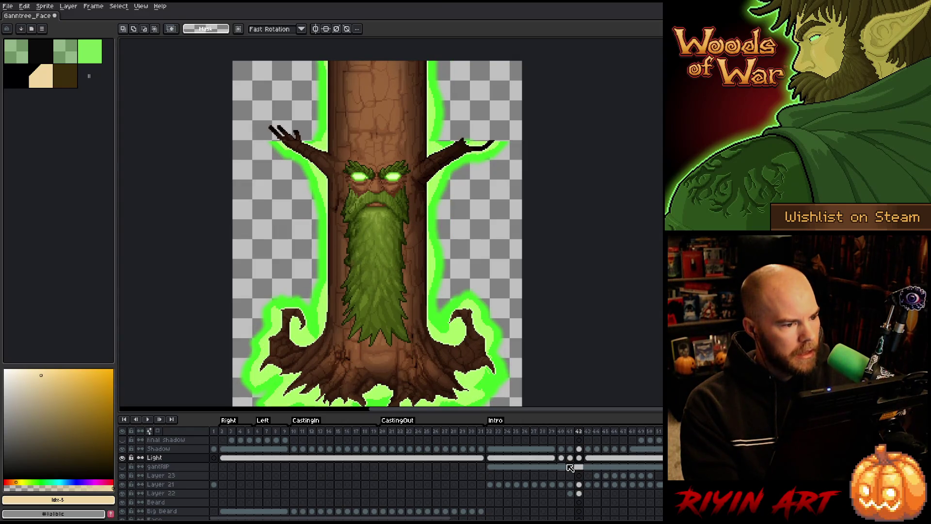
key("Right")
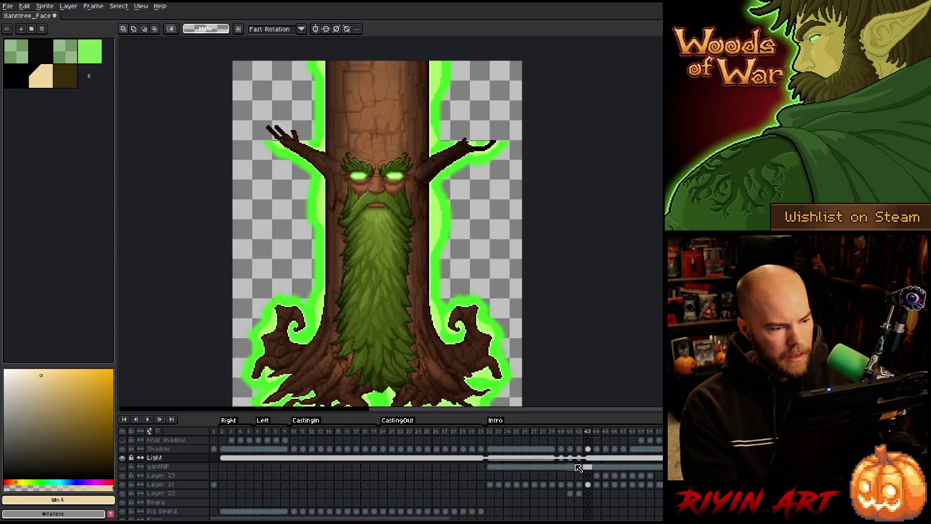
key("Left")
key("Right")
key("Left")
key("Right")
key("Left")
key("Right")
key("Left")
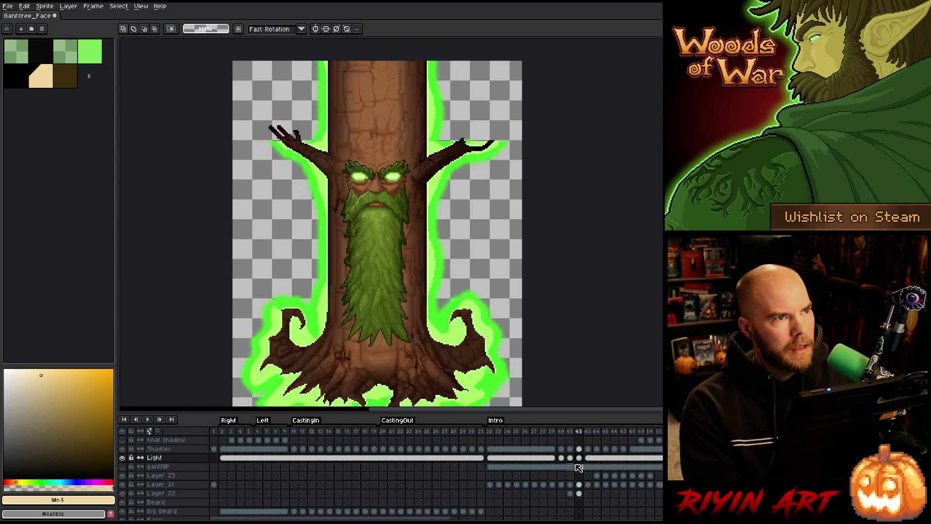
key("Right")
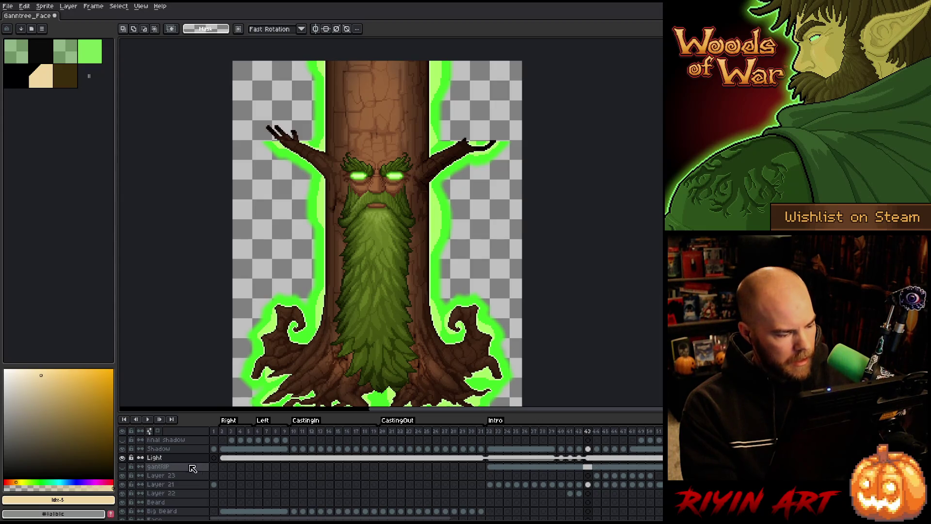
key("shift+n")
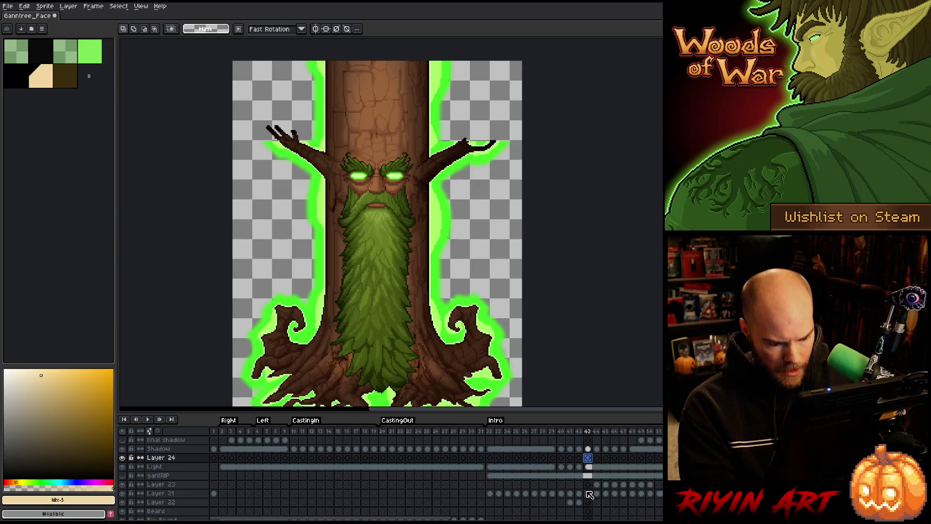
Step: Load the trunk's pixels as a selection and contract it by 15 px
scroll(594, 468, "down", 3)
left_click(601, 511, "ctrl")
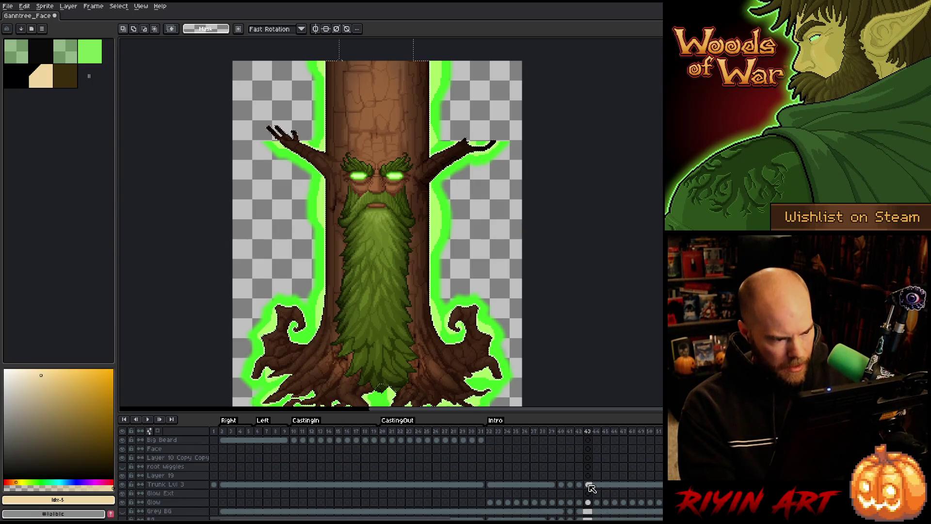
scroll(606, 485, "up", 3)
left_click(118, 6)
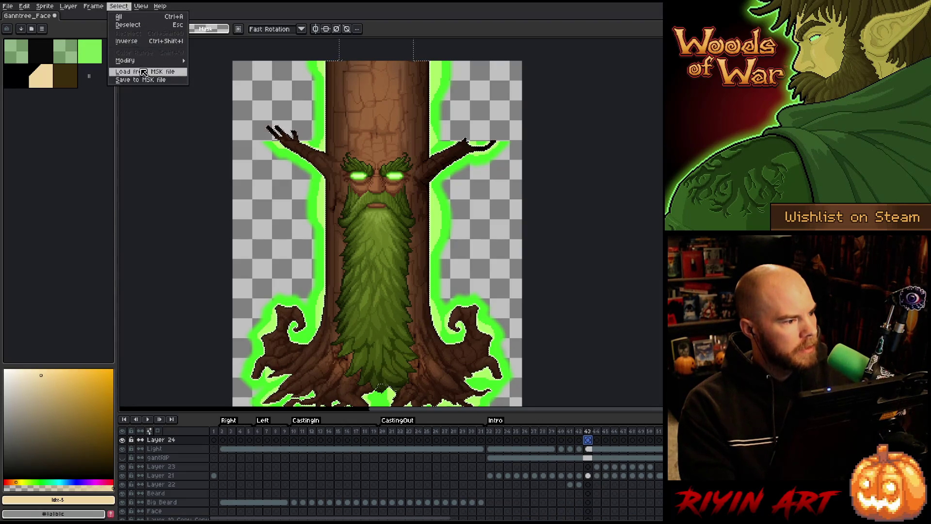
mouse_move(140, 60)
left_click(214, 78)
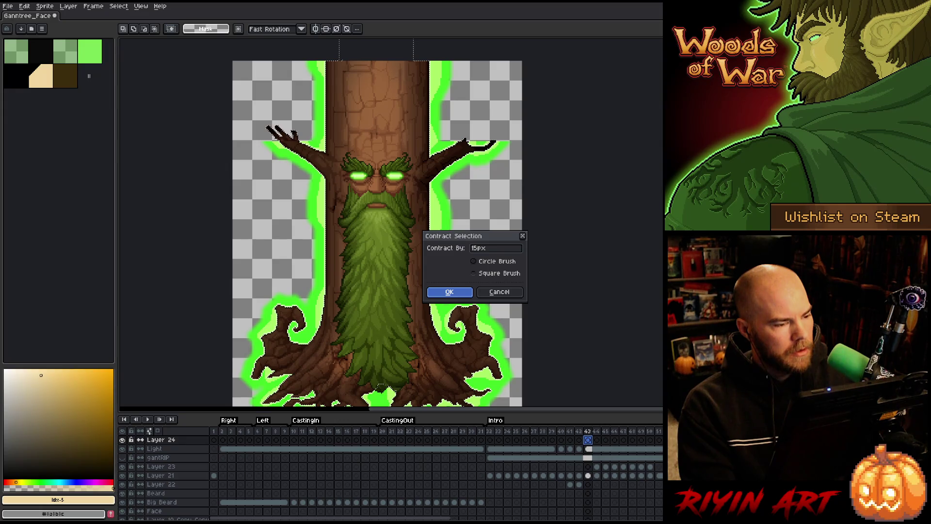
left_click(448, 292)
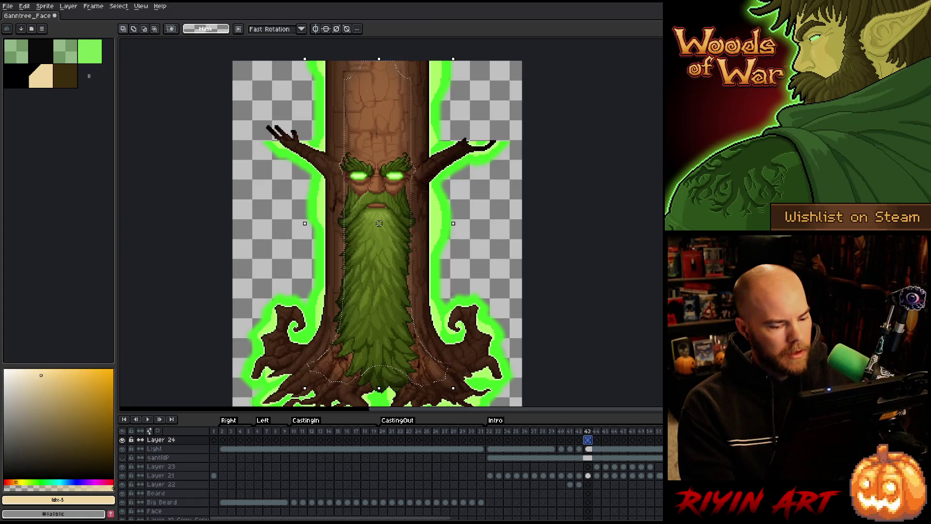
Step: Fill the contracted trunk selection with beige on Layer 24 at frame 43
key("comma")
key("period")
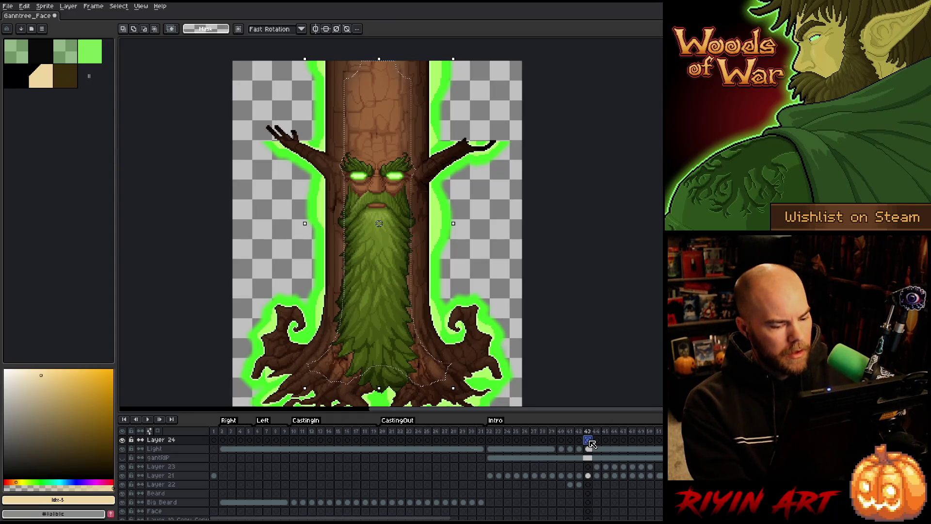
key("f")
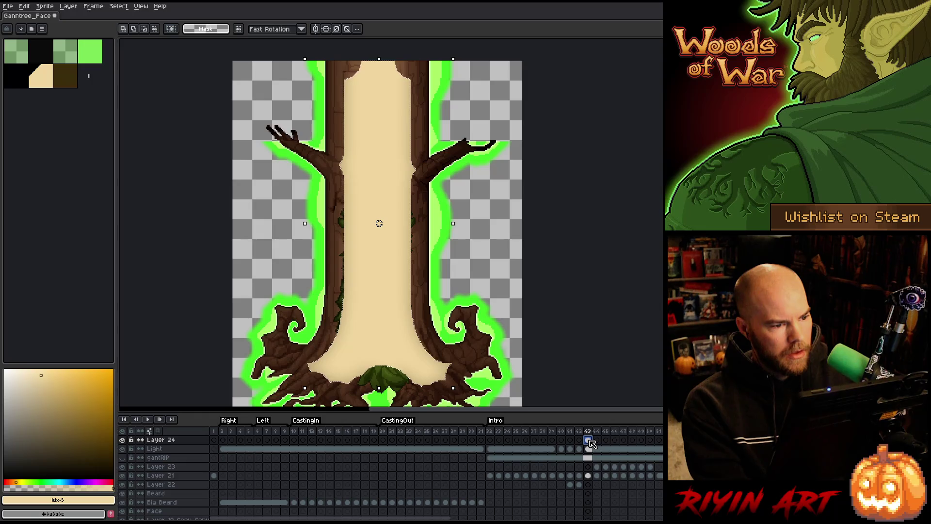
left_click(588, 440, "ctrl")
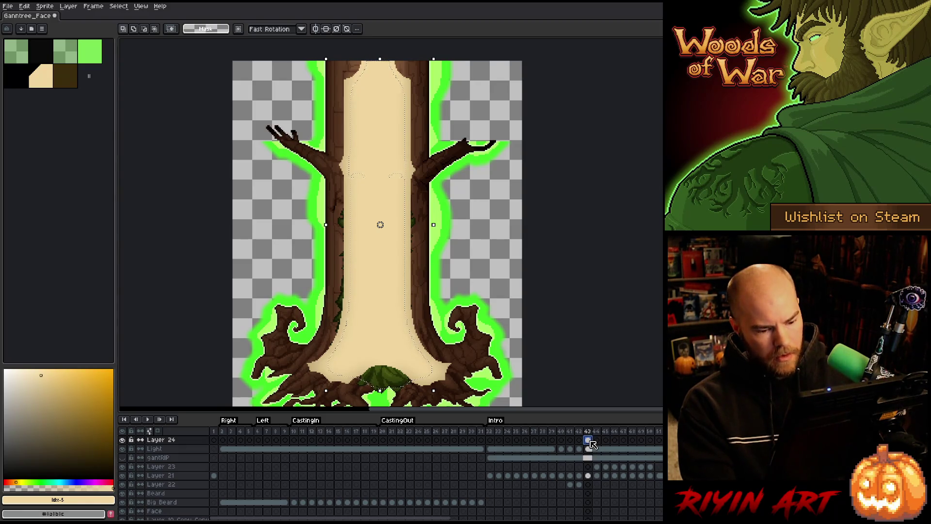
key("F9")
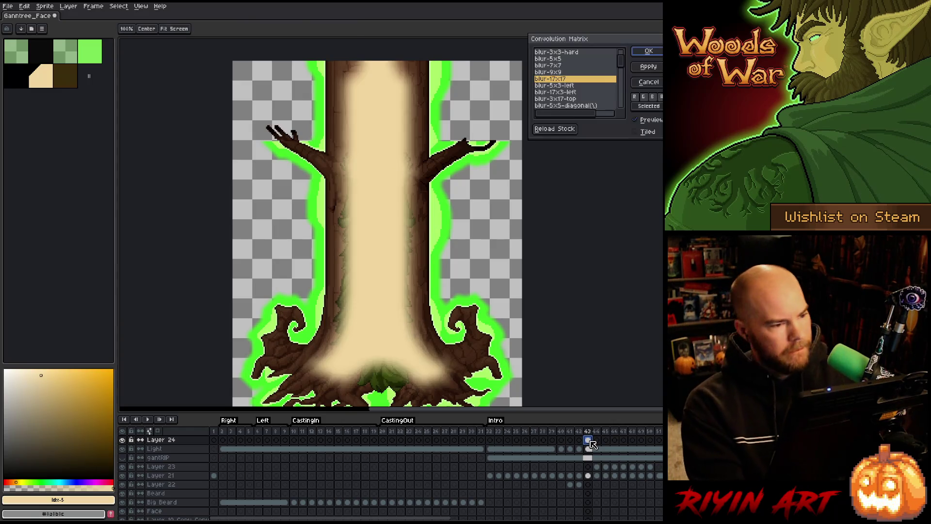
Step: Apply the 17x17 blur to Layer 24's beige fill, preview the animation, and return to Layer 24
key("Return")
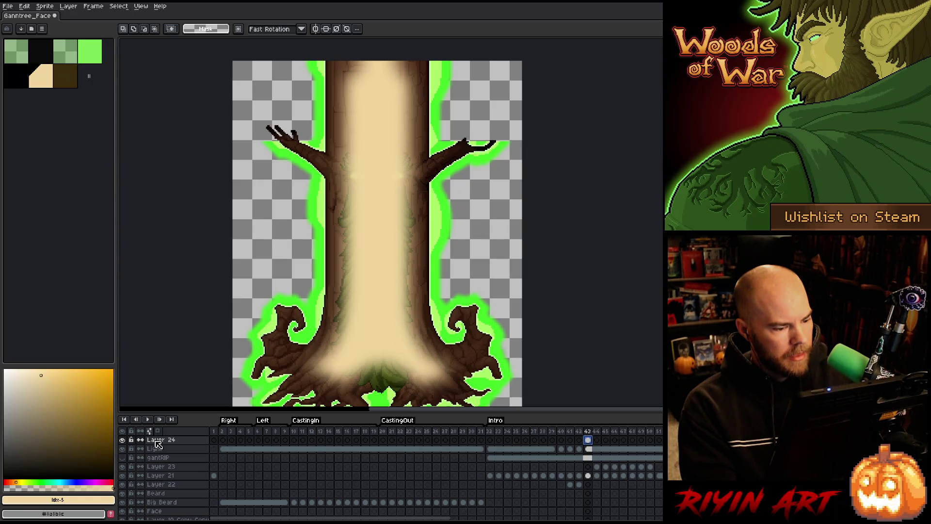
left_click(589, 449)
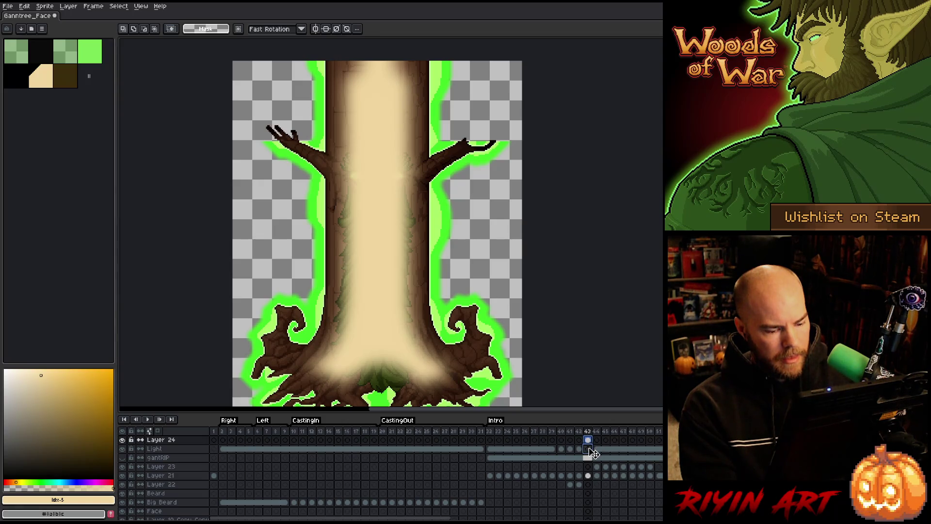
key("Return")
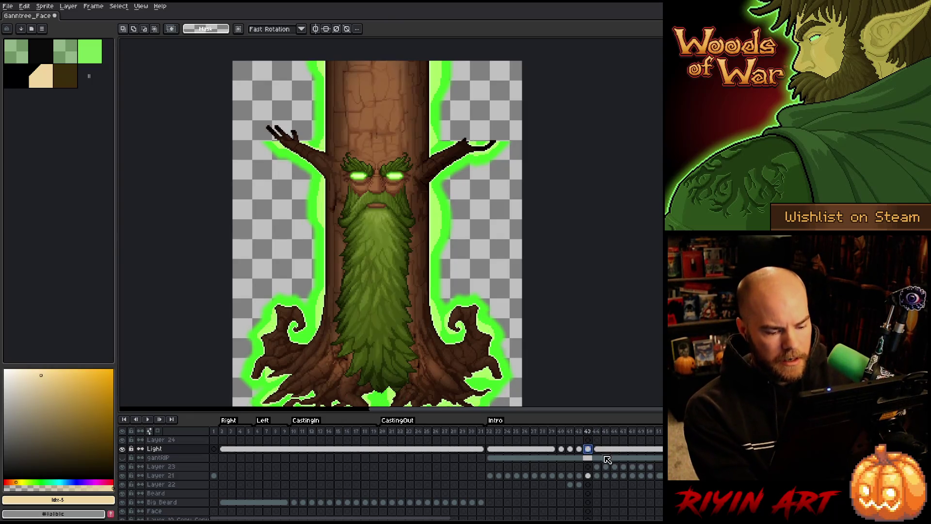
key("Up")
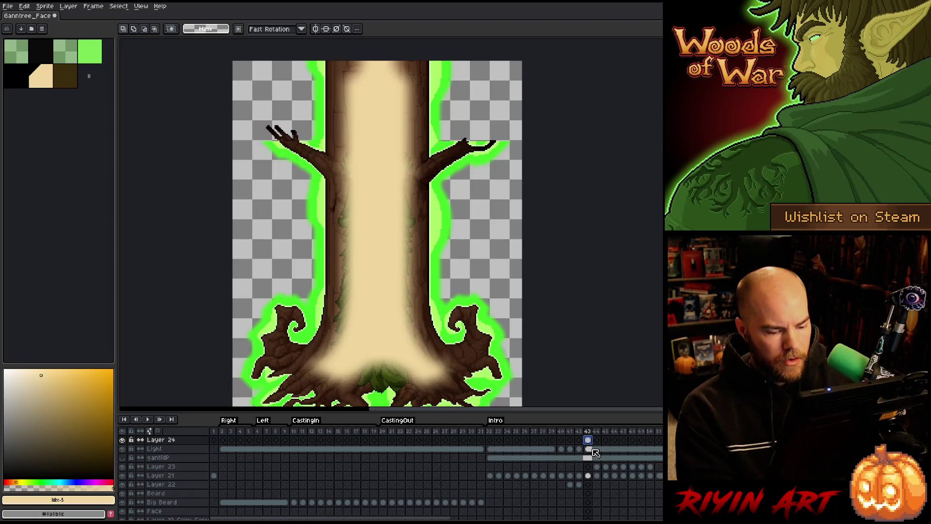
Step: Undo the cream fill, then narrow the Light layer's frame 42 glow toward the trunk
key("ctrl+z")
left_click(580, 449)
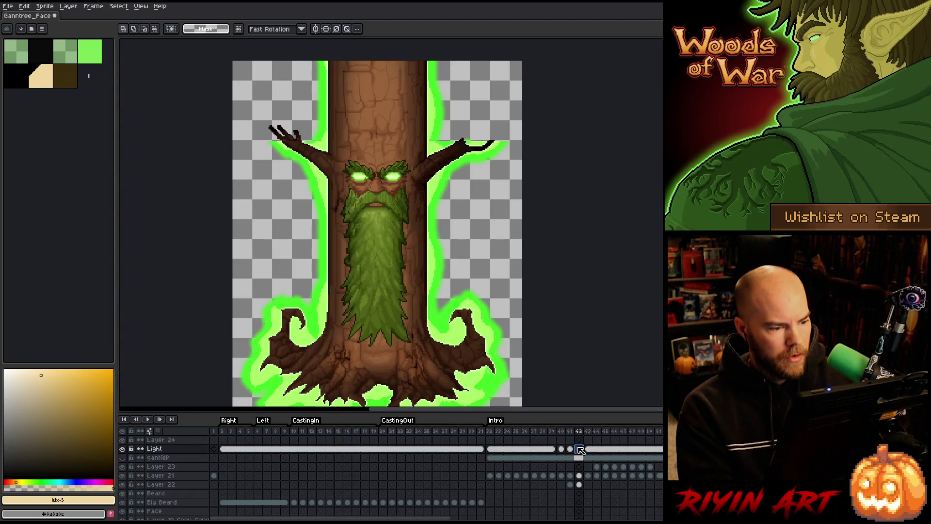
key("ctrl+shift+d")
left_click(459, 231)
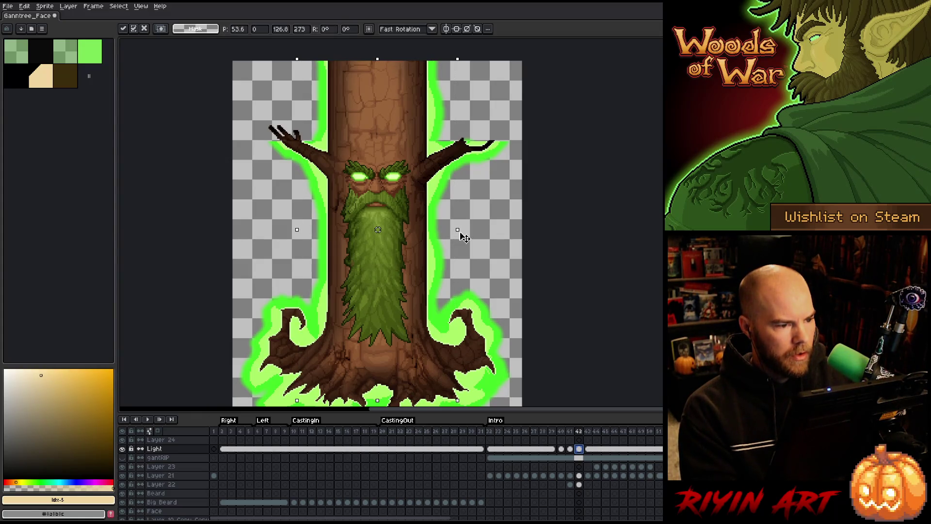
mouse_move(461, 237)
left_mouse_down()
mouse_move(441, 235)
mouse_move(452, 239)
left_mouse_up()
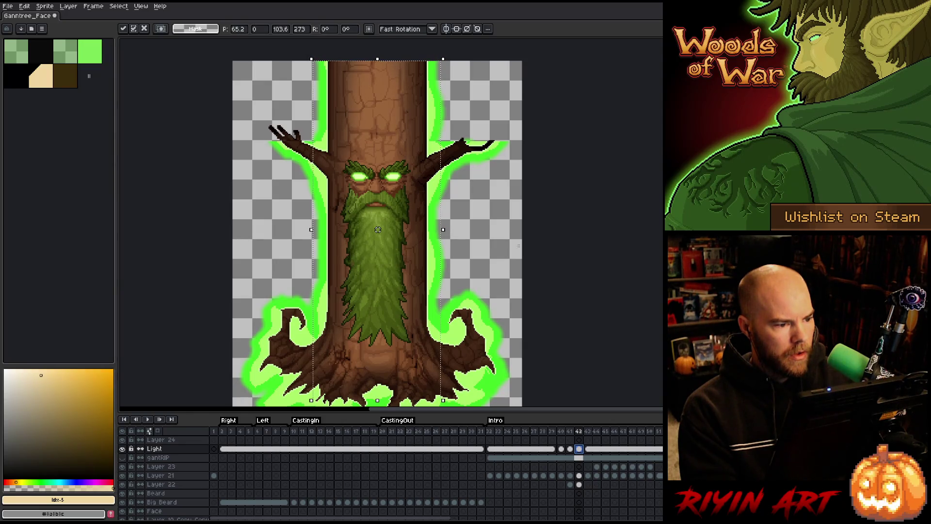
key("ctrl+d")
Step: Flip between frames 41 and 42 to compare the glow, then play the animation
left_click(570, 450)
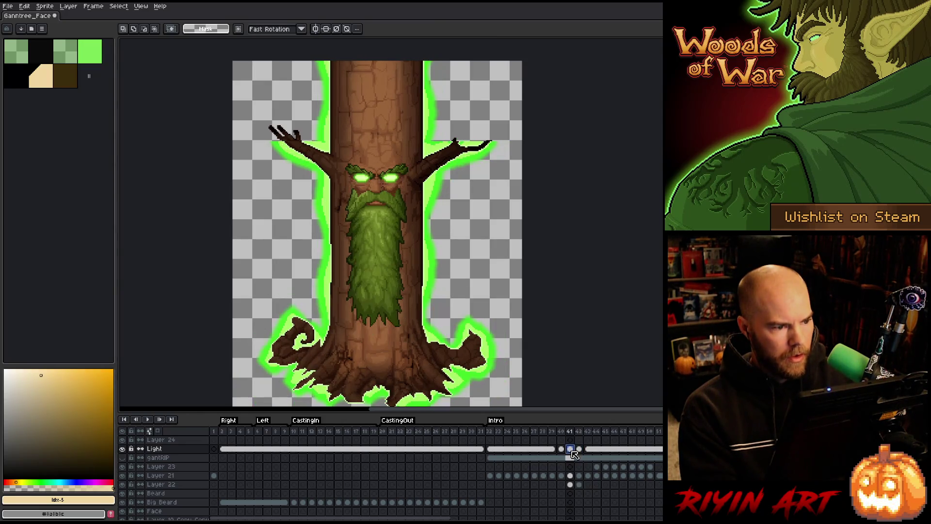
key("Right")
key("Left")
key("Right")
key("Left")
key("Right")
key("Left")
key("Return")
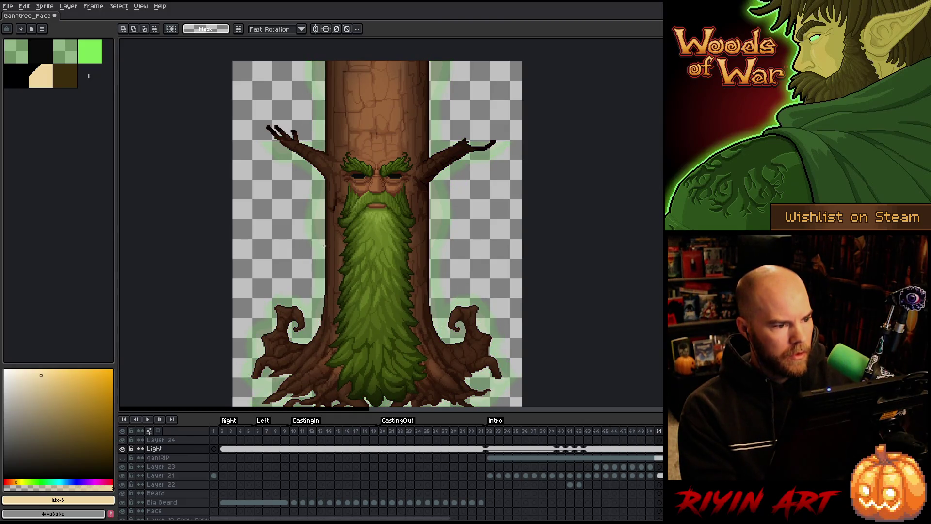
scroll(327, 246, "down", 2)
scroll(327, 246, "up", 2)
scroll(432, 389, "left", 2)
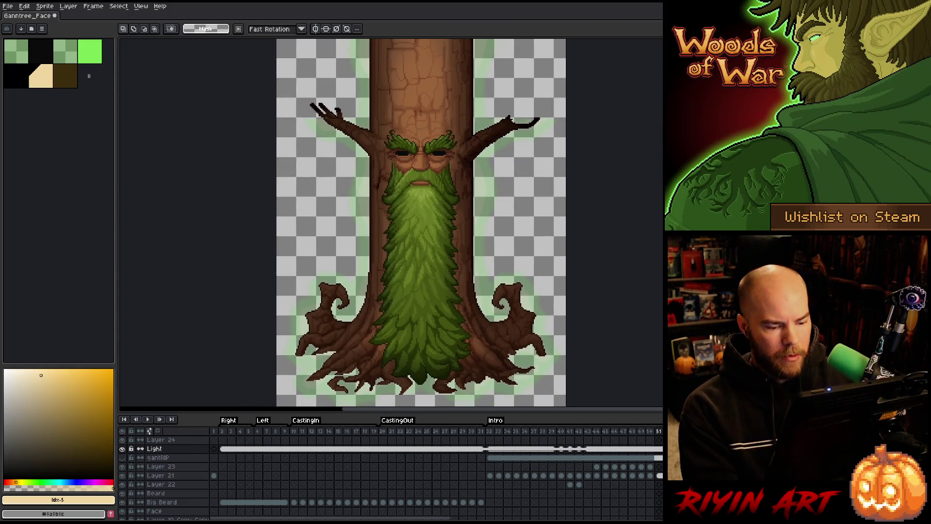
scroll(498, 466, "down", 1)
left_click(499, 441)
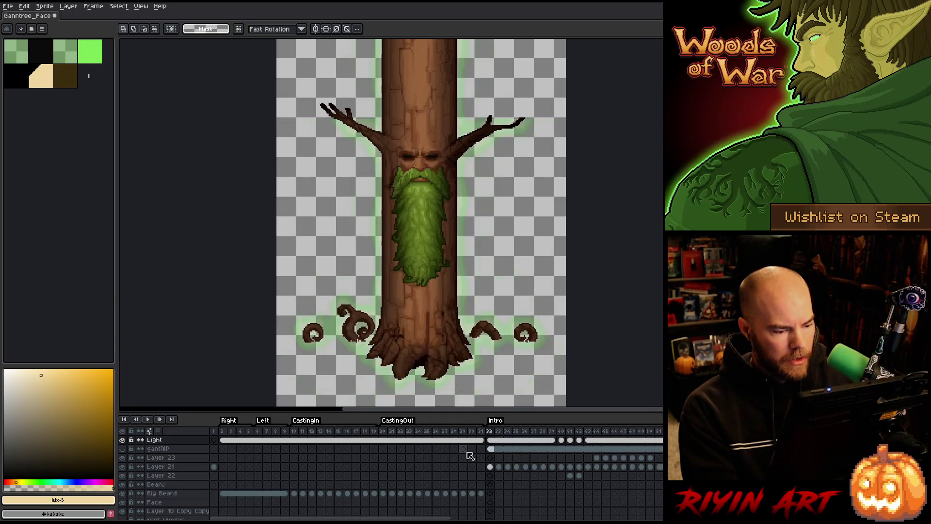
key("Right")
key("Right")
key("Right")
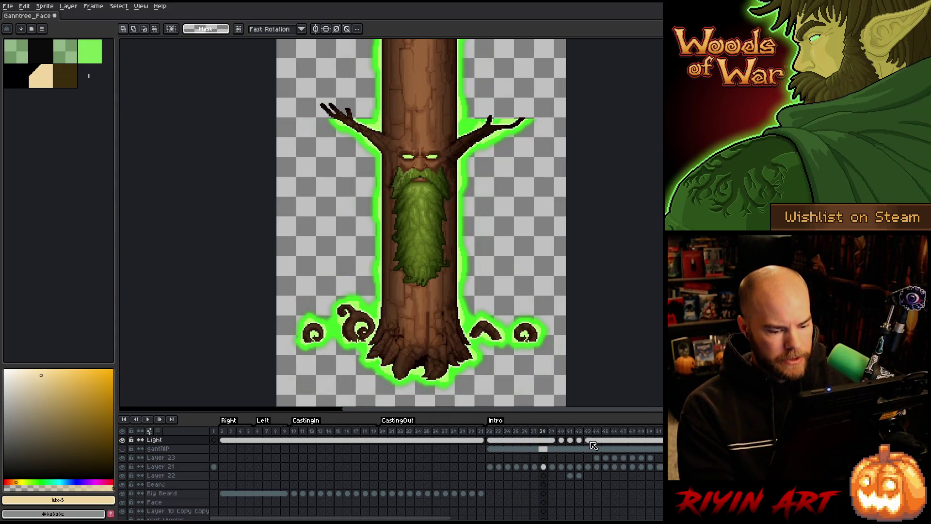
key("ctrl+shift+d")
key("Right")
key("Right")
key("Right")
key("Right")
key("Right")
key("Right")
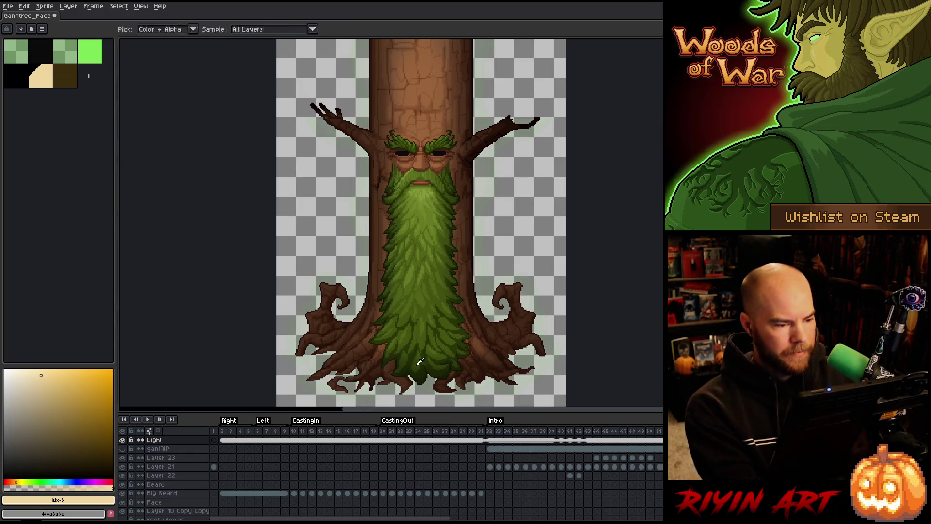
left_click_drag(221, 434, 561, 431)
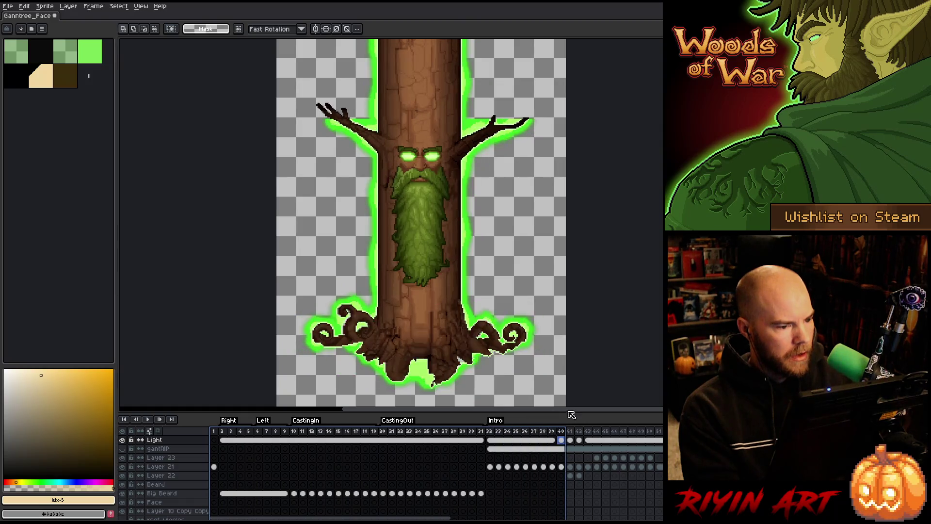
key("Return")
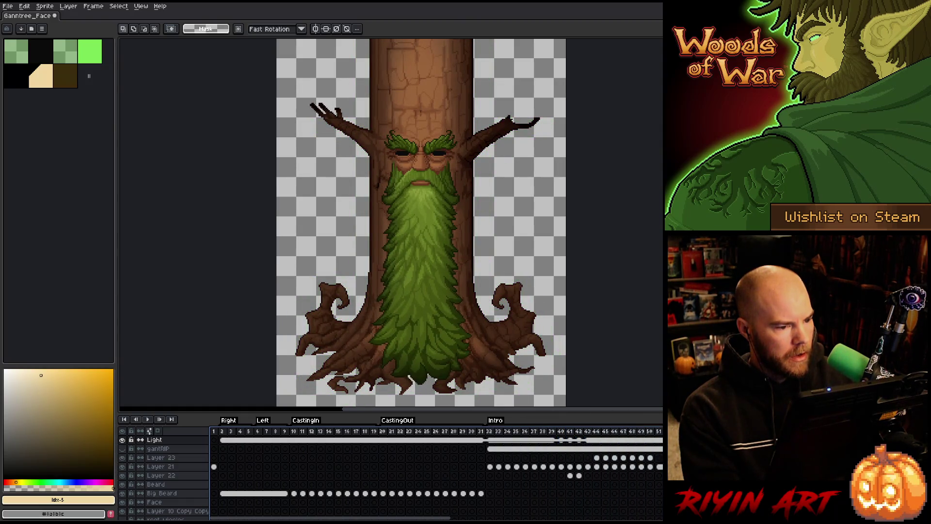
scroll(435, 478, "down", 1)
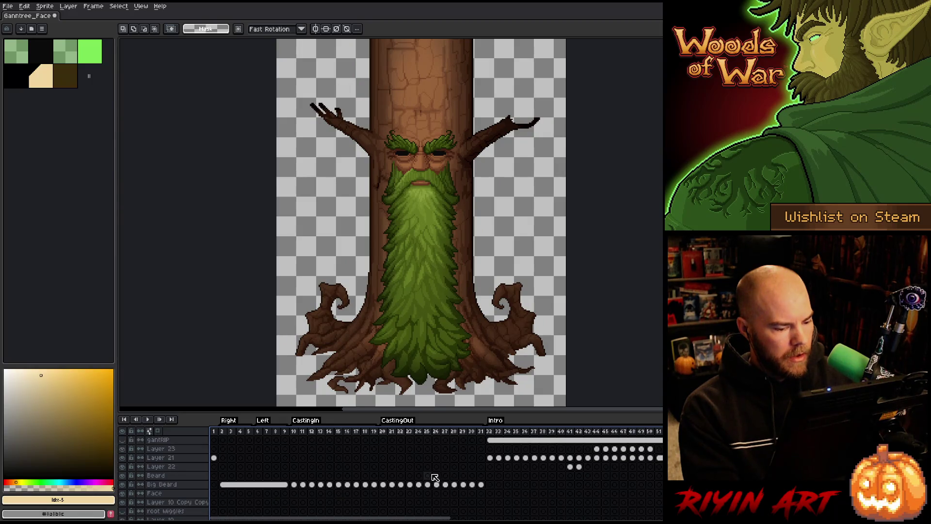
left_click(215, 432)
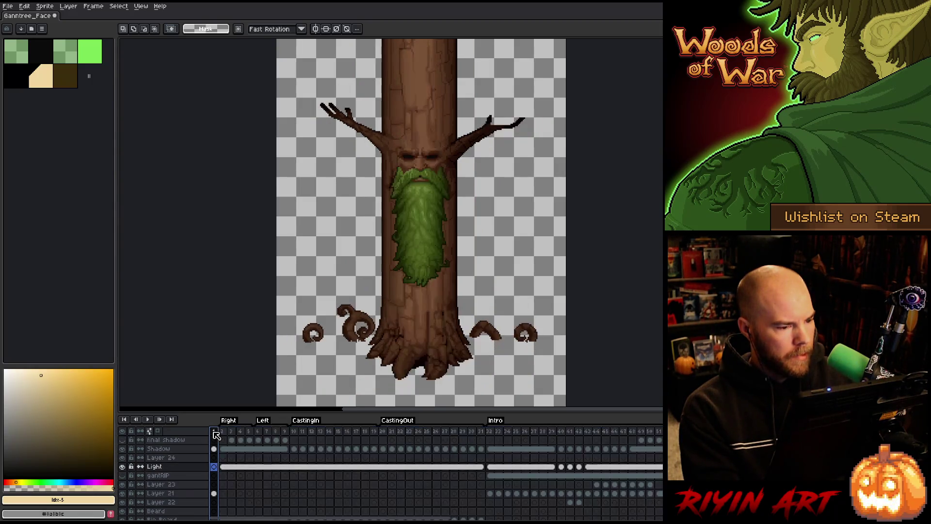
Step: Compare frame 32 of the Light layer against frame 1
left_click(491, 467)
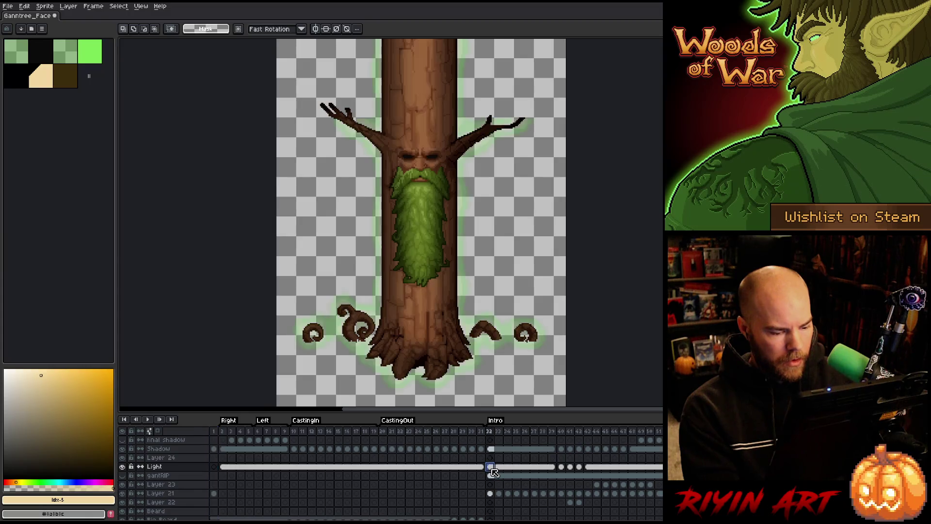
left_click(215, 468)
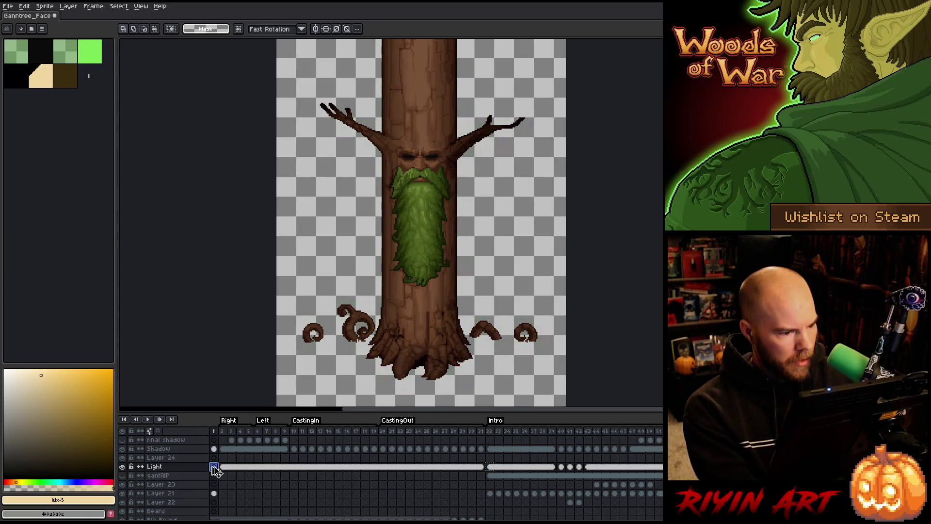
left_click(215, 435)
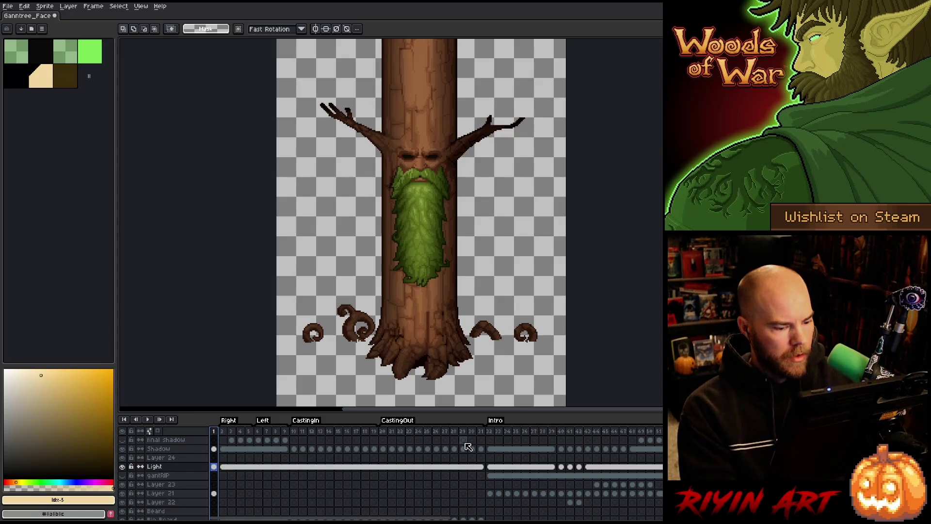
left_click(490, 433)
Step: Play and stop the intro animation, then save the sprite with Ctrl+S
key("Return")
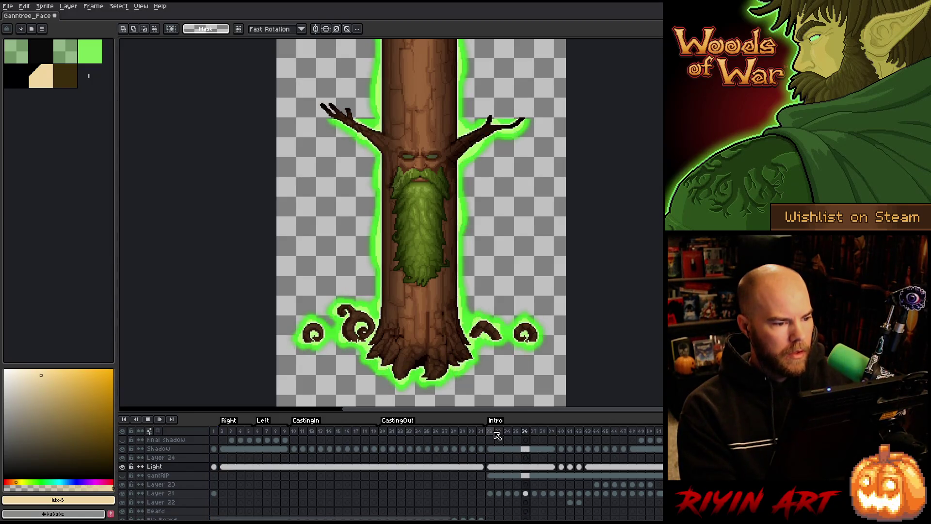
key("Return")
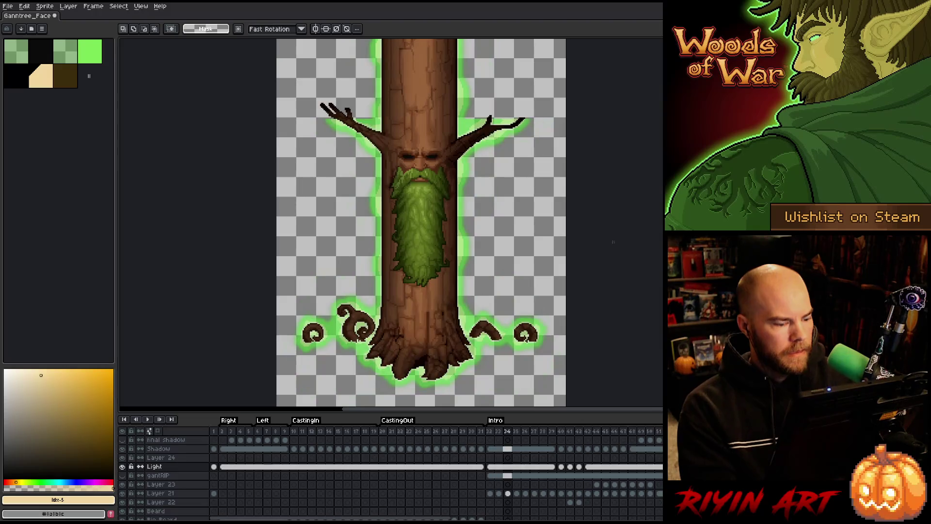
key("ctrl+s")
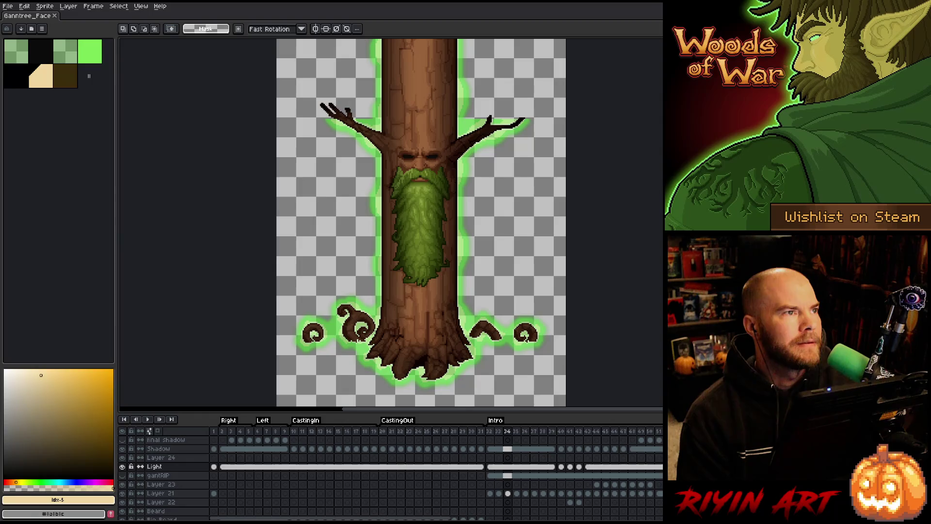
left_click(12, 8)
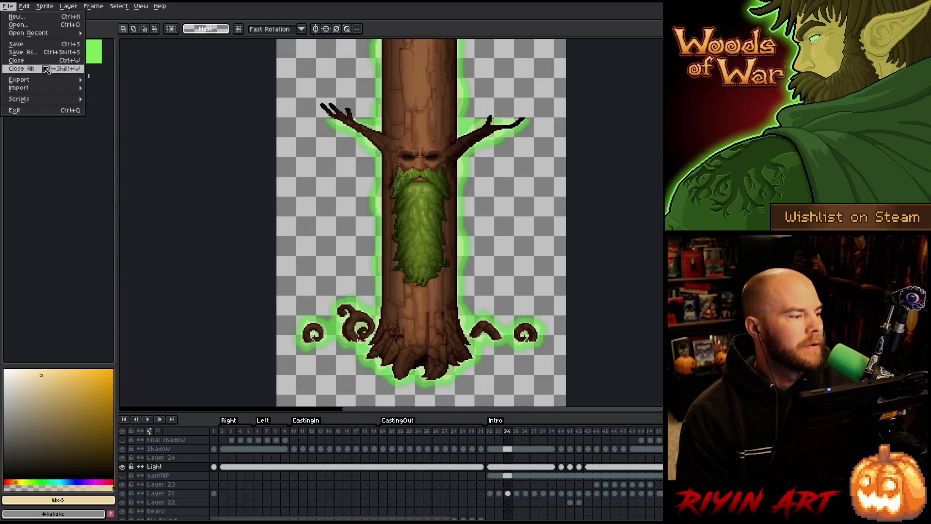
Step: Set the Export Sprite Sheet constraint to a fixed 19 columns and show its Output settings
mouse_move(46, 81)
left_click(124, 88)
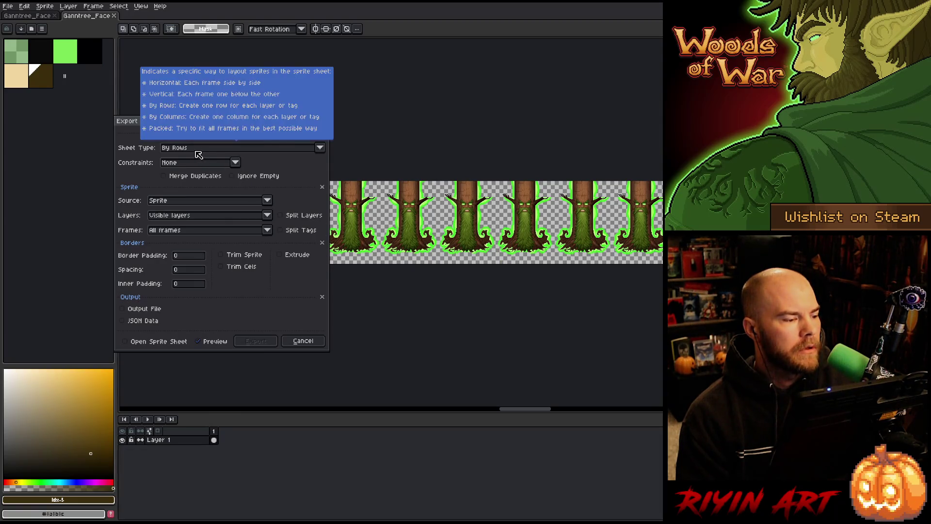
left_click(213, 163)
left_click(217, 182)
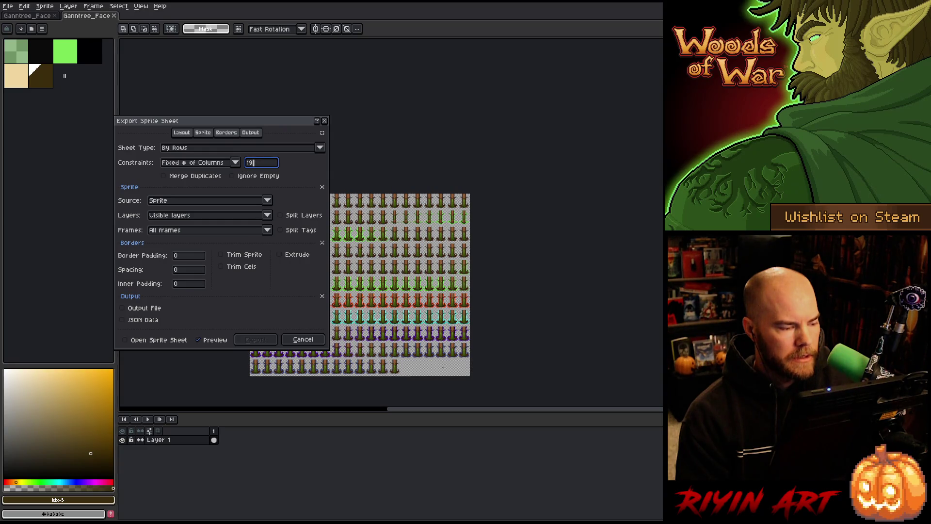
left_click(257, 135)
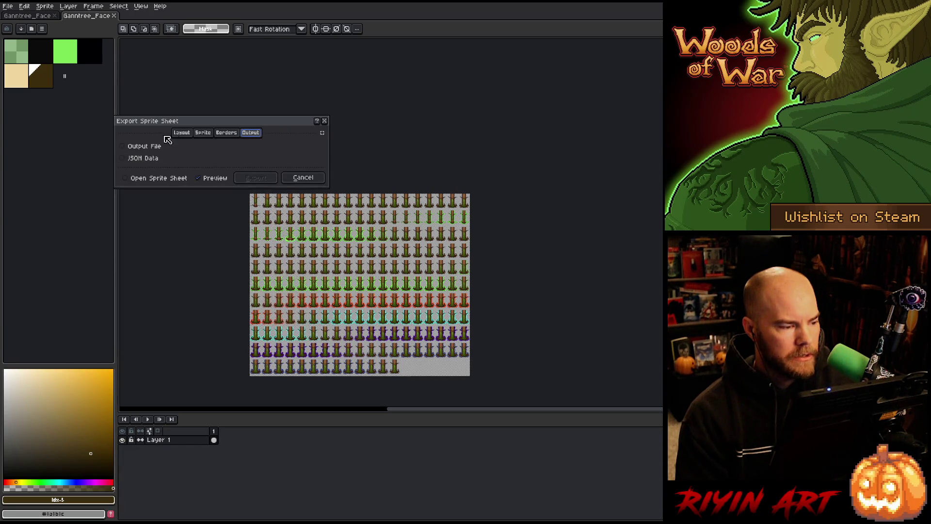
Step: Enable file output and choose tree_wide_lvl3.png in the Tree images spring folder
left_click(142, 146)
left_click(320, 147)
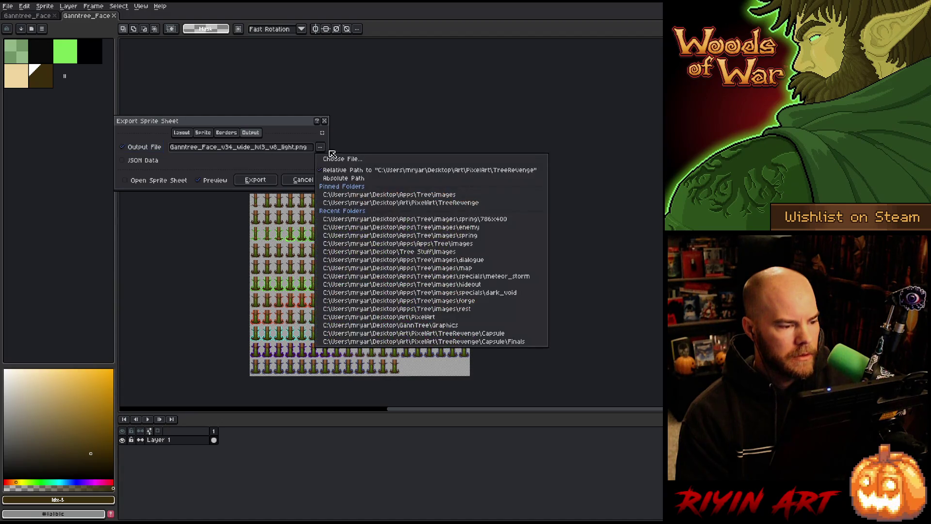
left_click(339, 159)
left_click(330, 99)
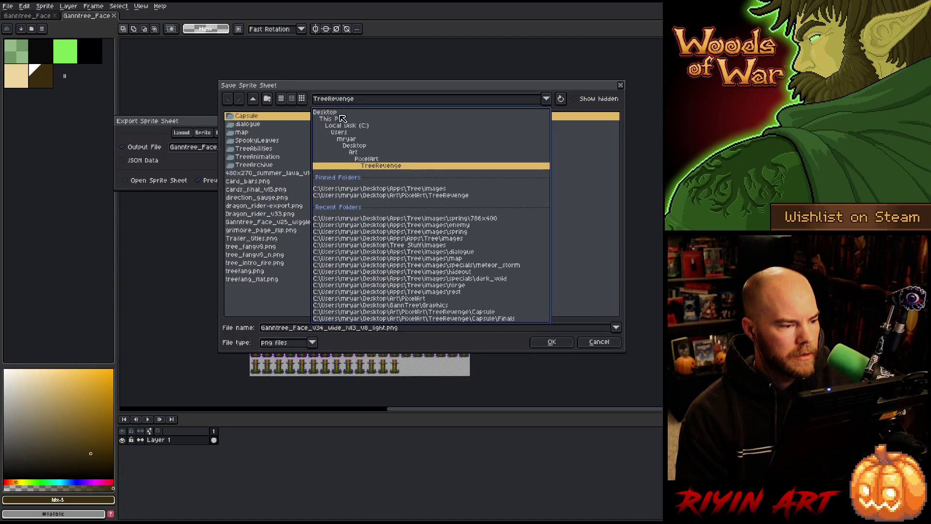
left_click(377, 189)
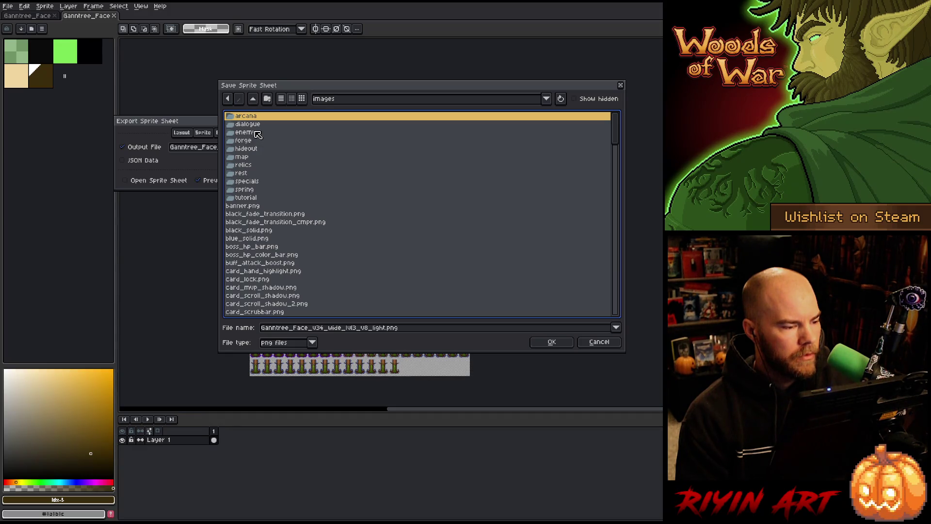
double_click(257, 189)
scroll(318, 245, "down", 15)
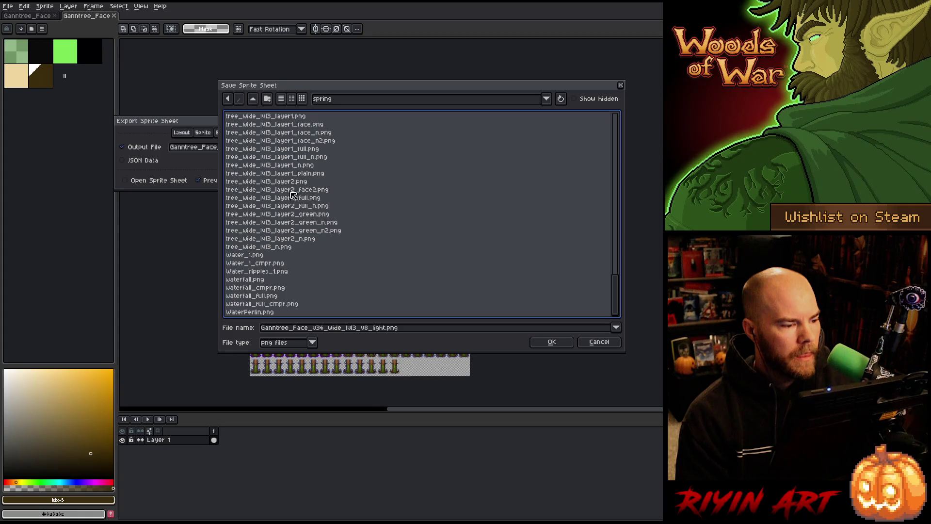
scroll(289, 187, "up", 2)
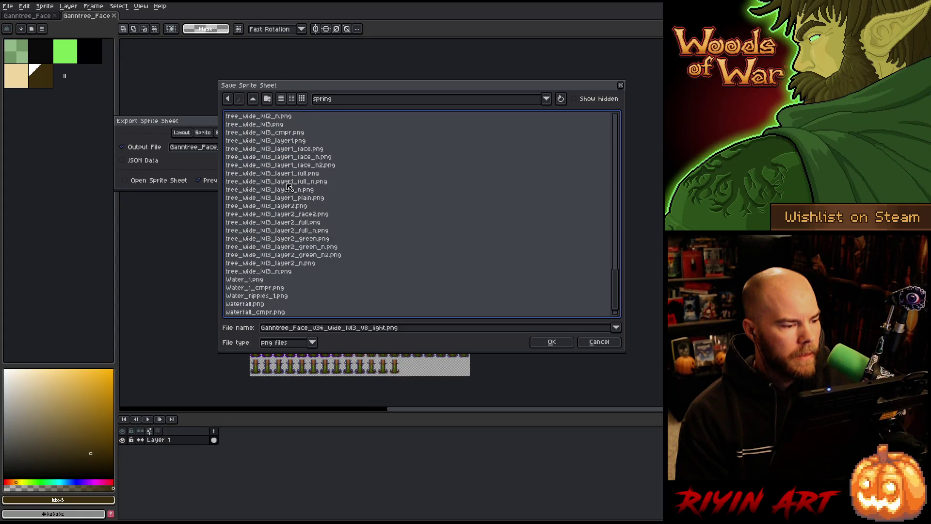
left_click(274, 149)
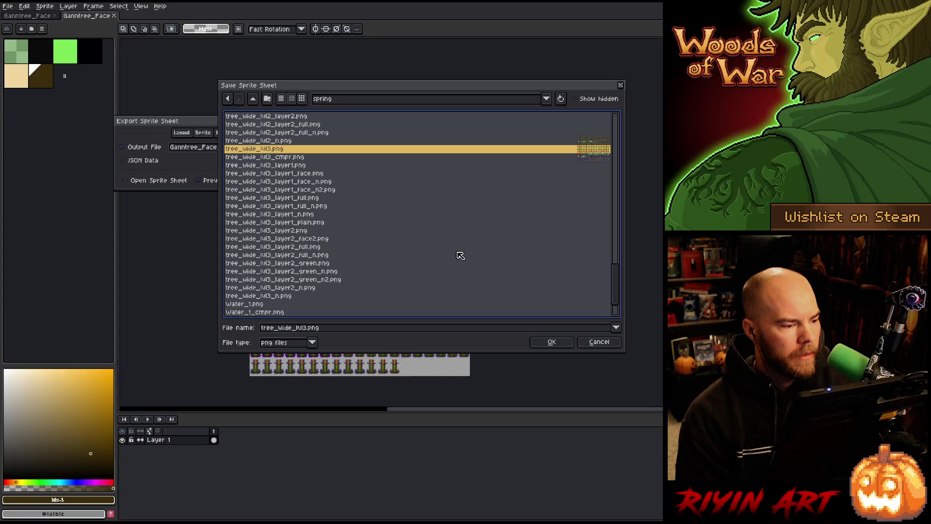
left_click(552, 342)
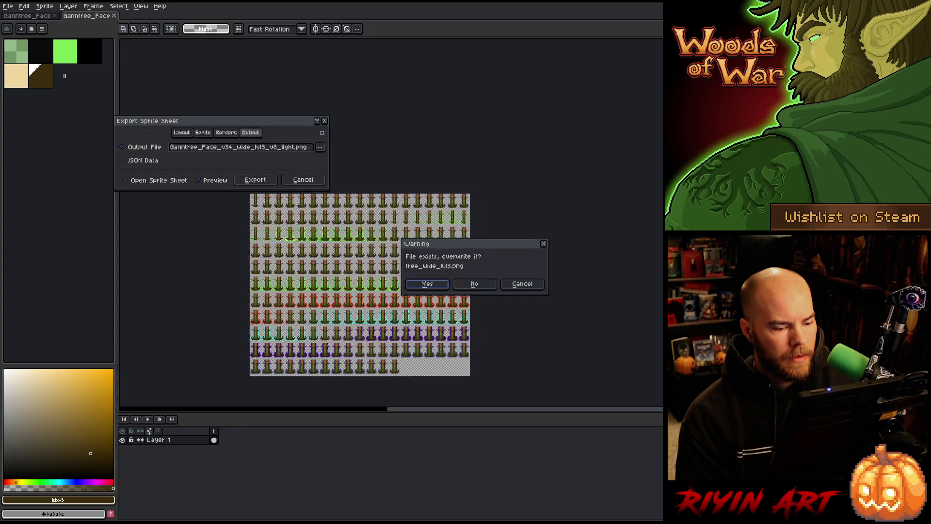
Step: Confirm overwriting tree_wide_lvl3.png and export the sprite sheet
left_click(430, 286)
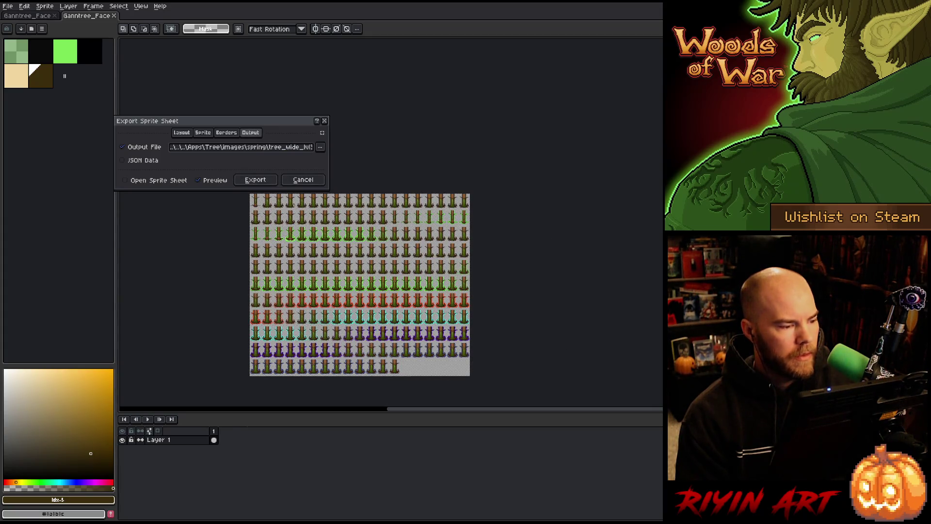
left_click(254, 180)
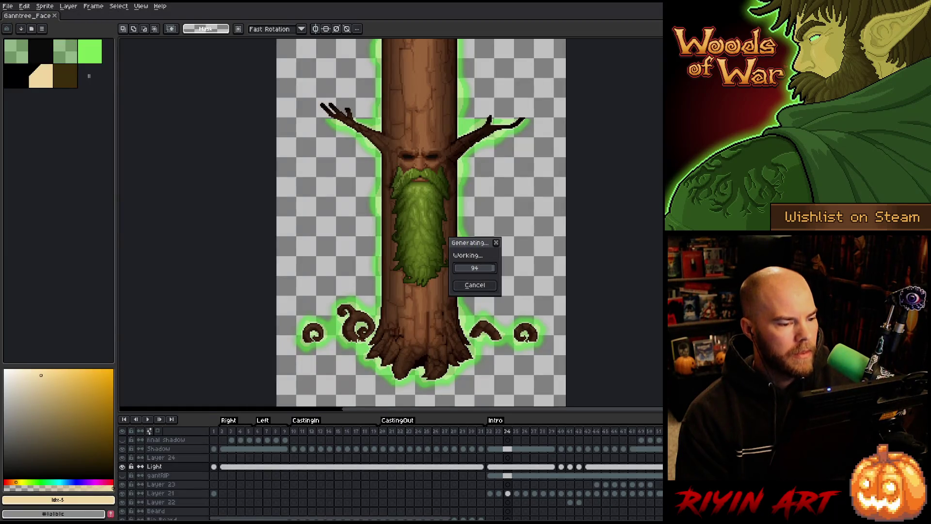
scroll(256, 180, "down", 1)
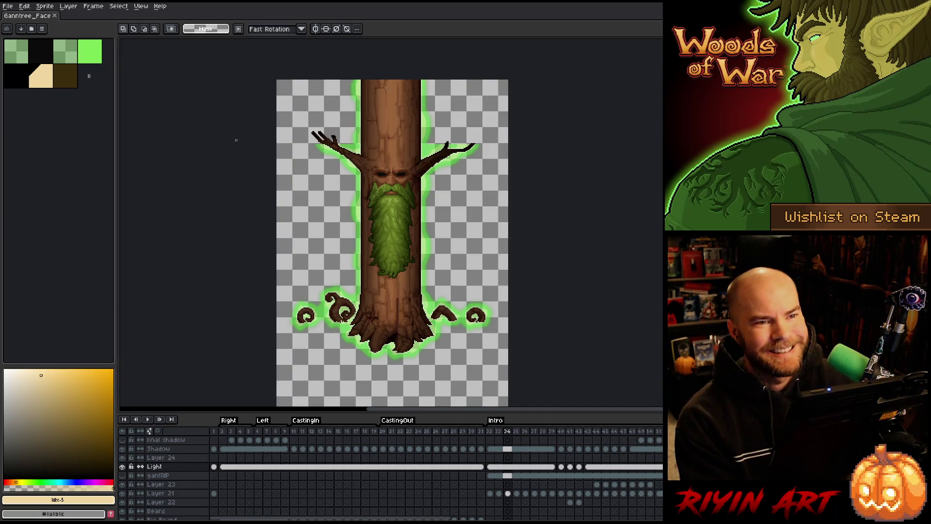
Step: Start opening a file and browse the pinned TreeRevenge folder's contents
left_click(8, 6)
left_click(20, 24)
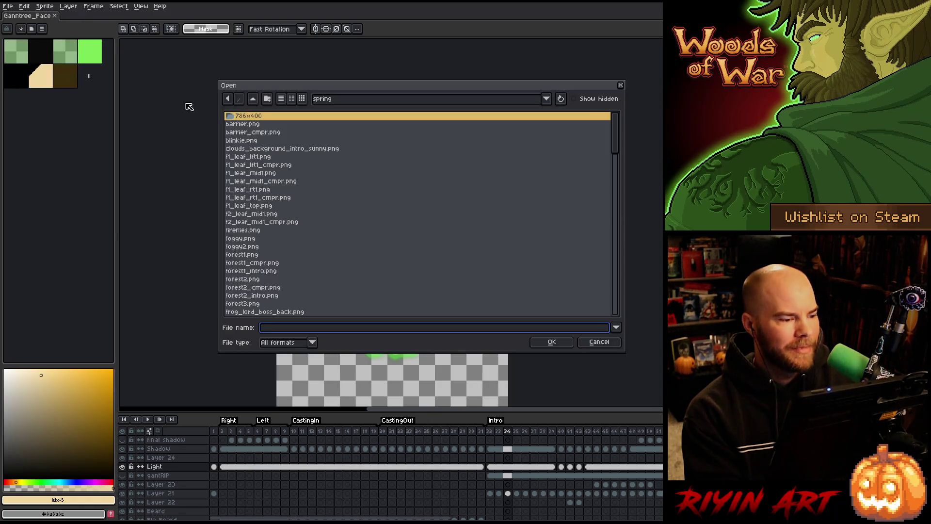
scroll(313, 168, "down", 5)
scroll(313, 168, "up", 5)
left_click(353, 99)
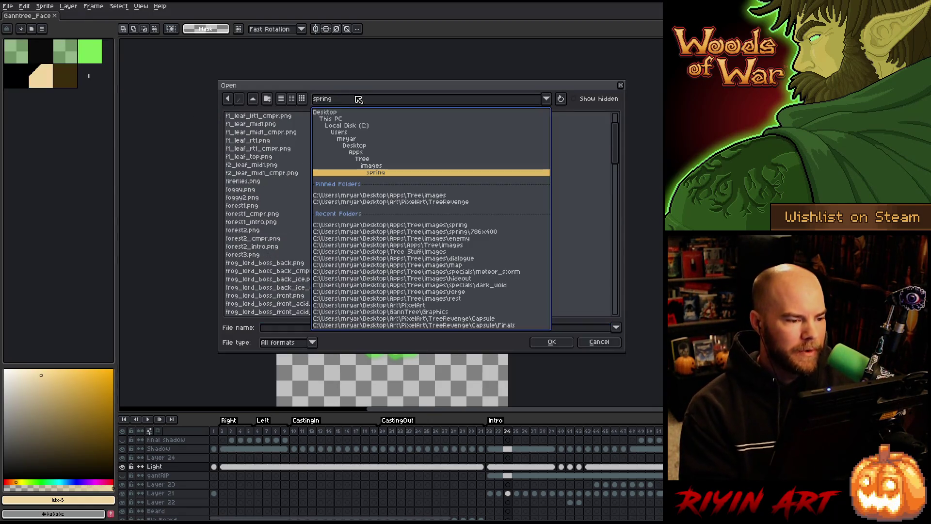
left_click(411, 201)
scroll(374, 238, "down", 6)
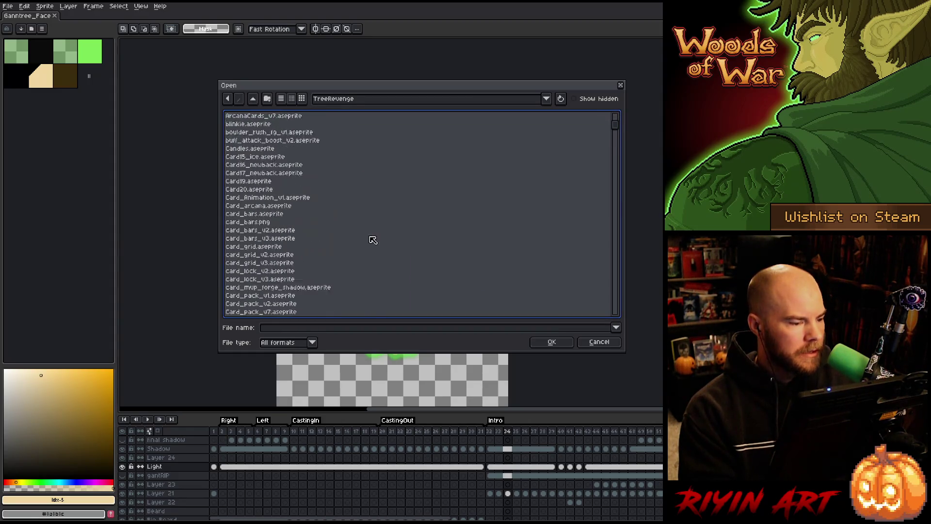
scroll(374, 276, "down", 10)
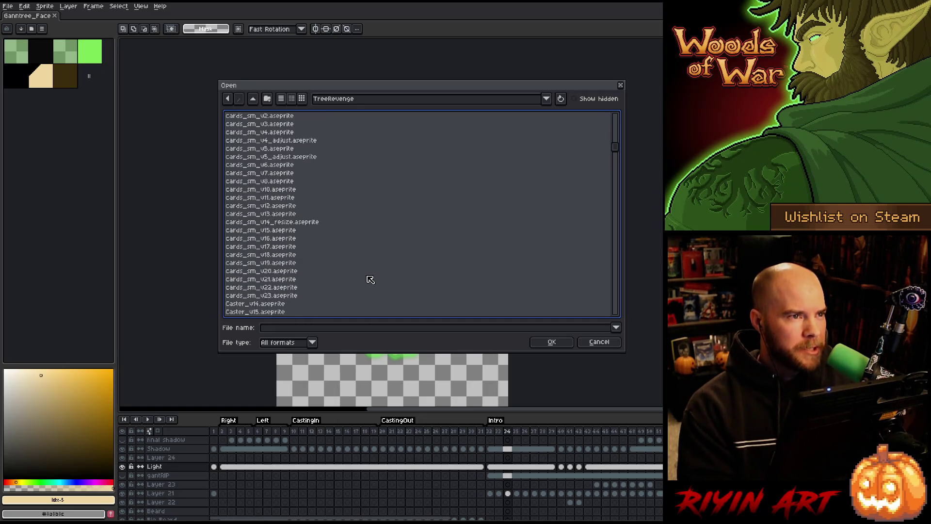
scroll(369, 279, "down", 10)
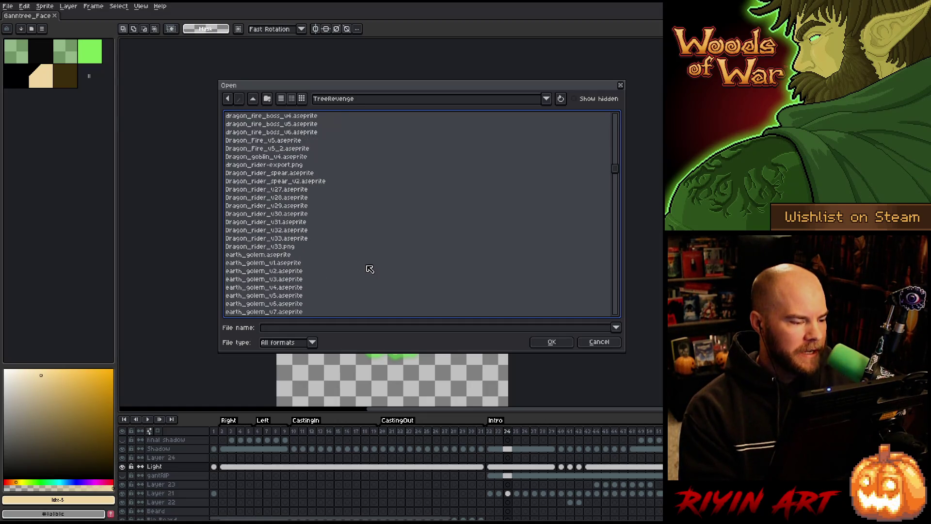
scroll(365, 271, "down", 10)
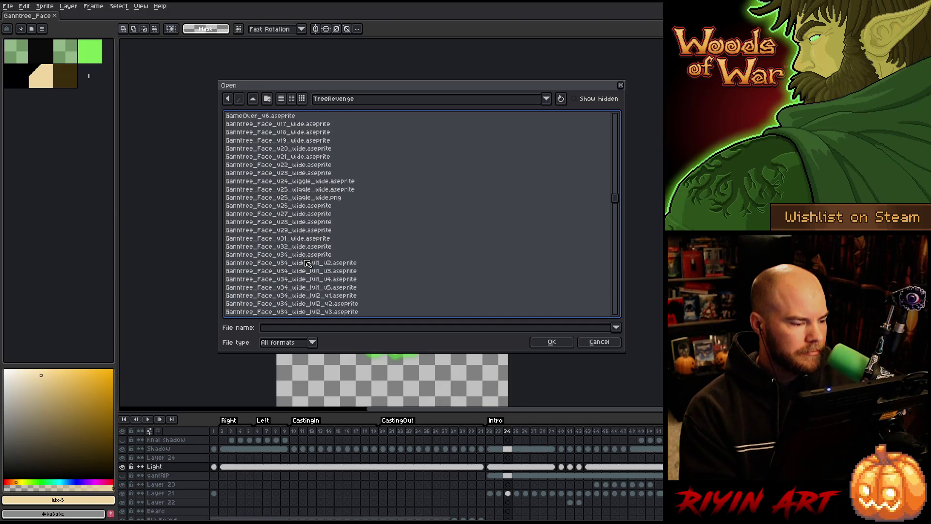
scroll(308, 260, "down", 10)
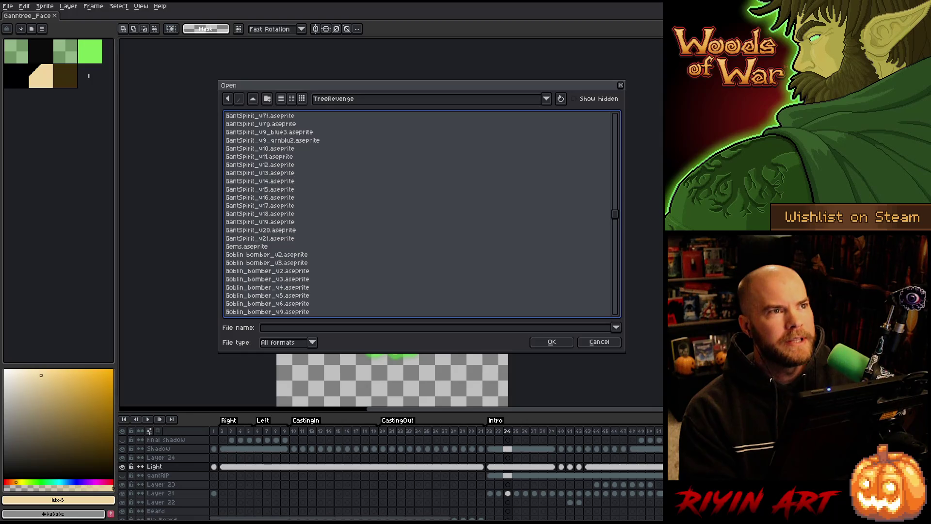
scroll(418, 214, "down", 20)
scroll(418, 213, "down", 20)
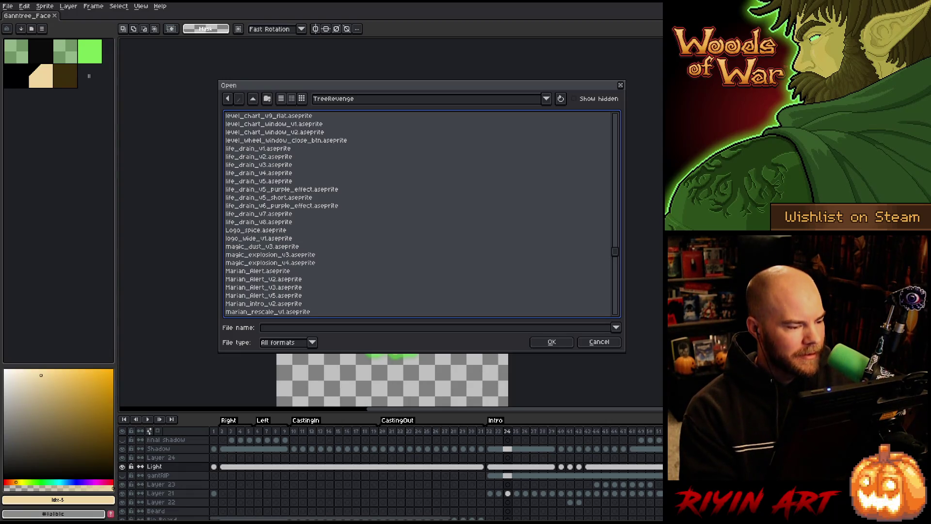
scroll(418, 213, "down", 20)
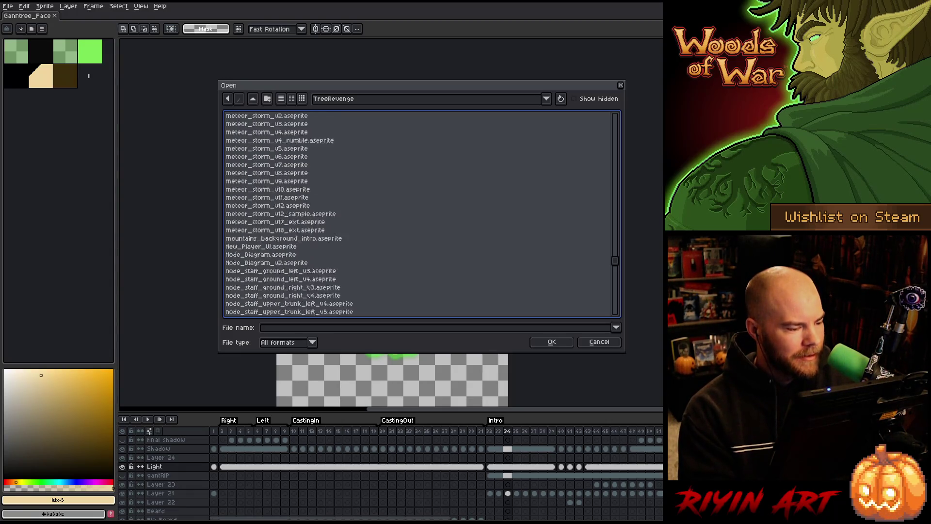
scroll(418, 213, "down", 15)
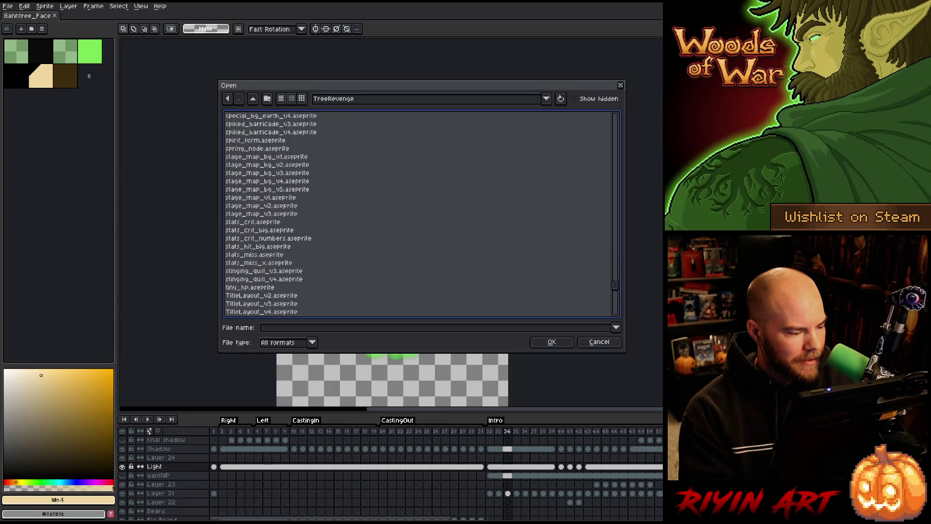
scroll(418, 213, "down", 4)
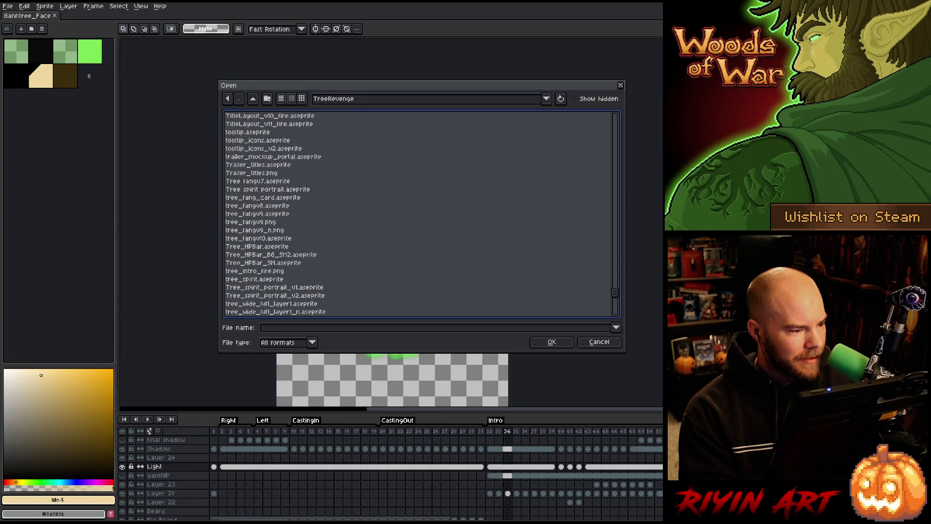
scroll(418, 213, "down", 6)
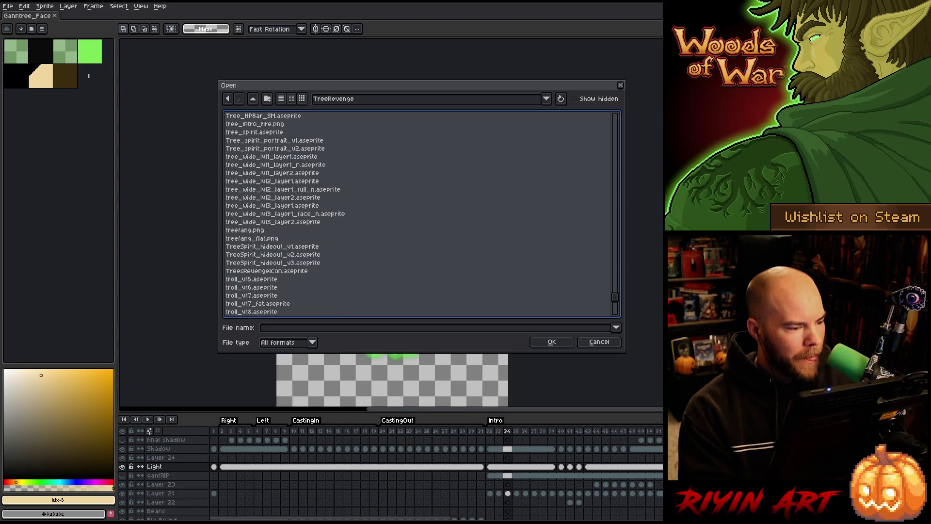
Step: Select Ganntree_Face_v34_wide_lvl2_v4.aseprite among the files and open it
left_click(383, 181)
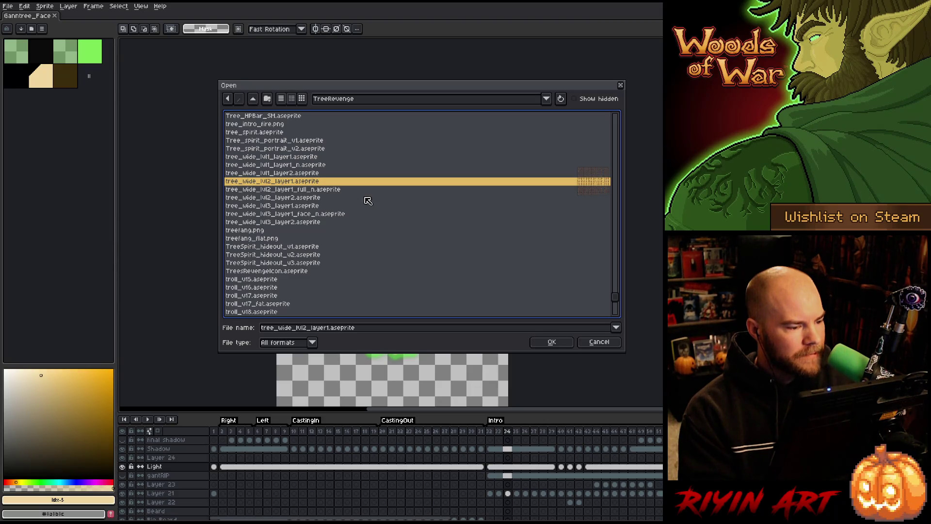
scroll(349, 218, "up", 3)
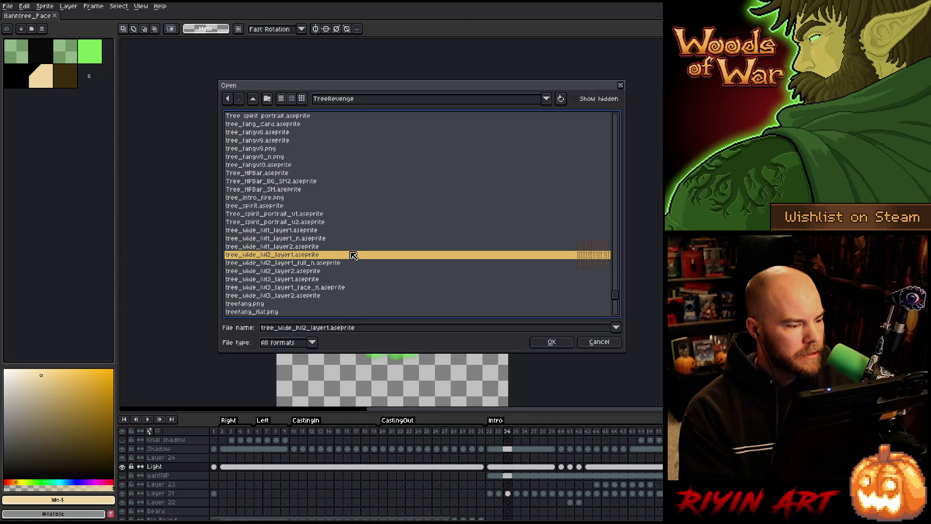
scroll(353, 254, "up", 10)
scroll(619, 280, "up", 2)
mouse_move(619, 280)
left_mouse_down()
mouse_move(613, 166)
mouse_move(591, 127)
mouse_move(594, 206)
left_mouse_up()
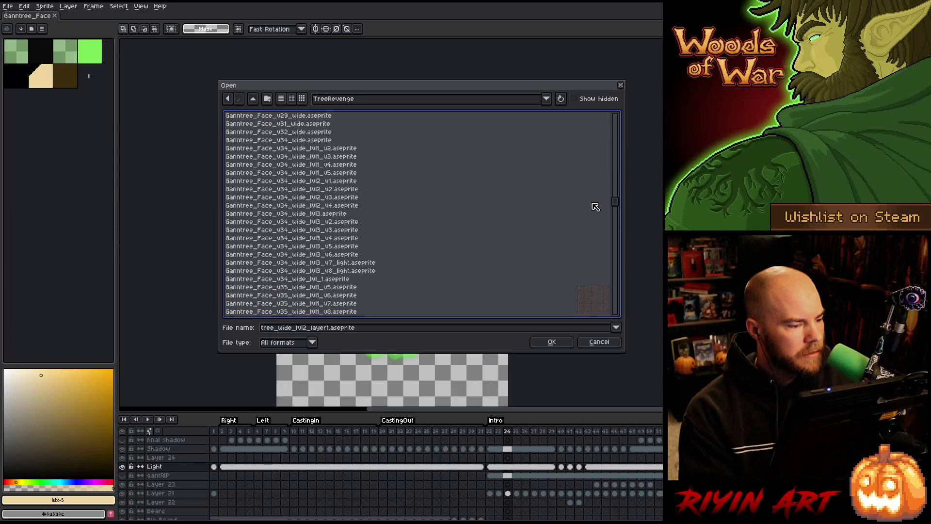
scroll(372, 218, "down", 1)
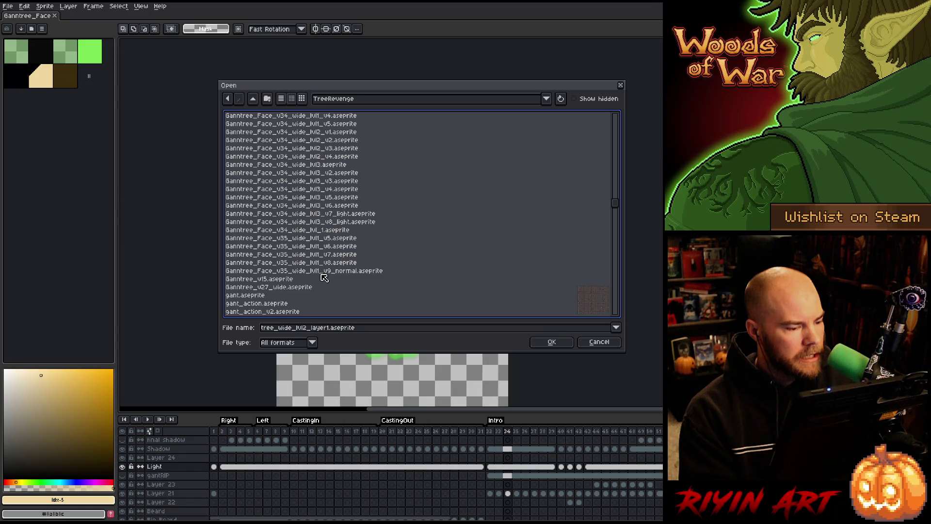
left_click(323, 274)
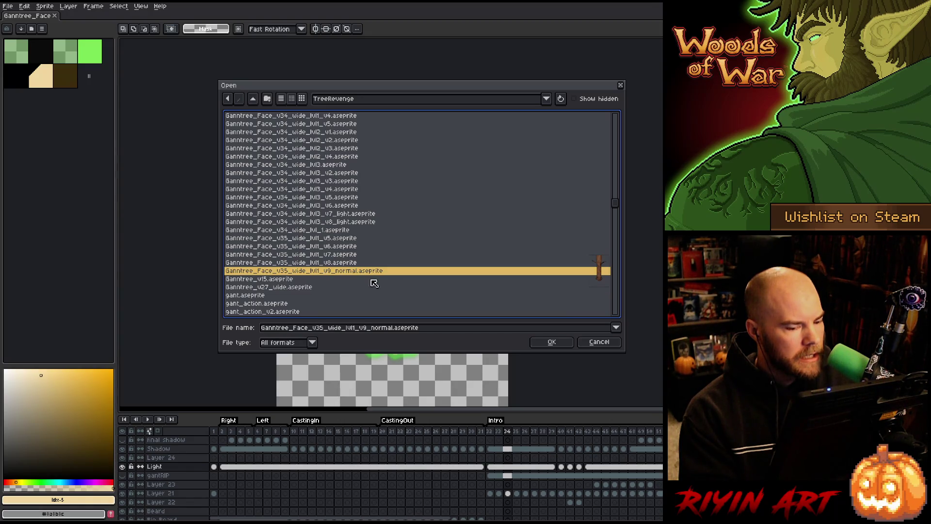
key("Up")
key("Down")
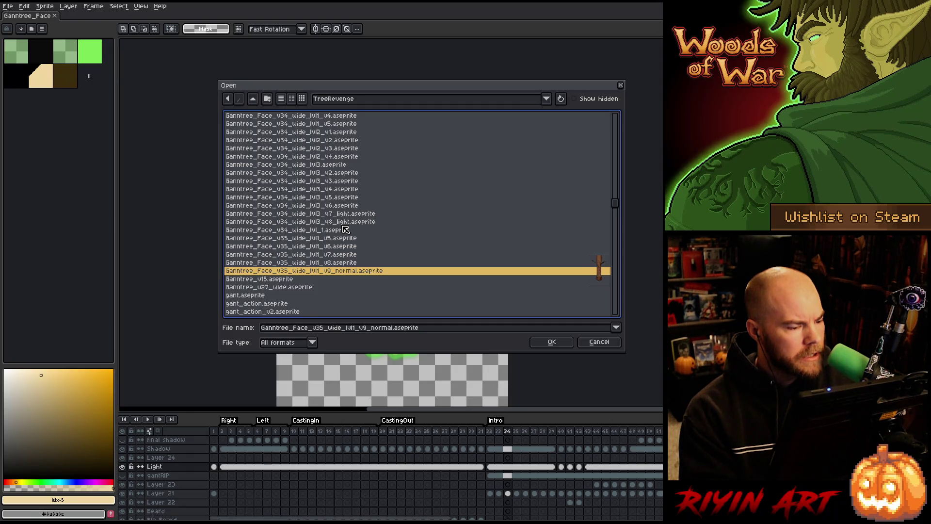
scroll(349, 233, "up", 1)
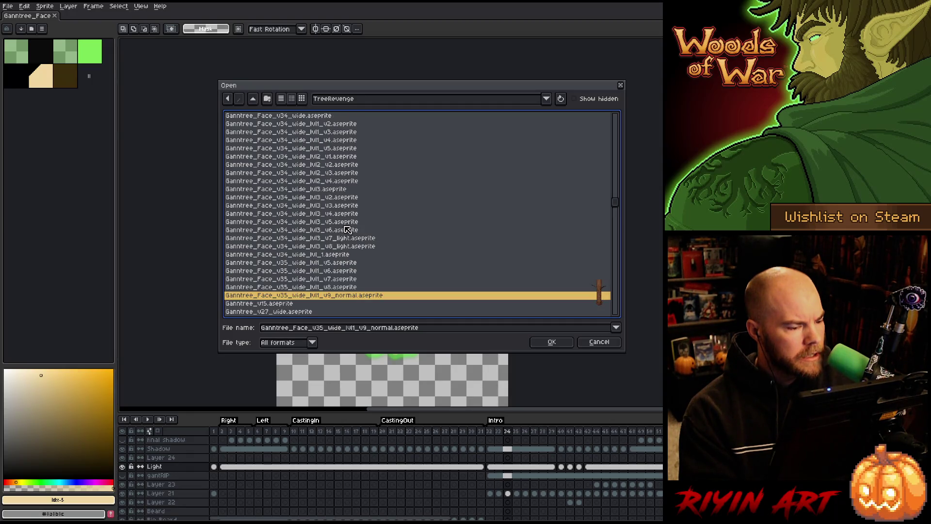
left_click(330, 182)
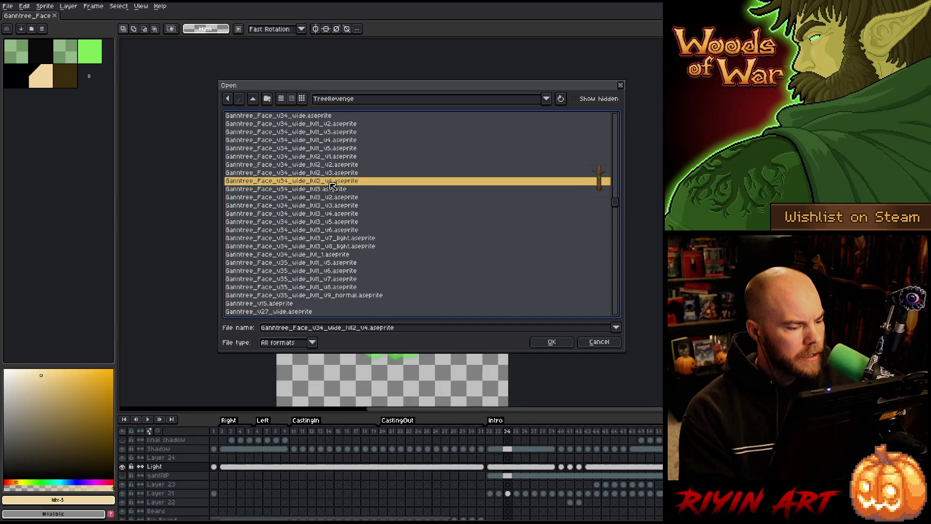
key("Return")
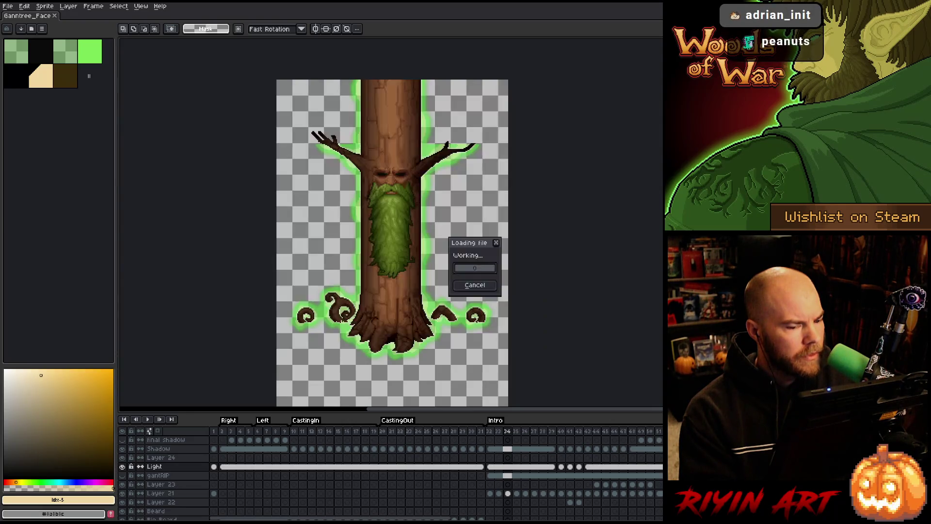
Step: Inspect the lvl2_v4 sprite's roots and frames 53–92 and 48–51, then return to the first tab
scroll(584, 203, "up", 4)
left_click_drag(553, 268, 498, 197)
mouse_move(268, 445)
left_mouse_down()
mouse_move(620, 431)
mouse_move(250, 439)
mouse_move(421, 436)
mouse_move(301, 427)
mouse_move(335, 436)
mouse_move(485, 433)
mouse_move(420, 440)
left_mouse_up()
scroll(553, 518, "left", 10)
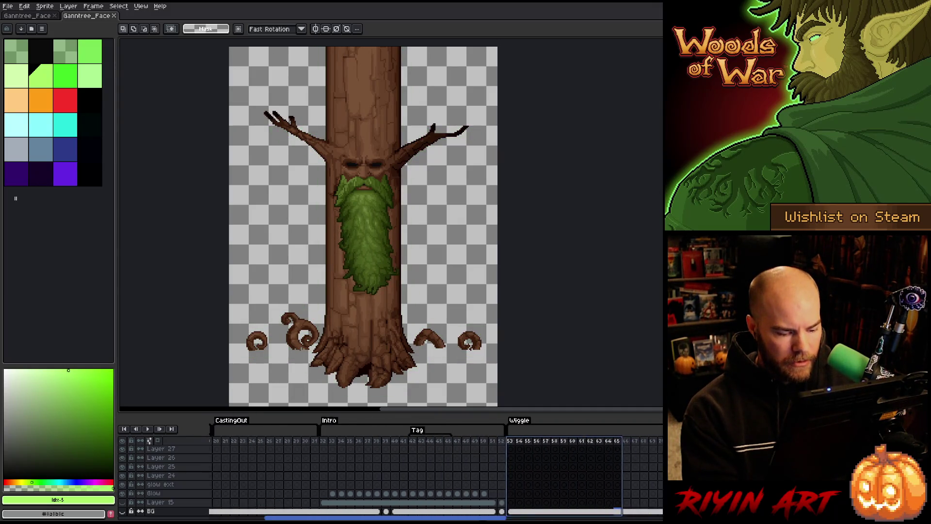
mouse_move(660, 442)
left_mouse_down()
mouse_move(520, 451)
mouse_move(644, 452)
mouse_move(252, 442)
mouse_move(652, 442)
mouse_move(623, 441)
left_mouse_up()
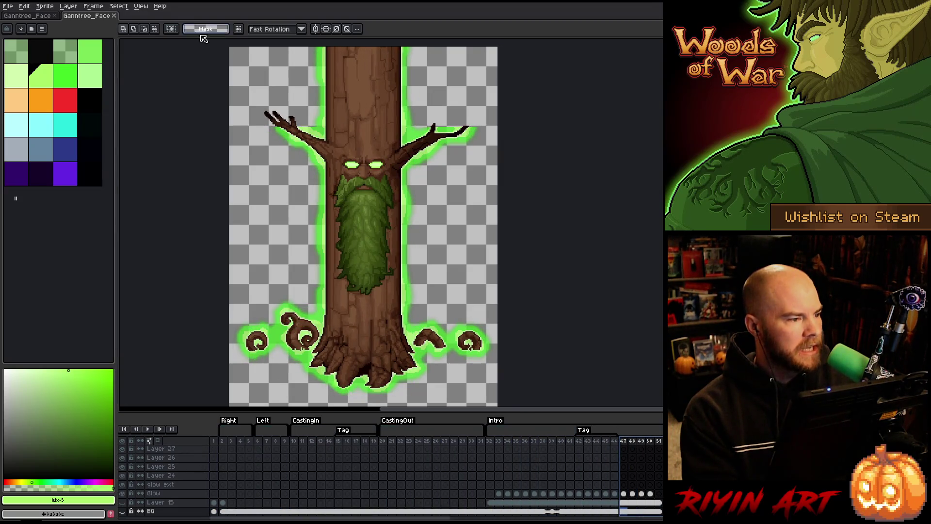
left_click(39, 16)
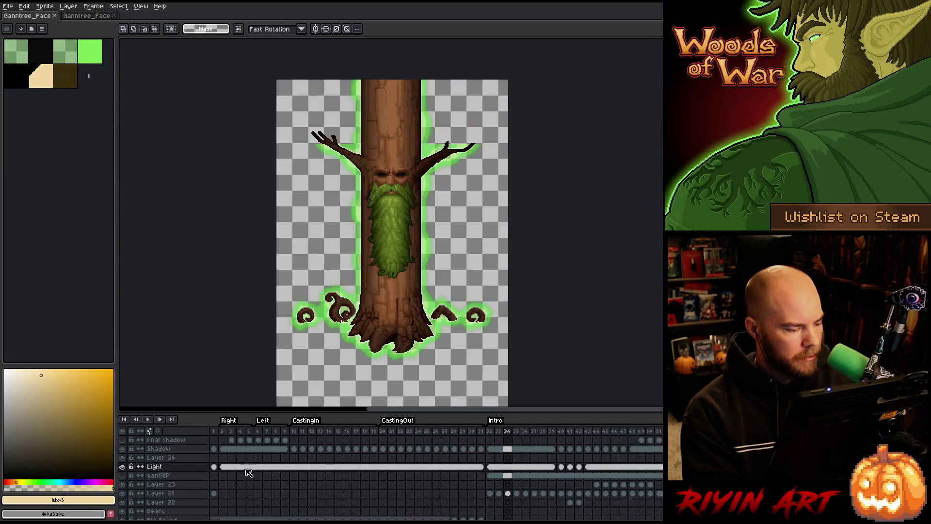
Step: Check the original Shadow layer's properties, then select Layer 17 in the second sprite
left_click(217, 452)
double_click(175, 450)
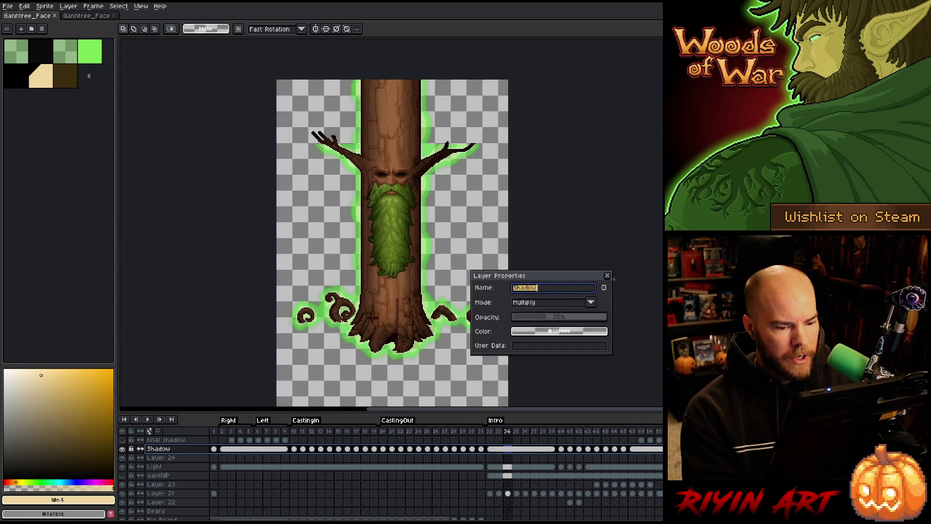
left_click(607, 276)
left_click(87, 16)
scroll(154, 463, "up", 3)
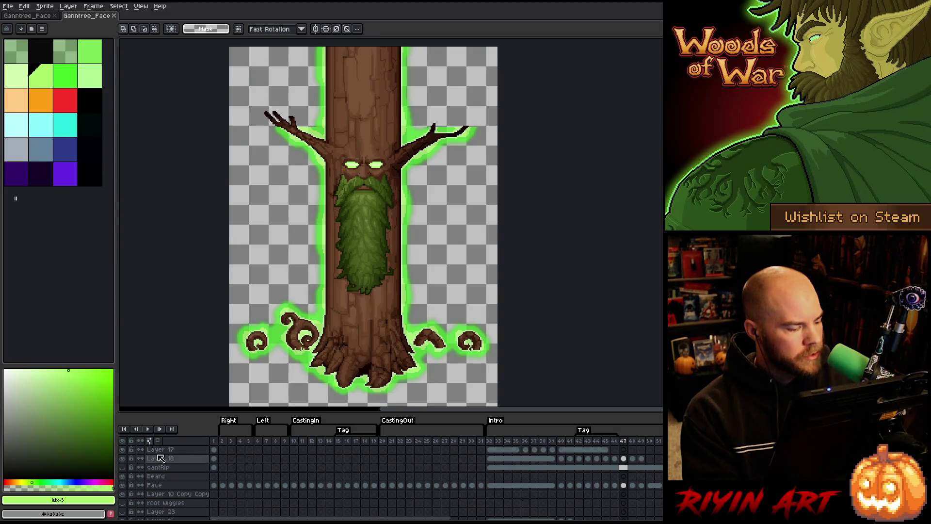
left_click(160, 450)
Step: Add a new layer named shadow with Multiply blend mode at about 31% opacity
key("shift+n")
key("shift+n")
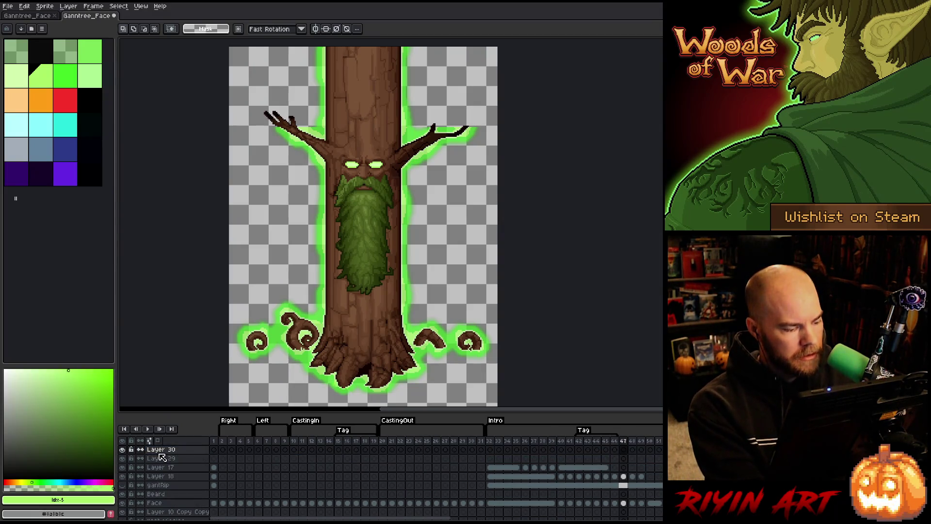
double_click(159, 453)
type("shadow")
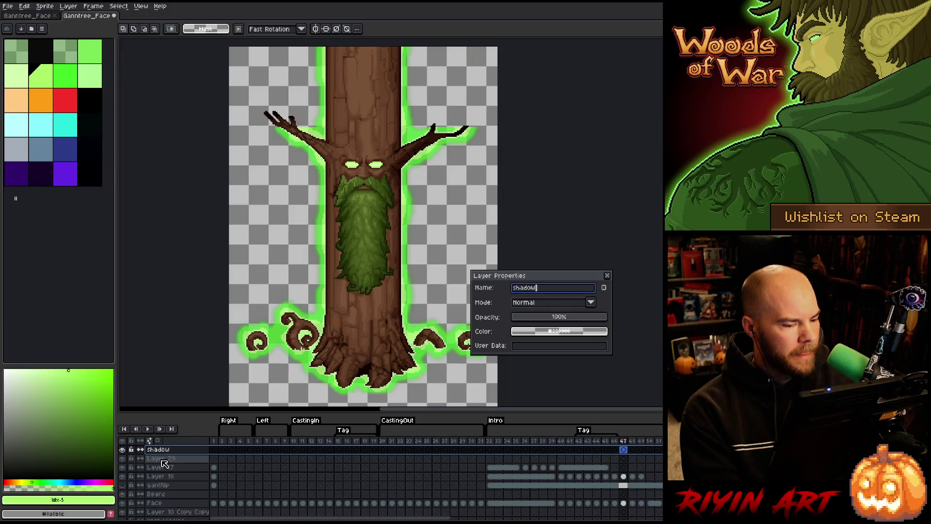
left_click(536, 303)
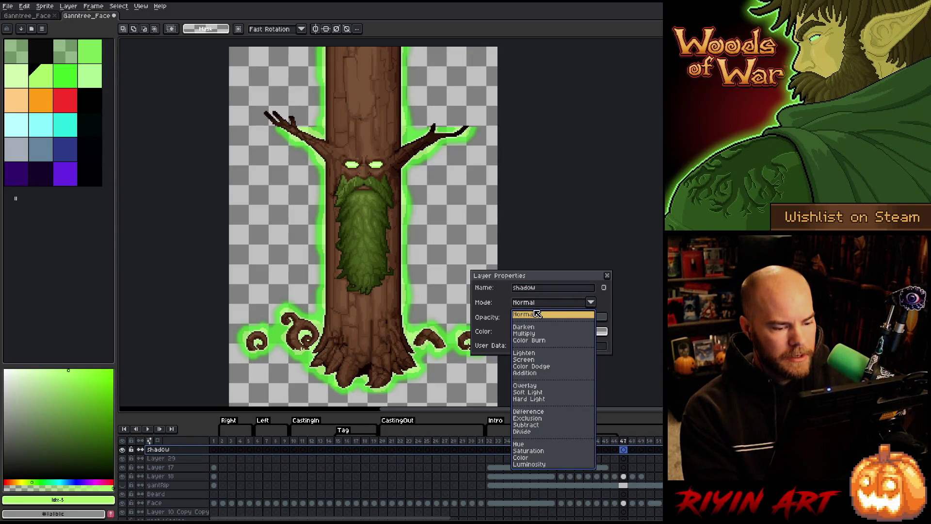
left_click(531, 334)
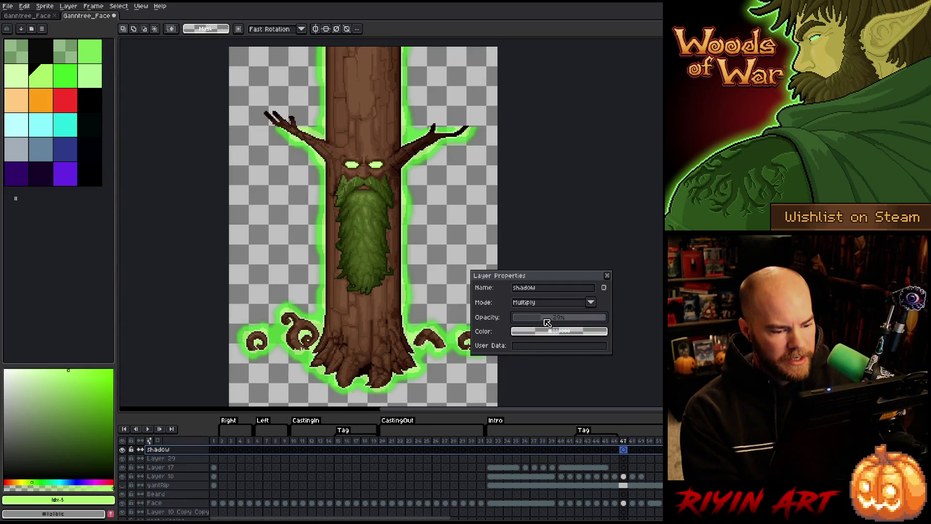
left_click_drag(545, 322, 546, 323)
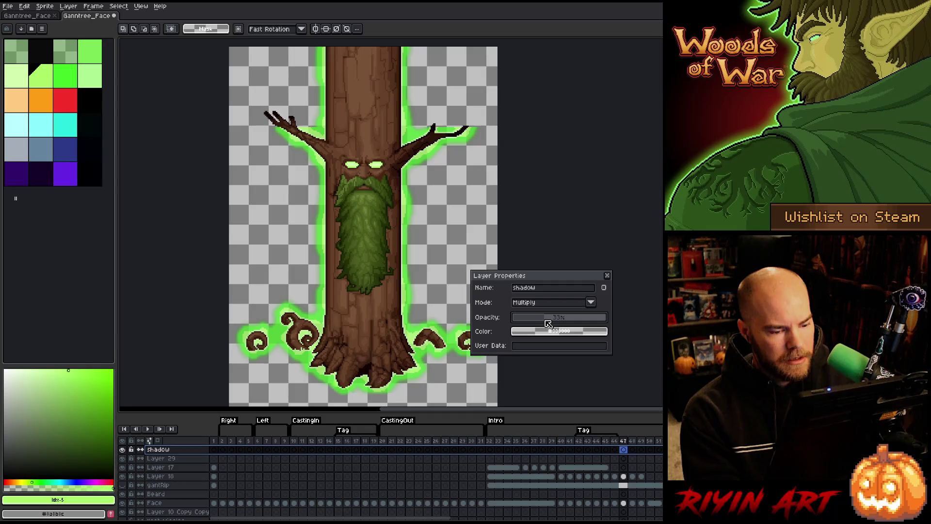
left_click(607, 275)
Step: Rename Layer 29 to light with Overlay blend mode at 32% opacity
double_click(161, 459)
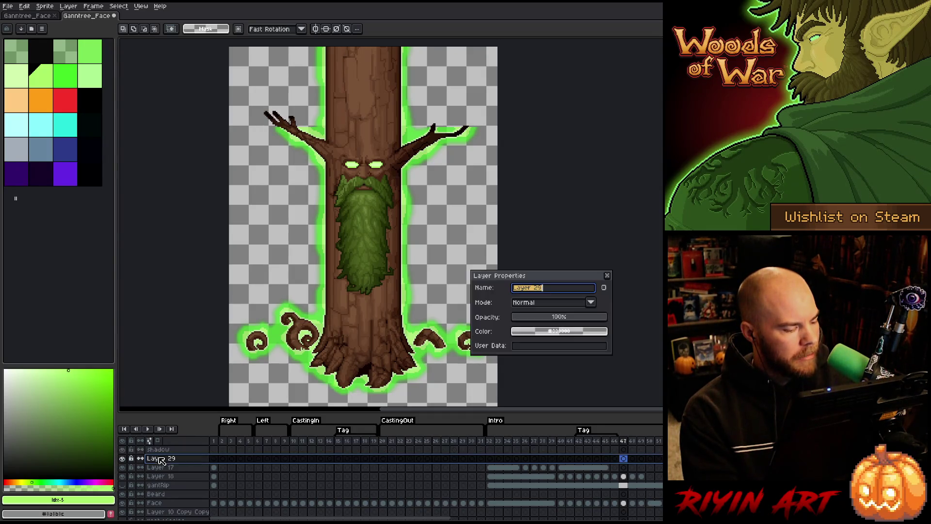
type("light")
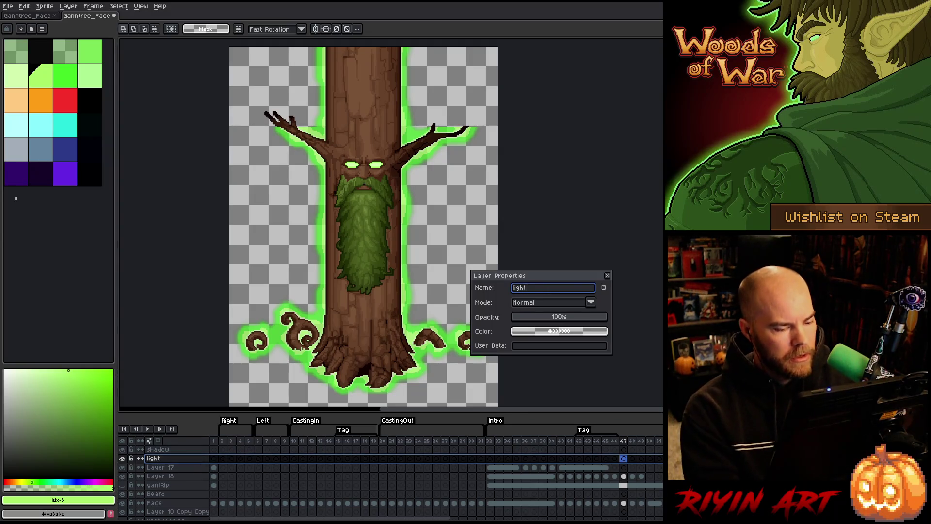
left_click(550, 304)
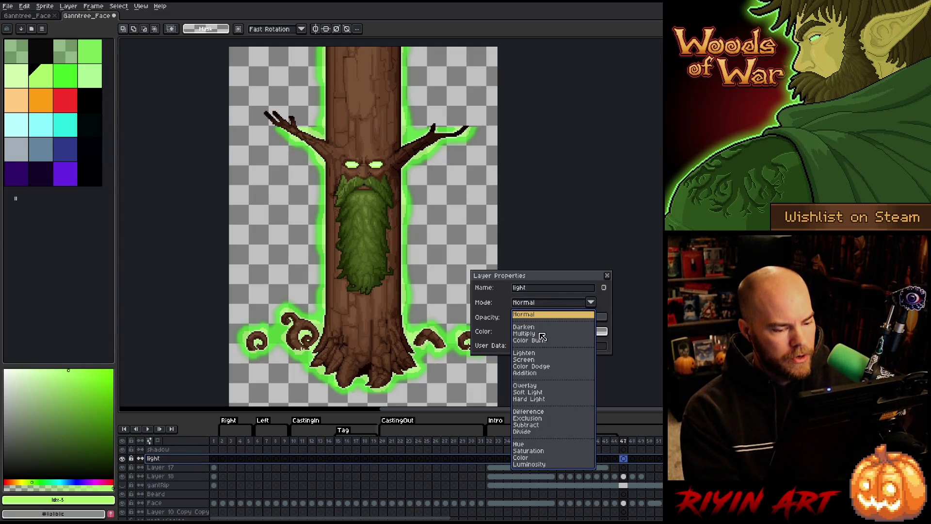
left_click(538, 385)
left_click(543, 318)
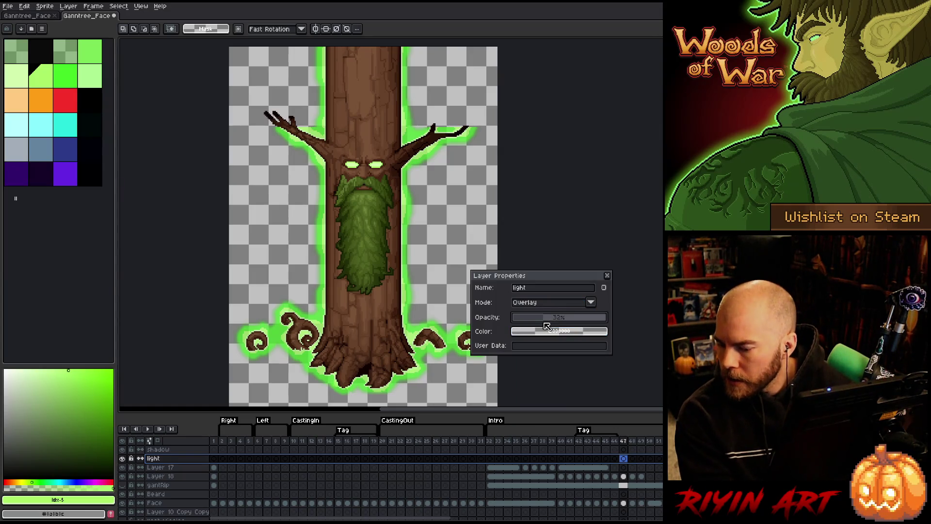
left_click(606, 275)
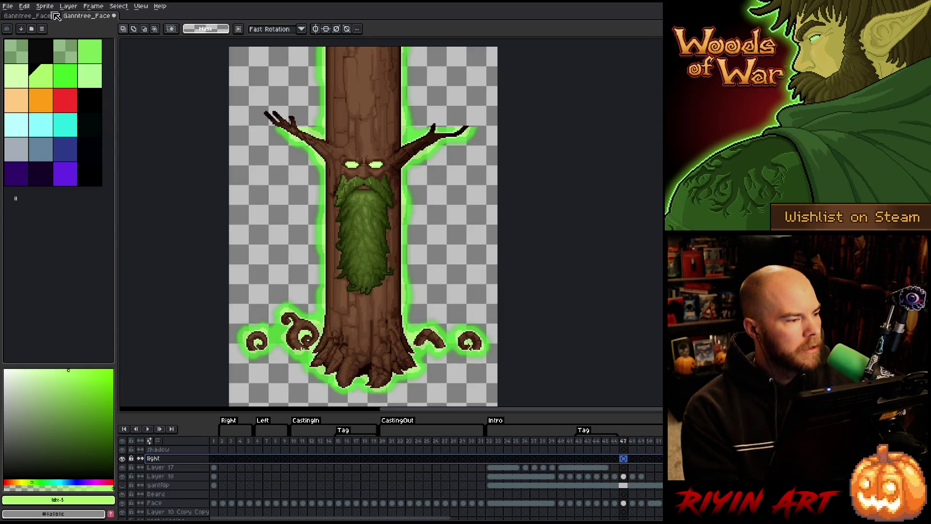
Step: Compare frame 1 across both Ganntree_Face files and dismiss the sprite error message
left_click(38, 16)
left_click(214, 449)
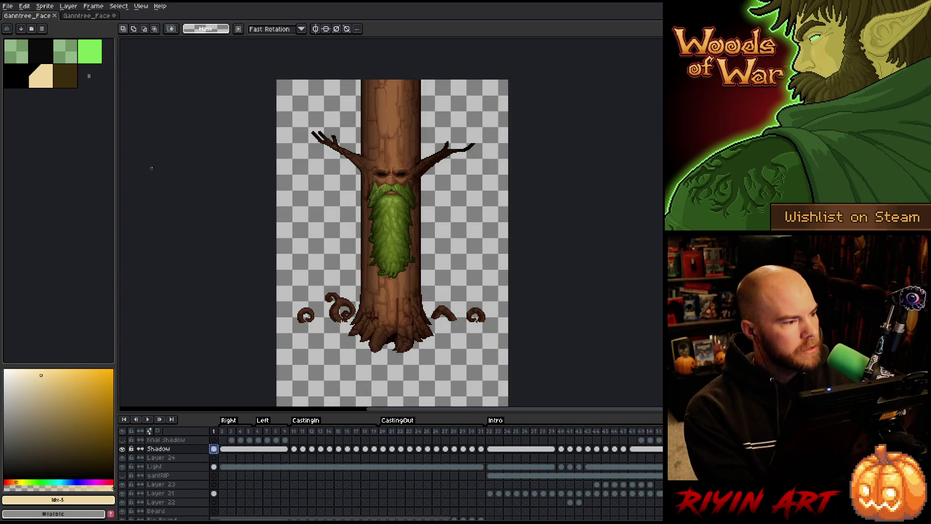
left_click(106, 17)
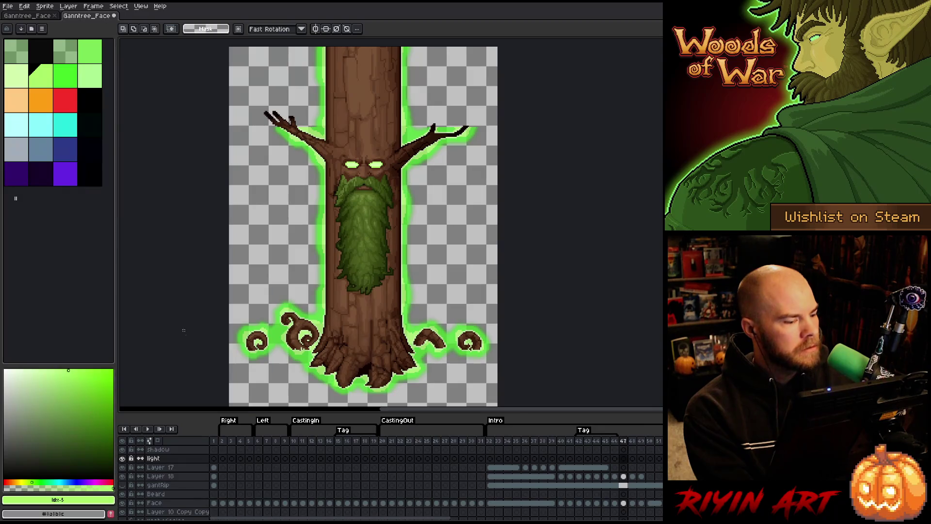
left_click(214, 450)
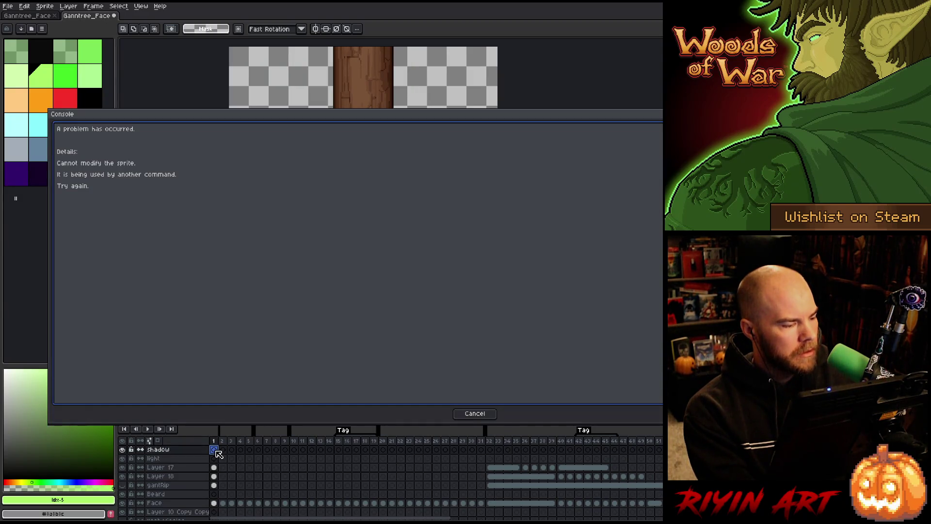
left_click(474, 414)
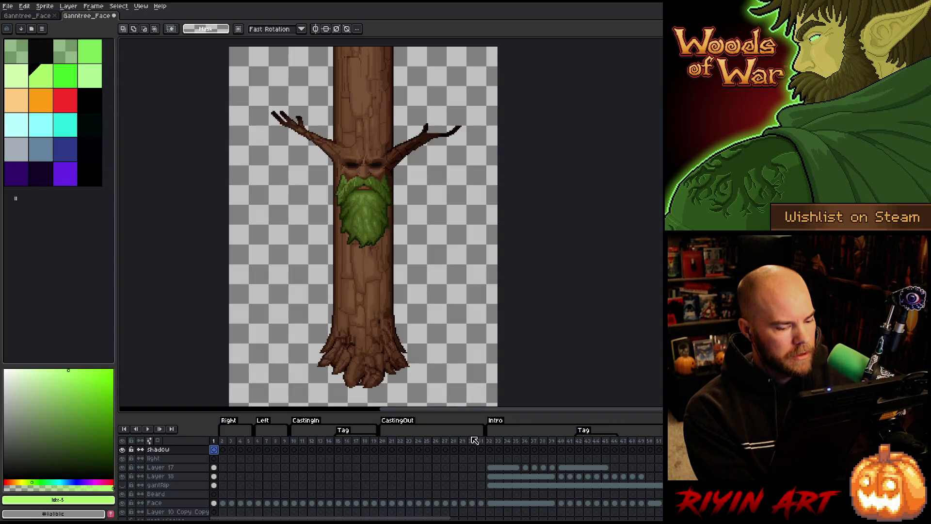
left_click(26, 15)
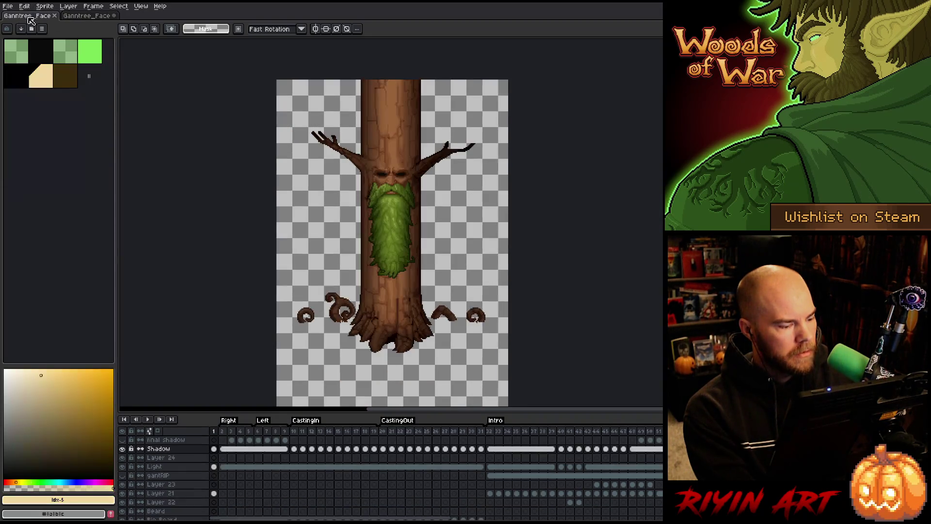
left_click(215, 449)
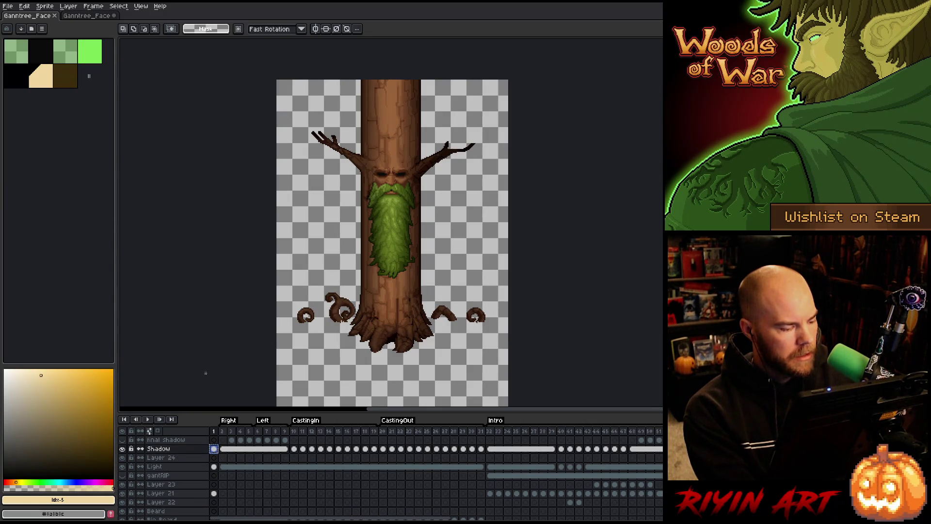
left_click(103, 16)
Step: Go to frame 20 in the newer file, dismiss the error, and glance at the other tab
left_click(490, 458)
left_click(383, 459)
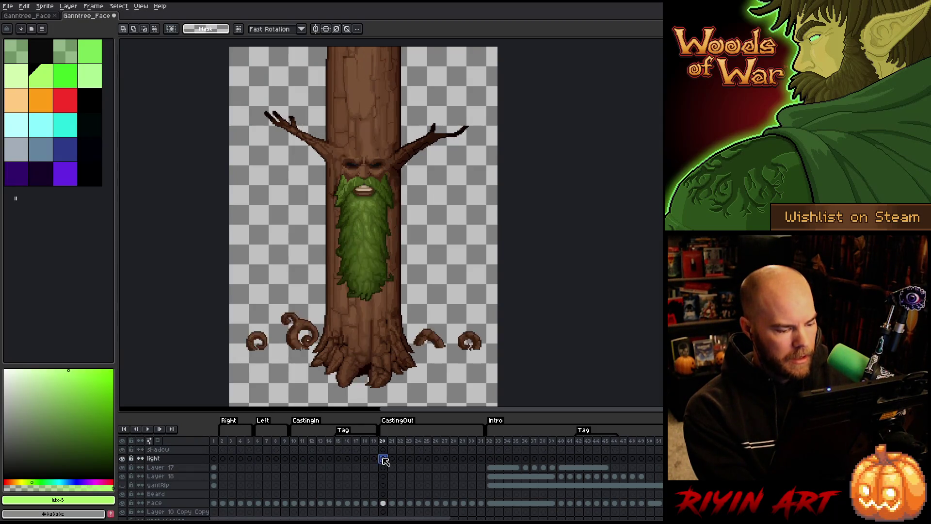
left_click(383, 458)
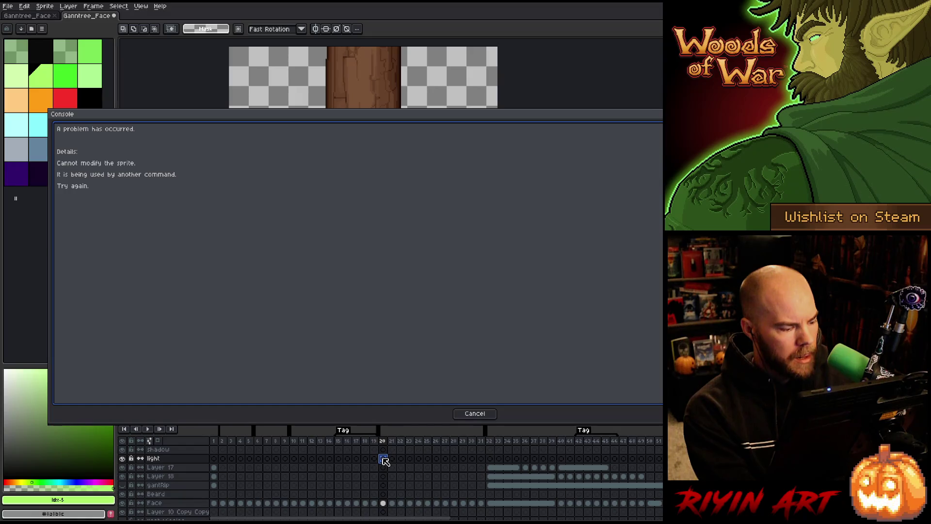
left_click(468, 413)
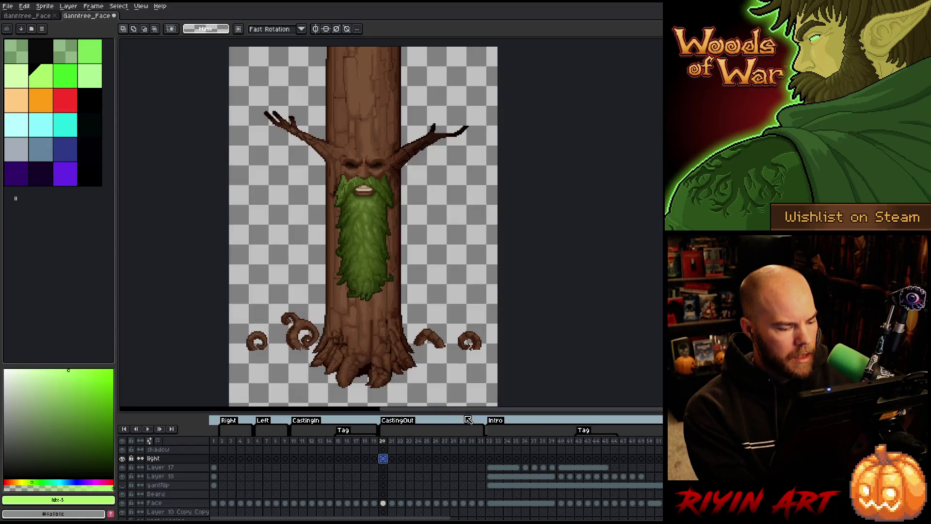
left_click(34, 18)
left_click(97, 17)
left_click(7, 6)
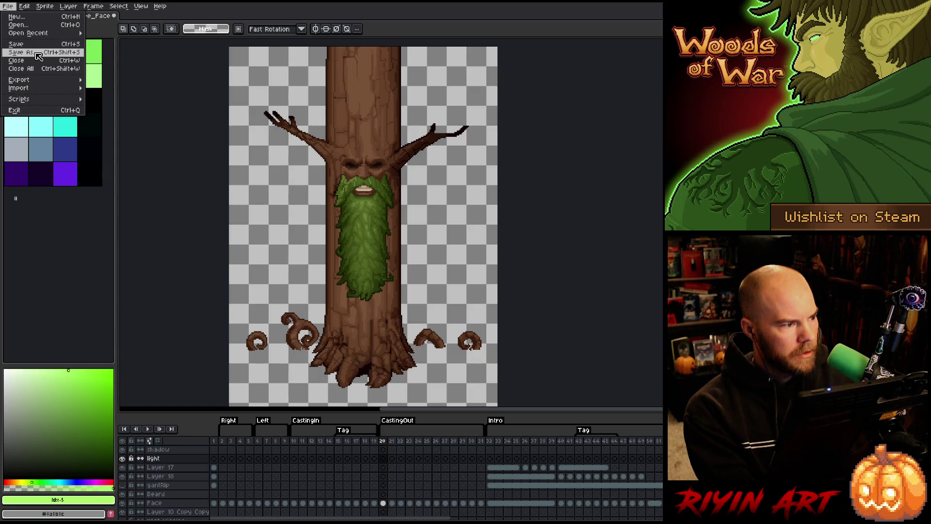
Step: Save As Ganntree_Face_v34_wide_lvl2_v5.aseprite, changing the version suffix from V4 to V5
left_click(38, 54)
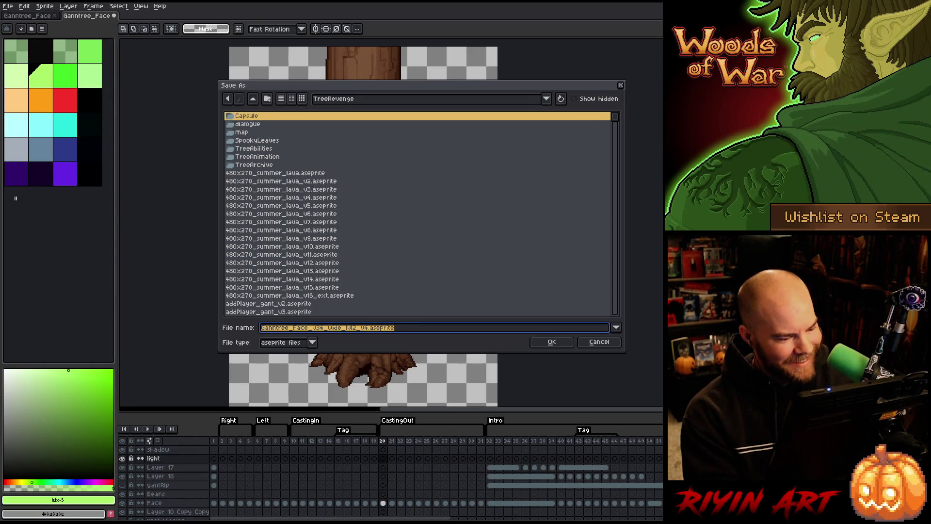
left_click(368, 328)
key("BackSpace")
type("5")
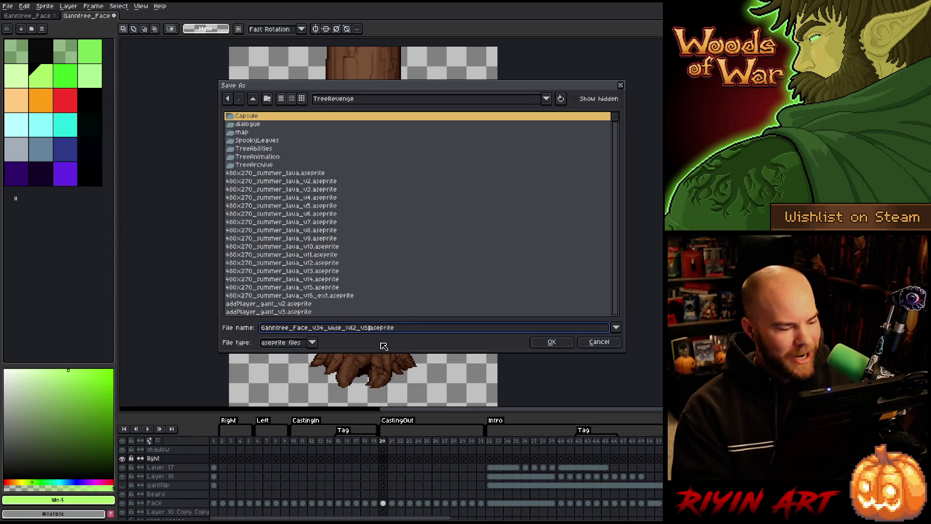
left_click(551, 342)
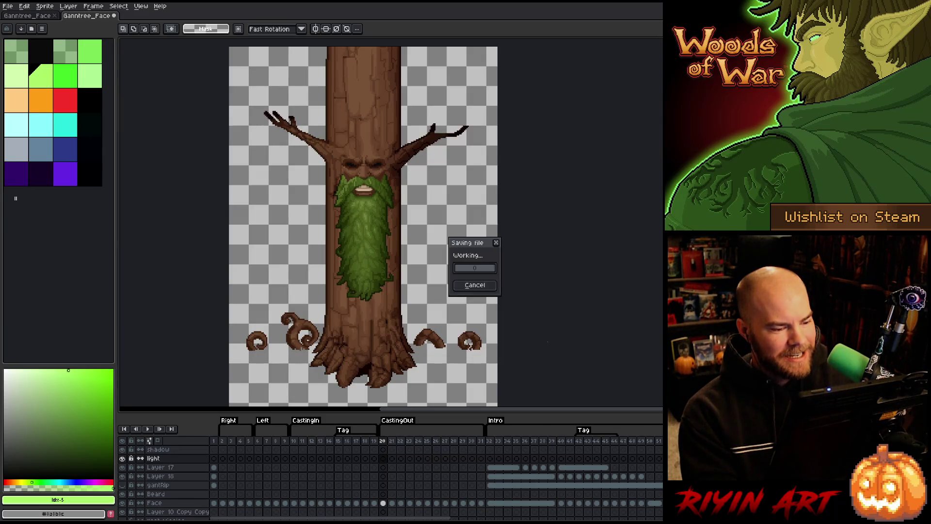
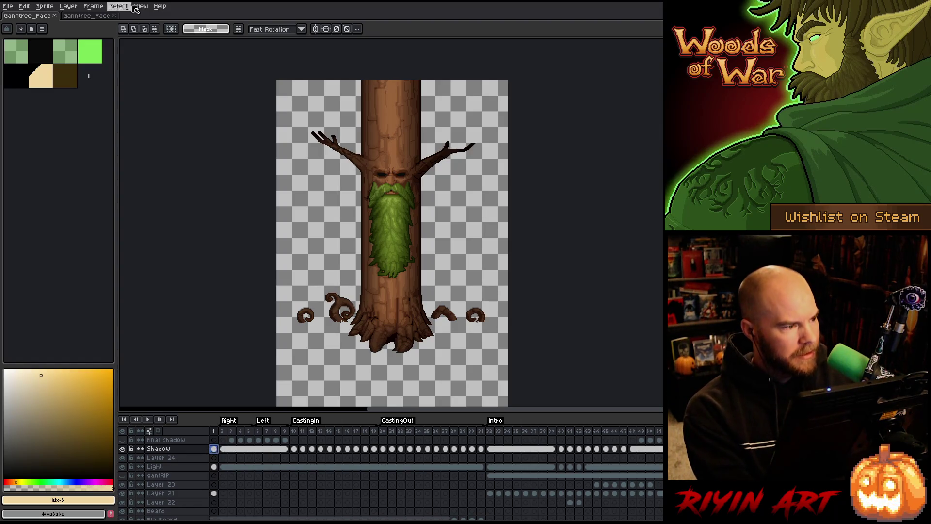
Step: In the second Ganntree_Face sprite, paste the drop shadow onto the shadow layer at frame 20 and start transforming it
left_click(87, 17)
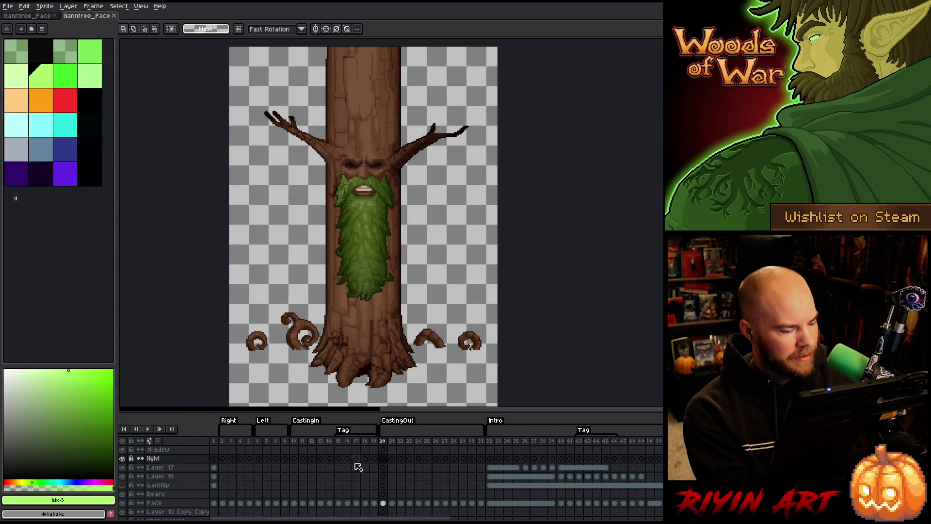
left_click(383, 459)
left_click(383, 450)
key("ctrl+v")
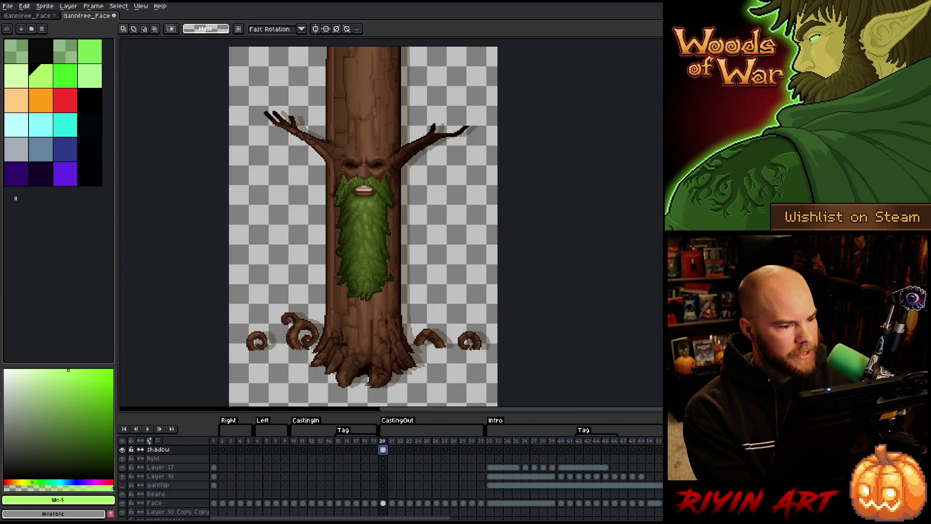
key("ctrl+t")
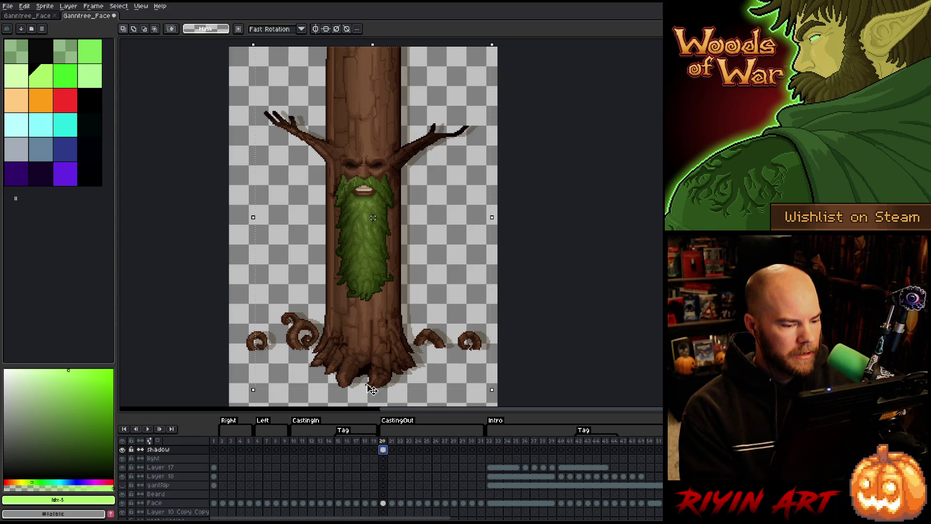
scroll(291, 58, "up", 3)
Step: Nudge the frame-20 shadow a few pixels left so it hugs the trunk
key("Left")
key("Left")
key("Left")
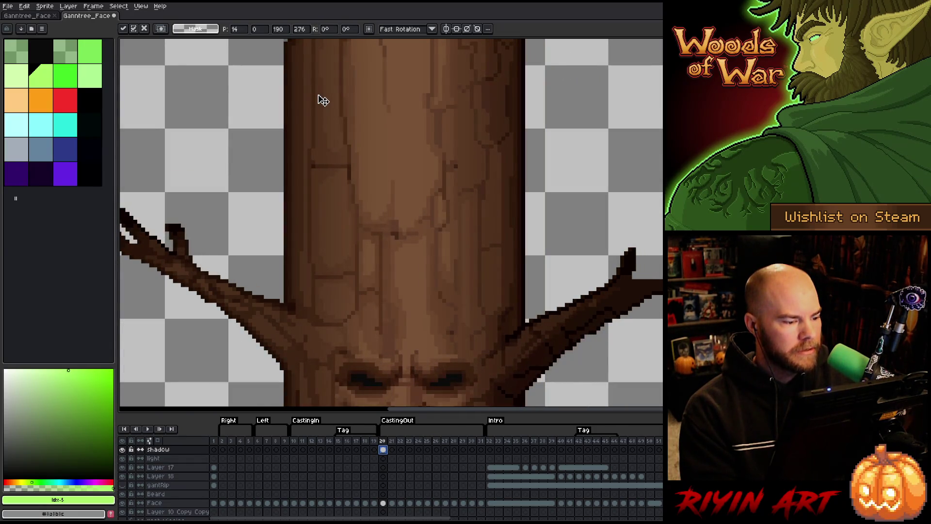
scroll(318, 93, "down", 2)
scroll(298, 57, "up", 2)
key("Left")
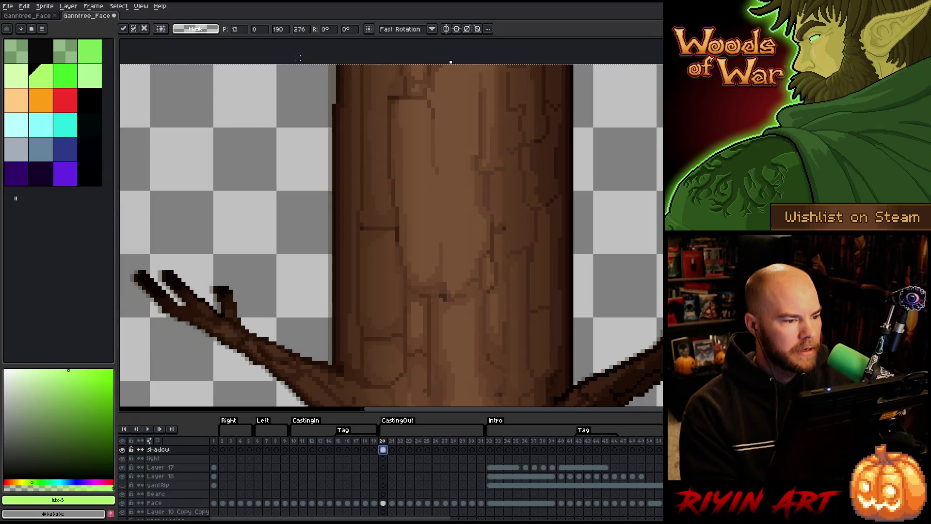
key("Right")
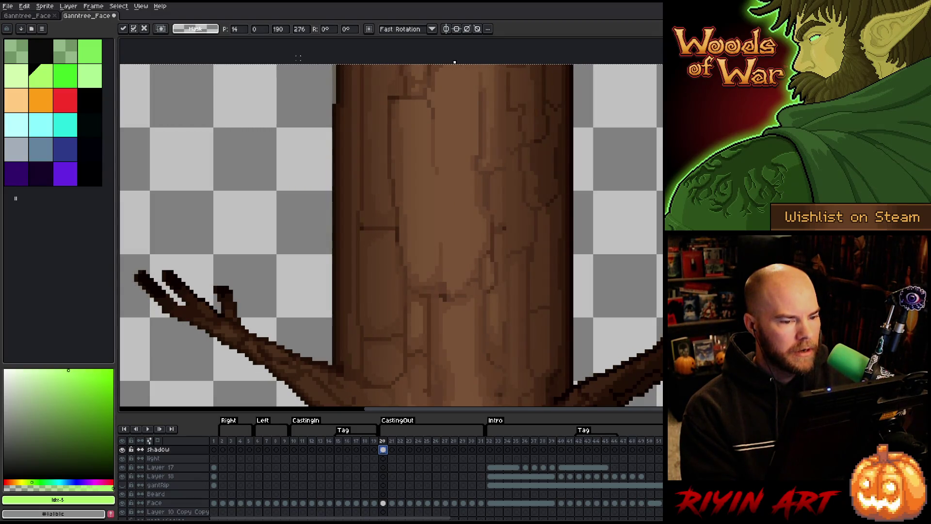
scroll(357, 230, "down", 3)
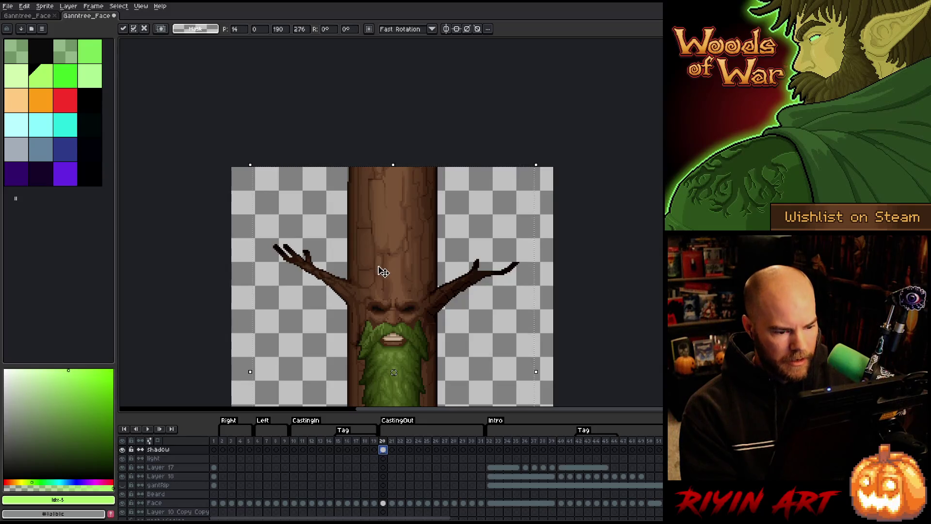
scroll(380, 268, "down", 4)
scroll(390, 352, "up", 3)
scroll(392, 365, "up", 2)
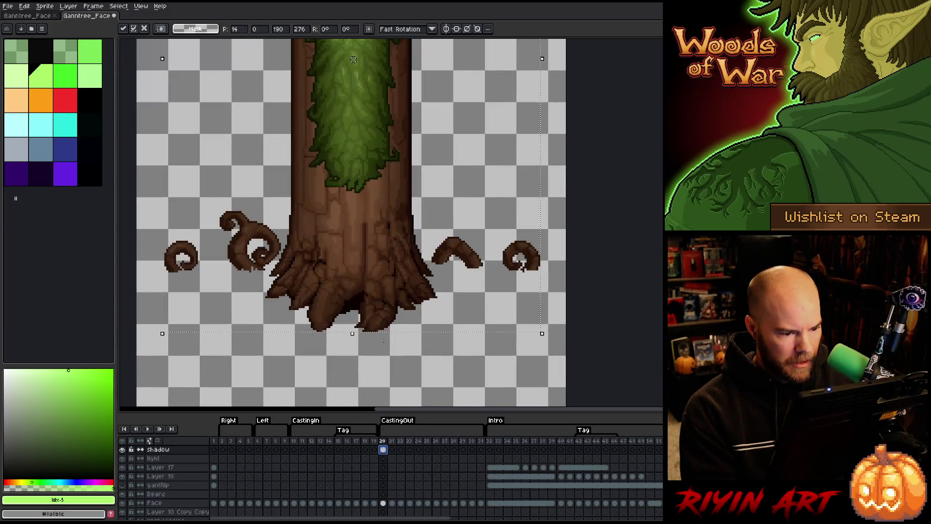
Step: Repeatedly solo the shadow layer to compare the shadow alone against the full tree
left_click(123, 450, "alt")
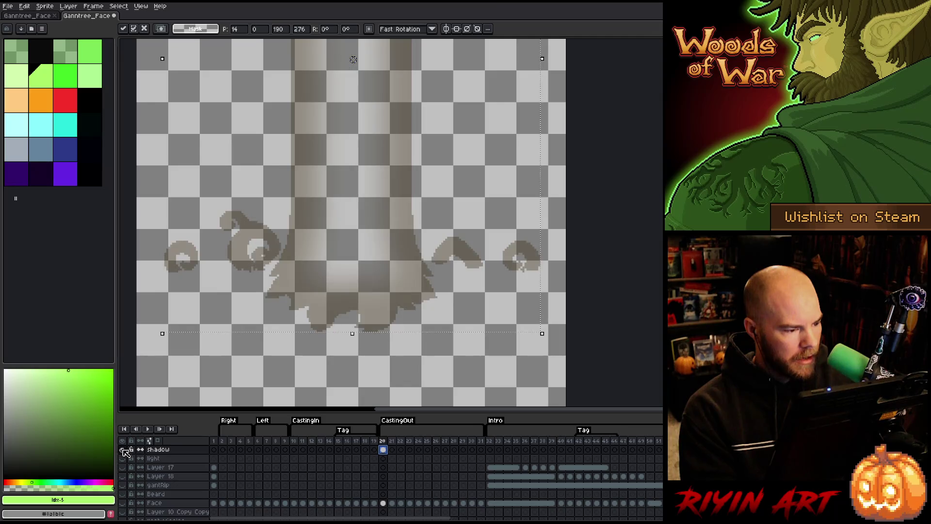
left_click(123, 451, "alt")
left_click(124, 451, "alt")
left_click(124, 451, "alt")
left_click(124, 451, "alt")
left_click(124, 451, "alt")
left_click(124, 451, "alt")
left_click(123, 450, "alt")
left_click(123, 450, "alt")
left_click(123, 450, "alt")
left_click(123, 450, "alt")
left_click(123, 450, "alt")
scroll(253, 202, "down", 3)
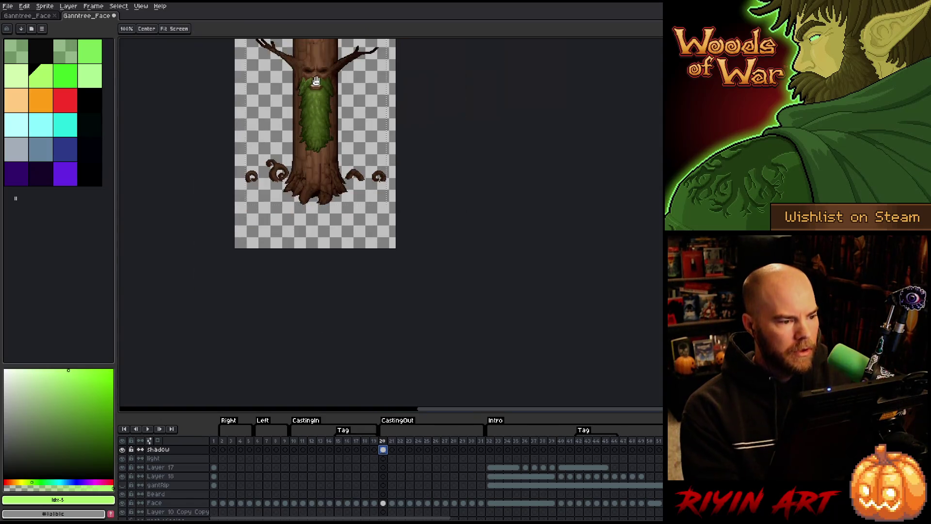
scroll(345, 236, "up", 5)
scroll(342, 236, "up", 1)
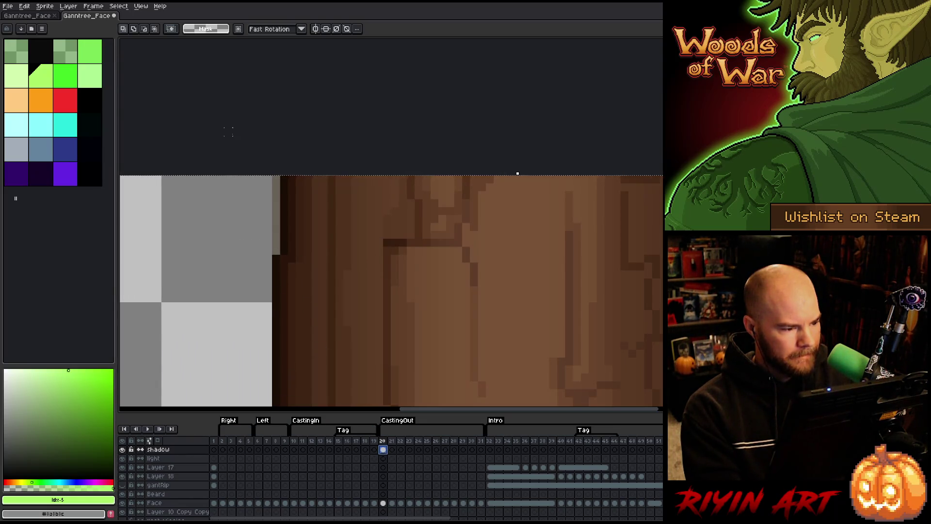
Step: Draw a stray stroke on the trunk and undo it
left_click_drag(275, 176, 273, 253)
key("ctrl+z")
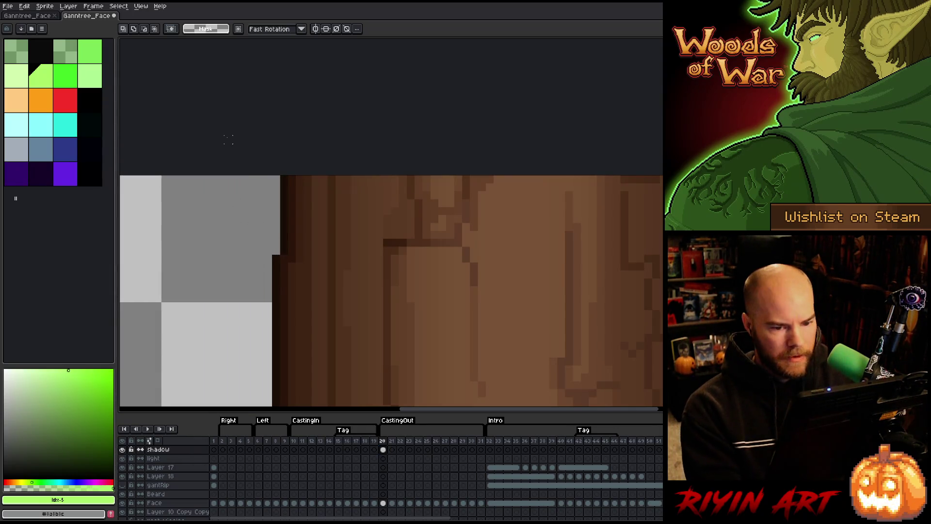
scroll(236, 186, "down", 3)
scroll(259, 258, "down", 1)
Step: Pan the tree back into view and move from the frame-20 shadow cel to frame 2
left_click_drag(294, 368, 383, 263)
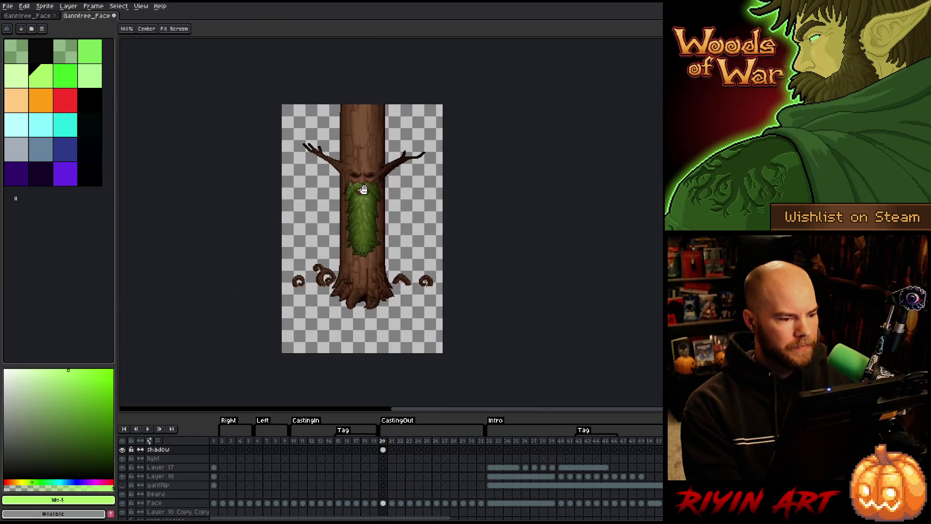
scroll(361, 254, "up", 1)
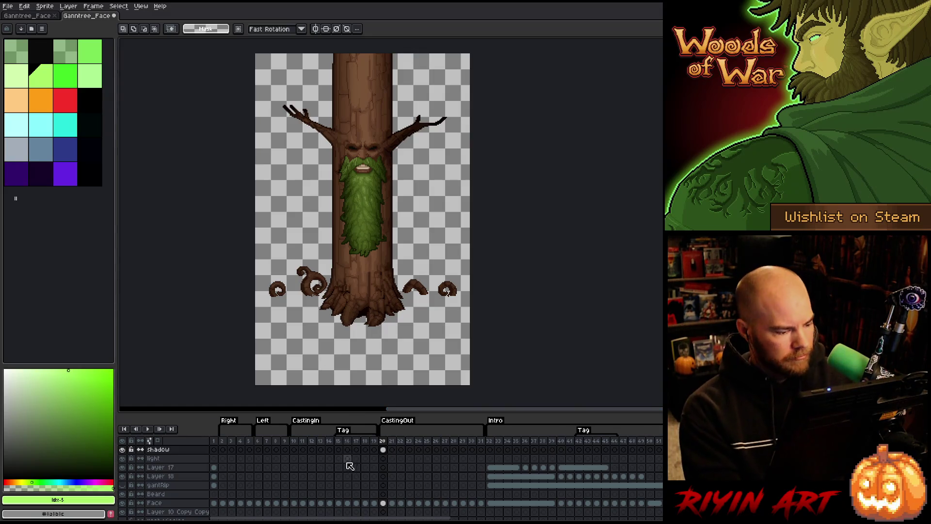
left_click(383, 450)
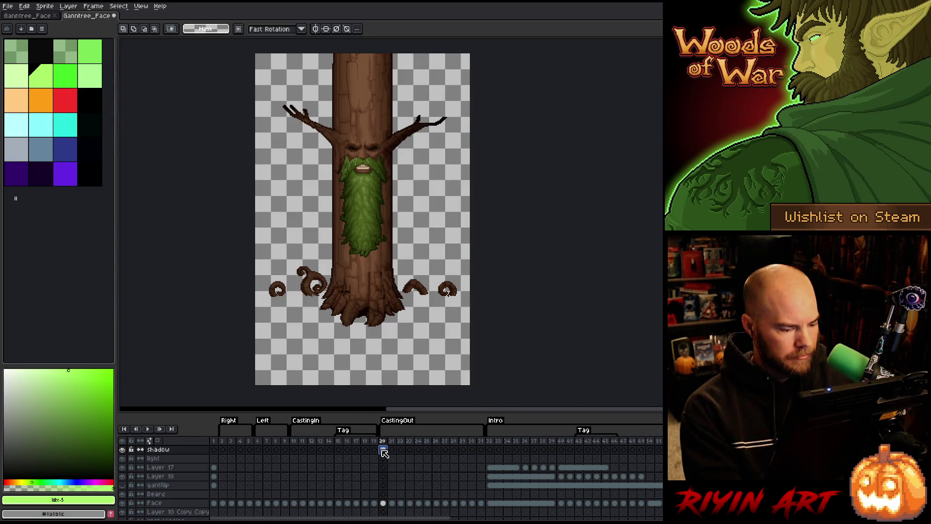
left_click(222, 450)
Step: Link the shadow layer's cels from frame 2 through 31
left_click_drag(232, 452, 482, 451)
right_click(483, 453)
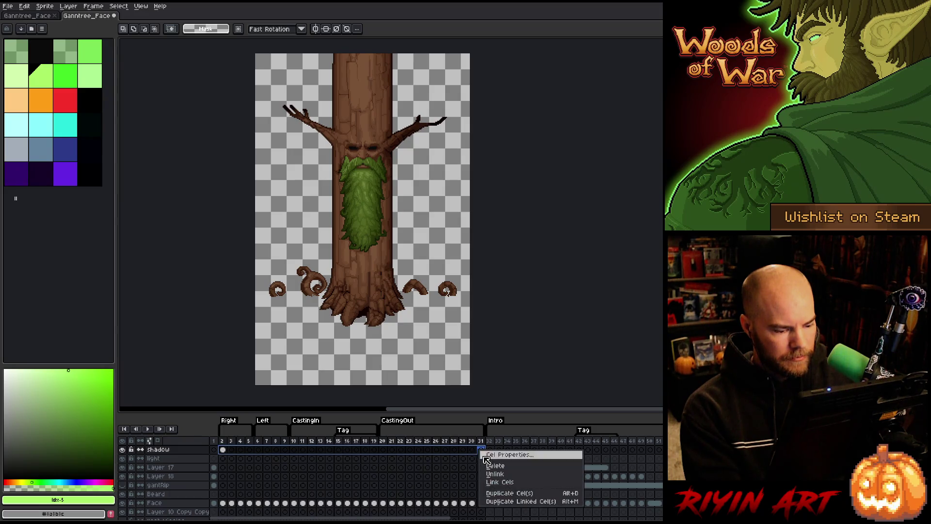
left_click(497, 481)
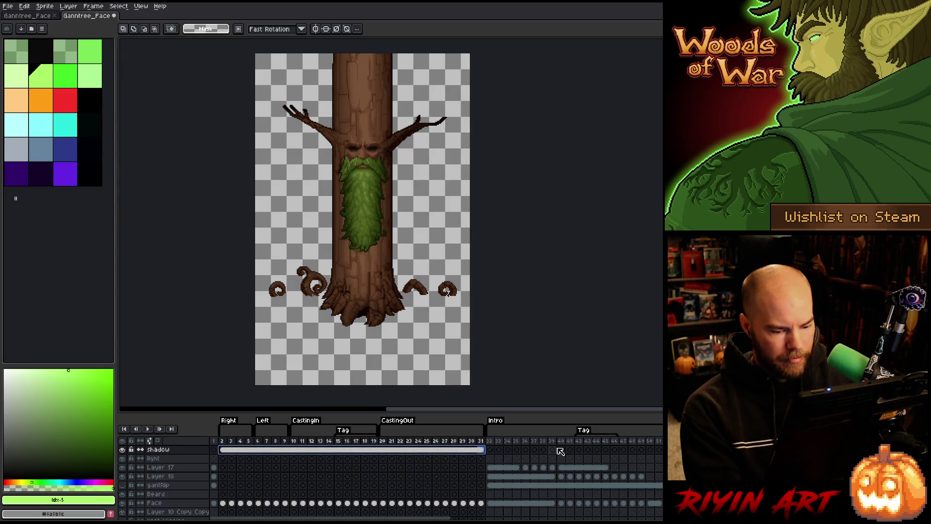
left_click(222, 449)
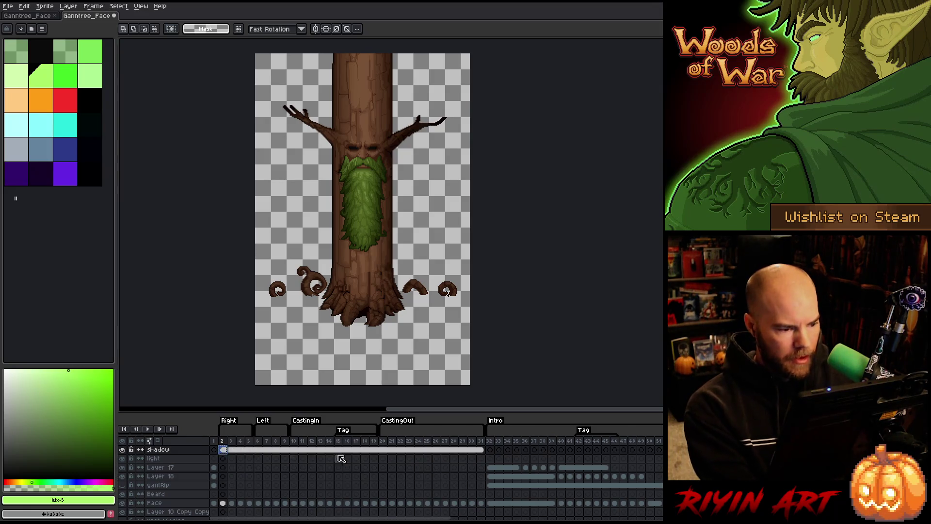
Step: Step through frames 40–43 and play frames 42–51 to check the green glow
left_click(563, 450)
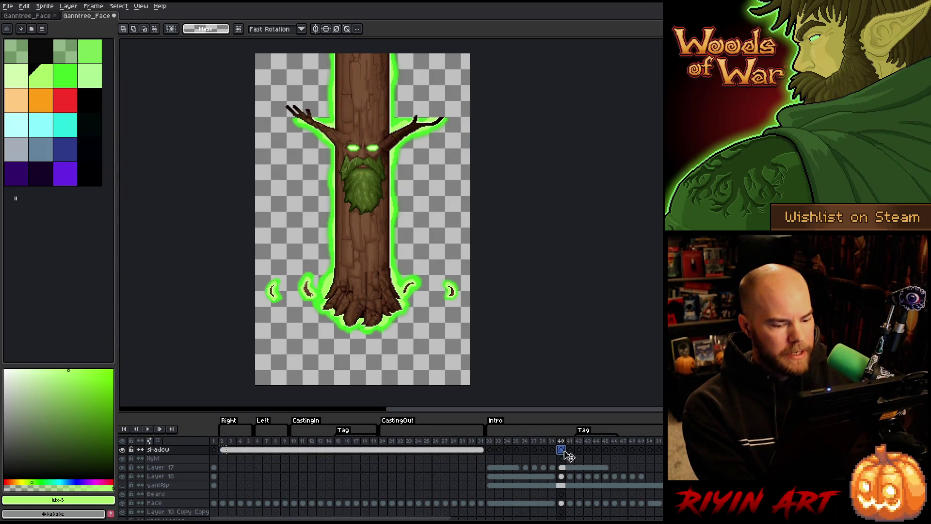
left_click(571, 451)
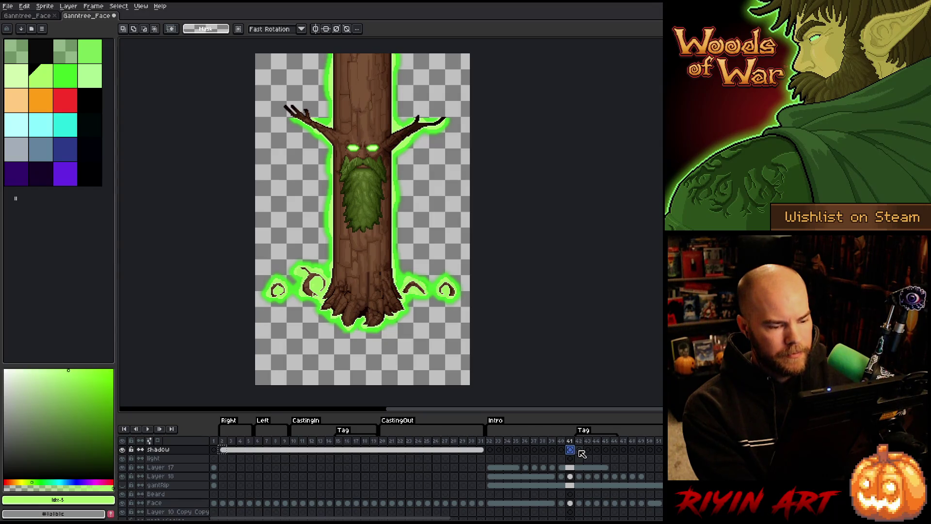
left_click(580, 451)
left_click(588, 450)
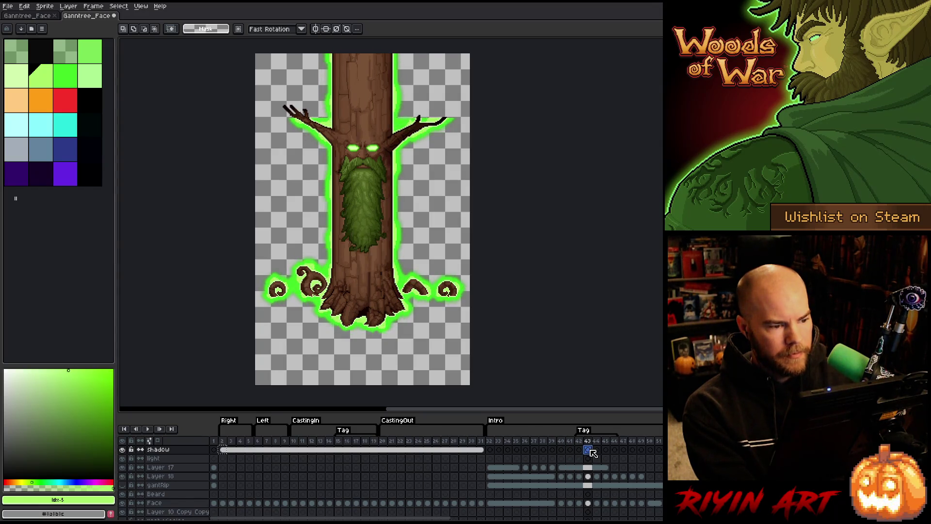
left_click(580, 451)
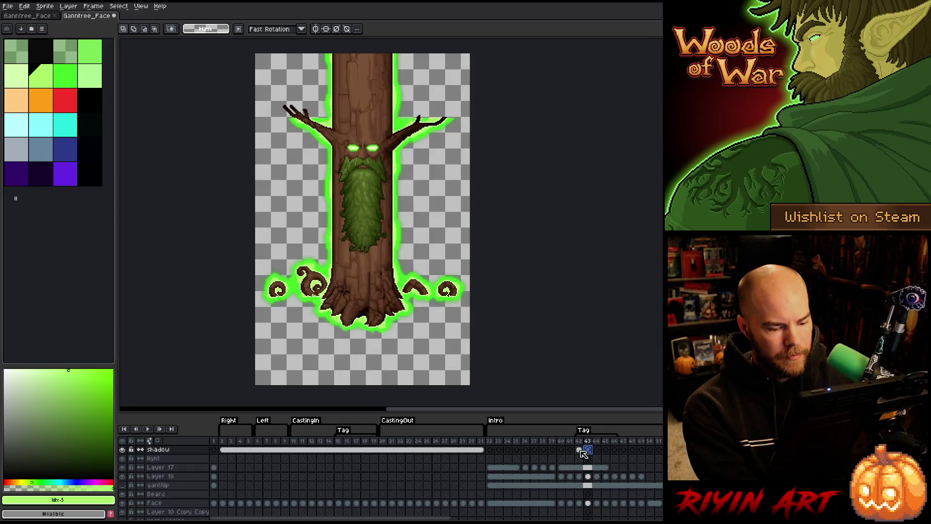
left_click_drag(600, 459, 660, 518)
key("Return")
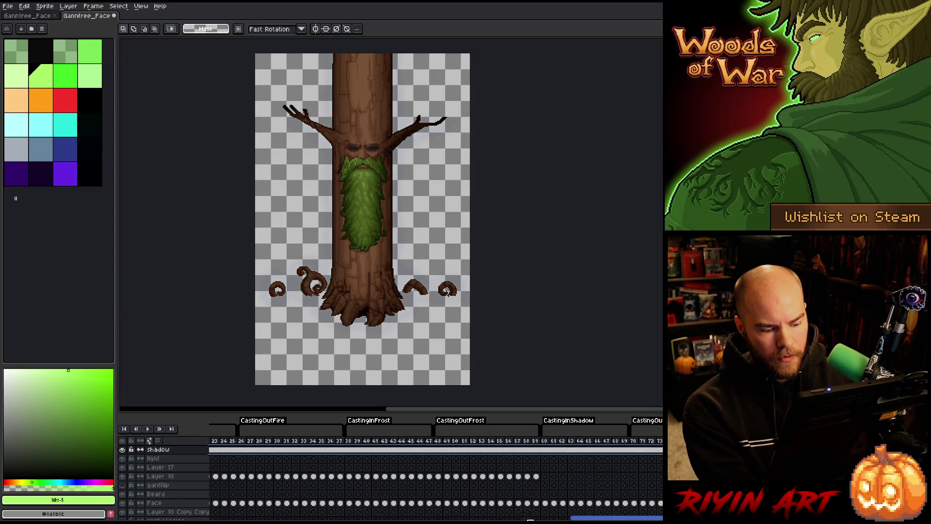
left_click_drag(597, 519, 383, 519)
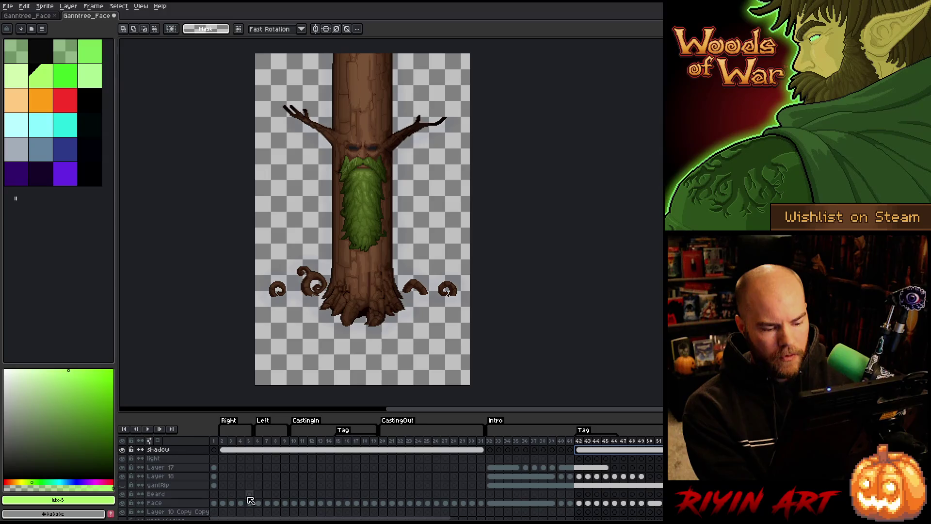
Step: Look up the peach and dark-brown swatches in the first Ganntree_Face palette
mouse_move(214, 440)
left_mouse_down()
mouse_move(410, 441)
mouse_move(231, 428)
mouse_move(650, 430)
mouse_move(313, 429)
left_mouse_up()
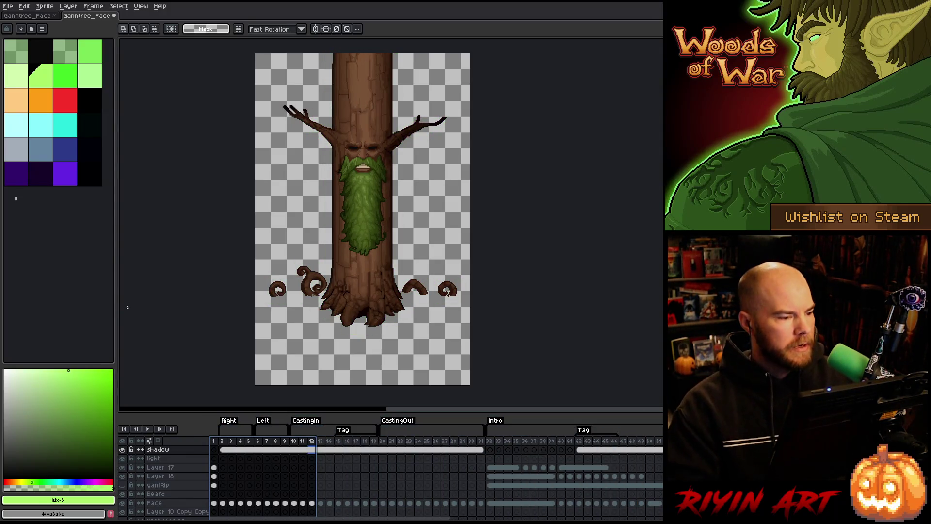
left_click(39, 17)
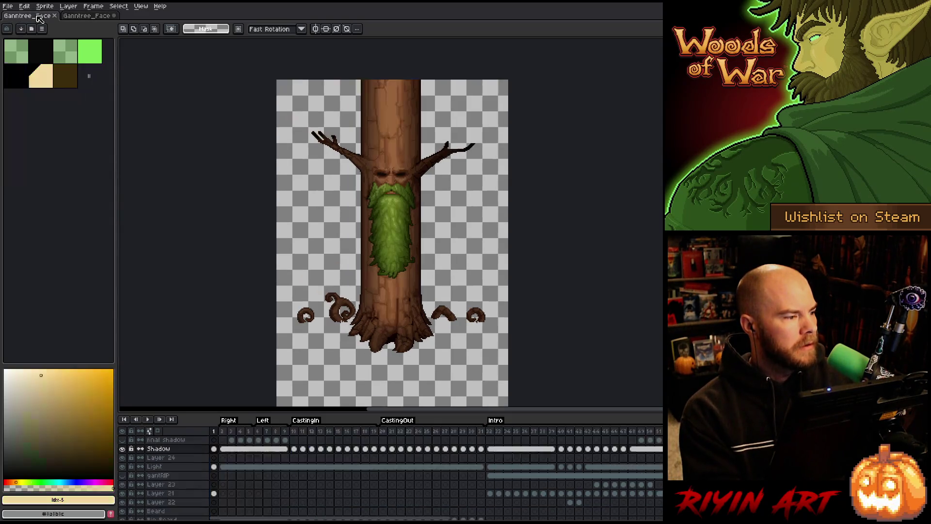
left_click_drag(62, 70, 52, 83)
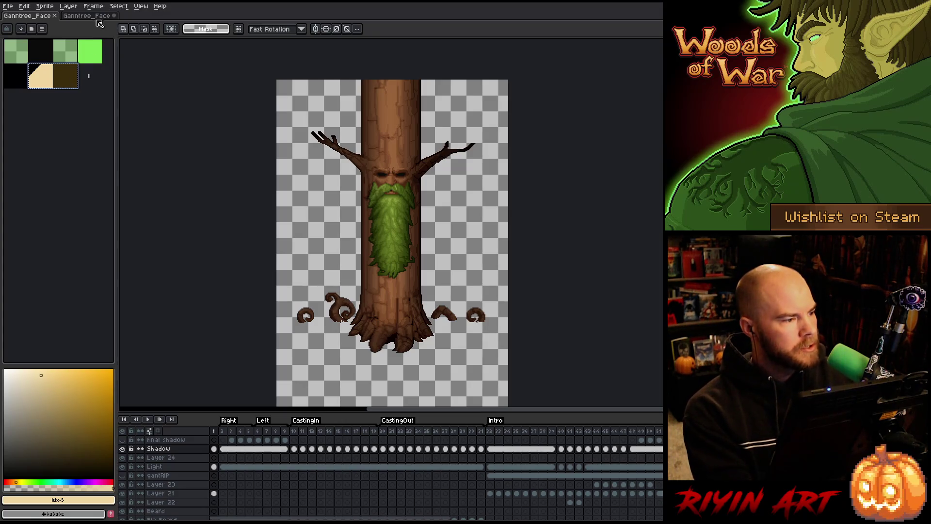
left_click(97, 16)
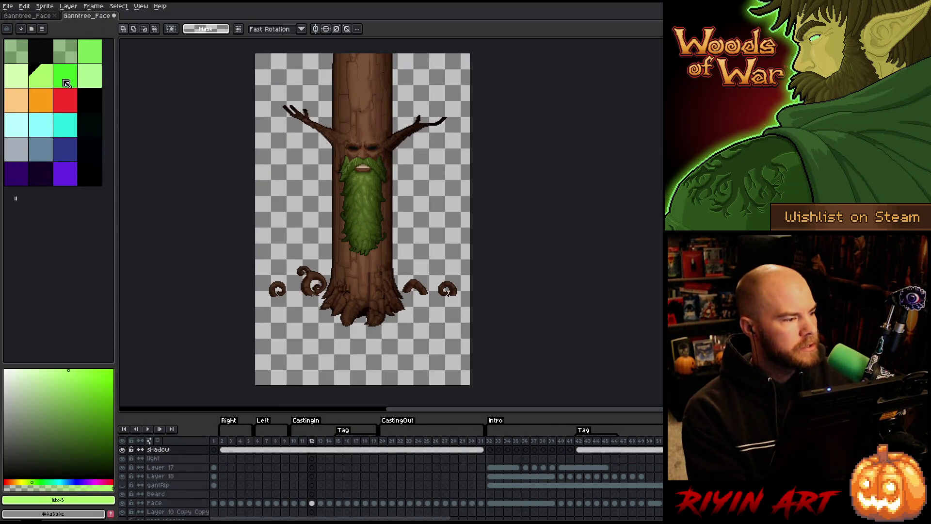
Step: Replace the second sprite's peach-through-purple palette colours with the peach and dark-brown swatches
left_click_drag(24, 109, 65, 173)
key("Delete")
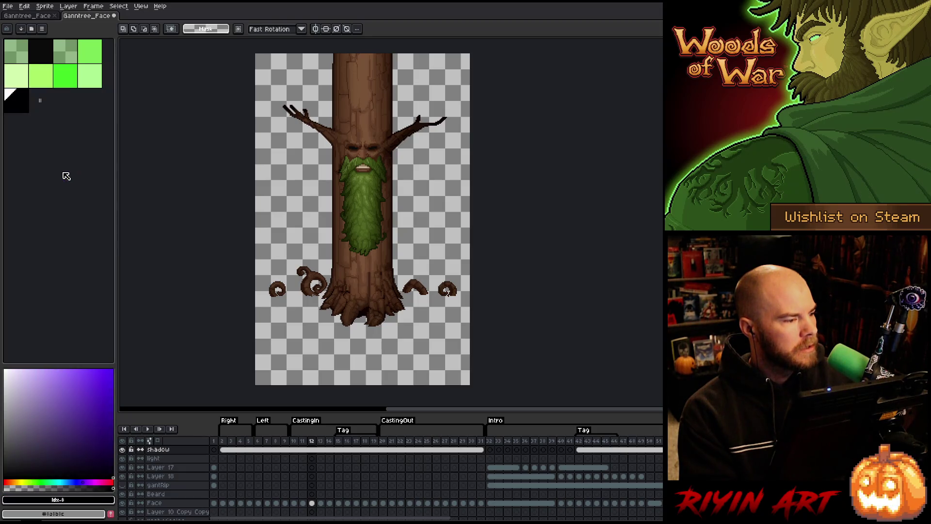
left_click(39, 16)
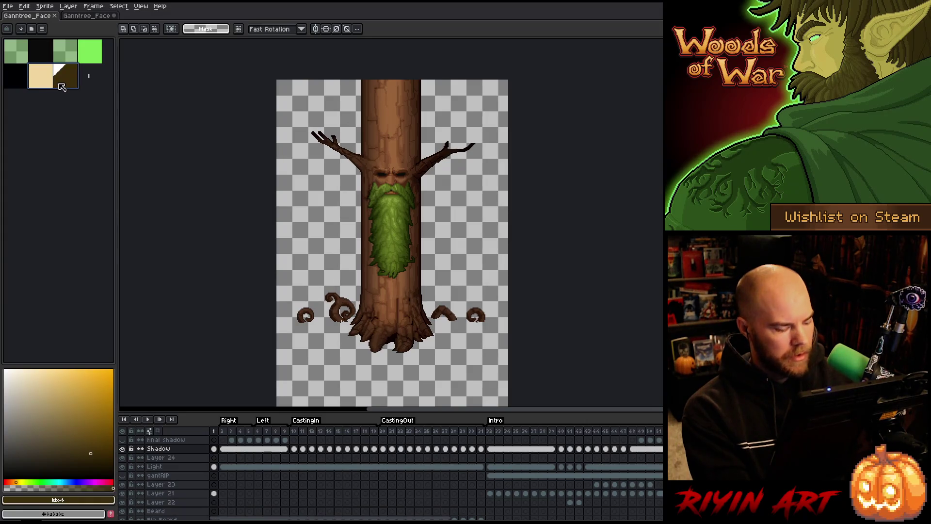
left_click(92, 17)
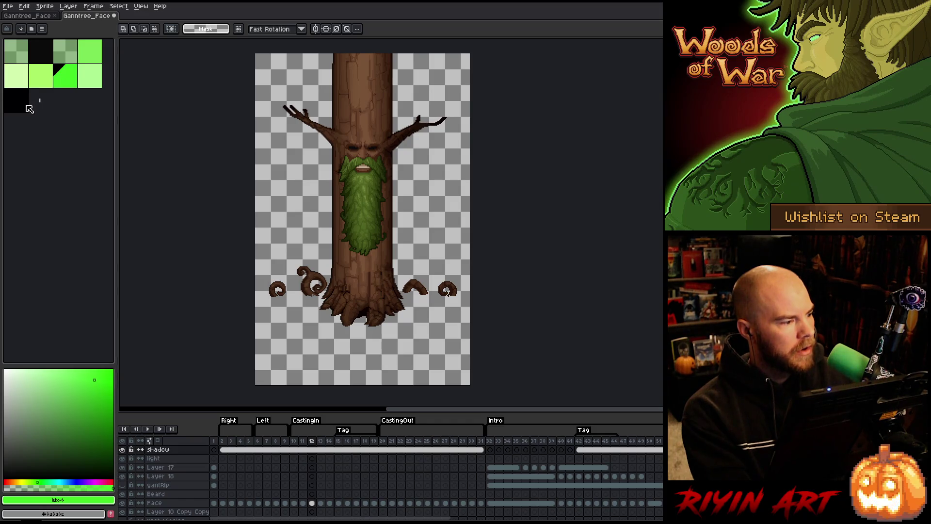
left_click(29, 108)
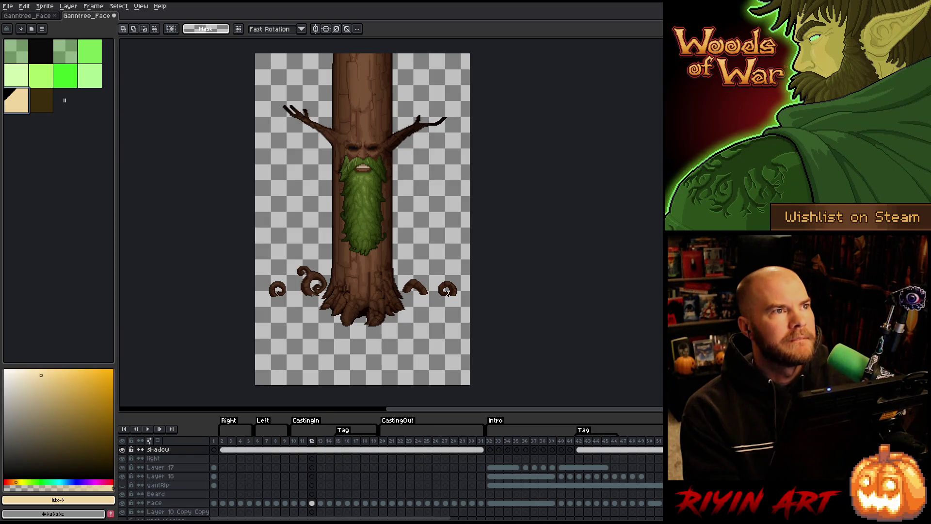
scroll(291, 235, "down", 1)
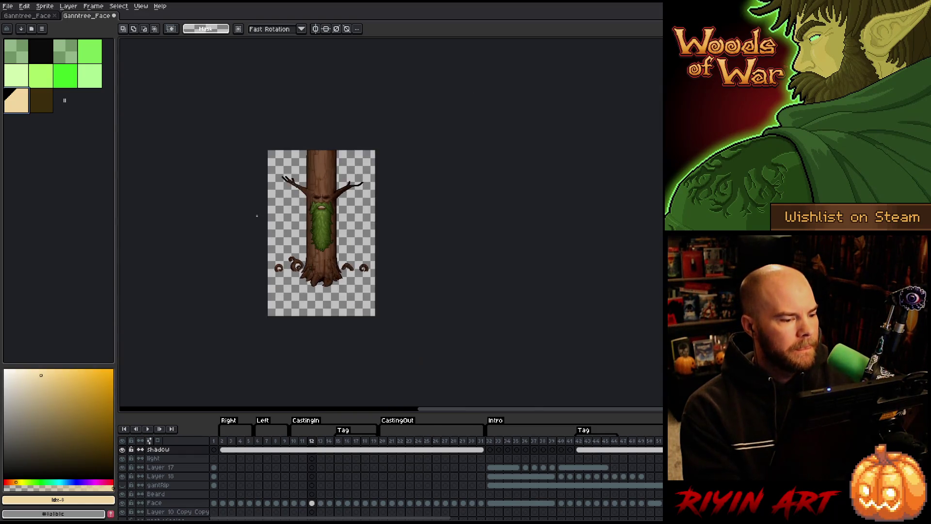
Step: Recenter the tree on the canvas and step through frames 2 and 3
scroll(279, 236, "up", 1)
left_click_drag(295, 270, 286, 252)
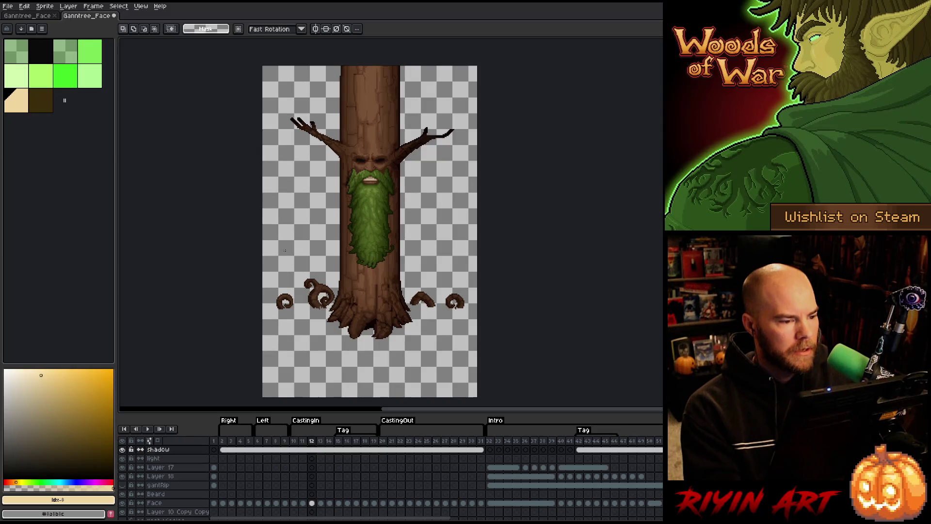
left_click(222, 449)
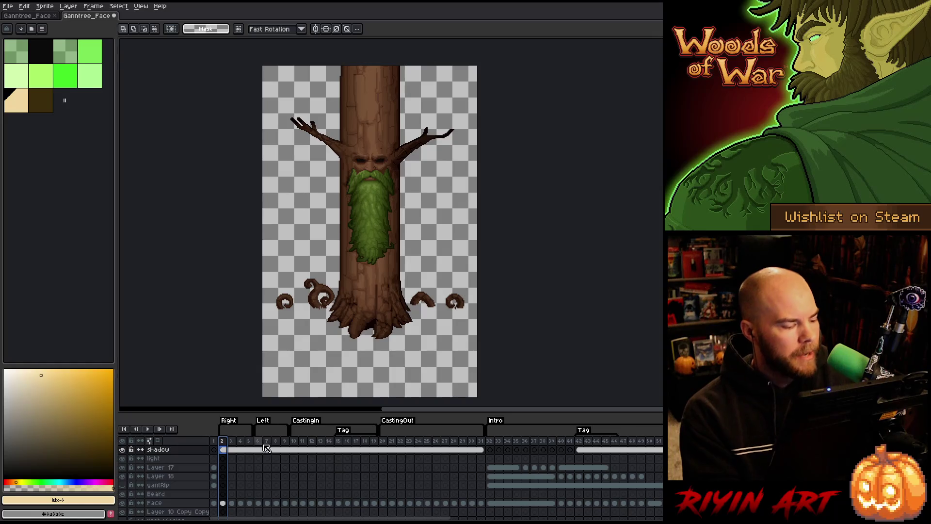
left_click(231, 450)
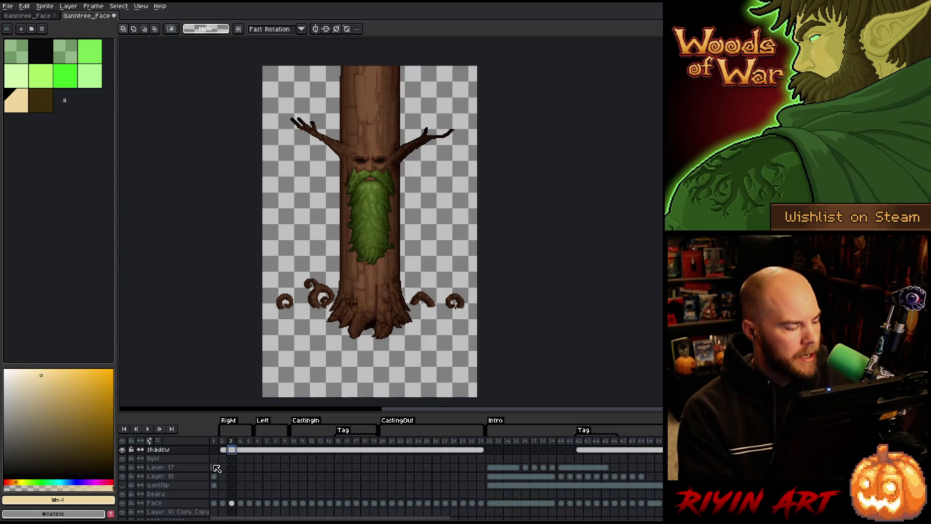
scroll(218, 475, "down", 10)
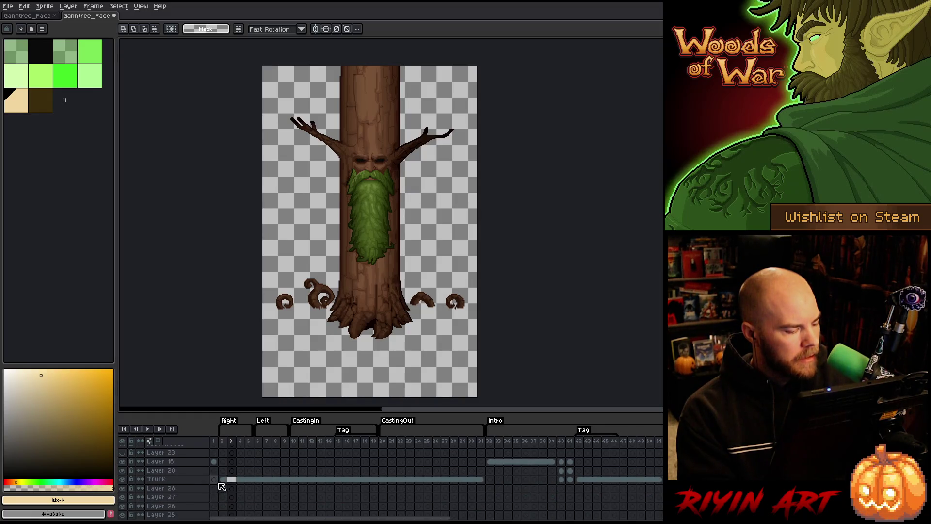
scroll(223, 485, "up", 1)
scroll(223, 485, "up", 7)
Step: Select the Trunk layer's pixels on frame 1 and pick dark brown as the drawing colour
left_click(222, 497, "ctrl")
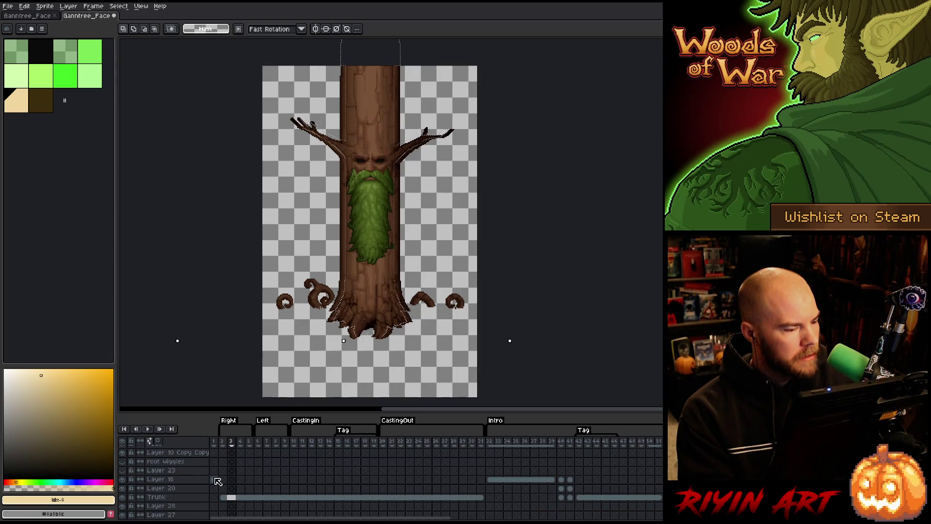
scroll(218, 481, "up", 7)
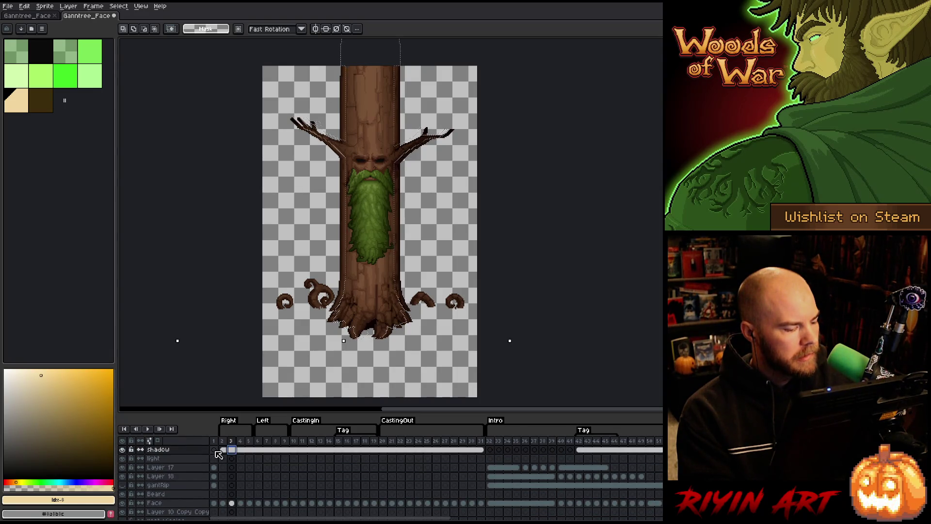
left_click(215, 451)
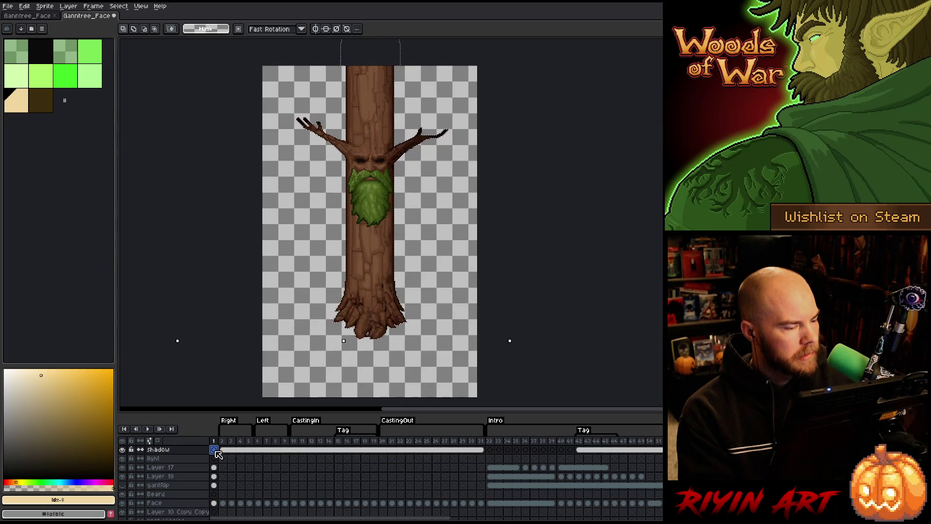
left_click(42, 107)
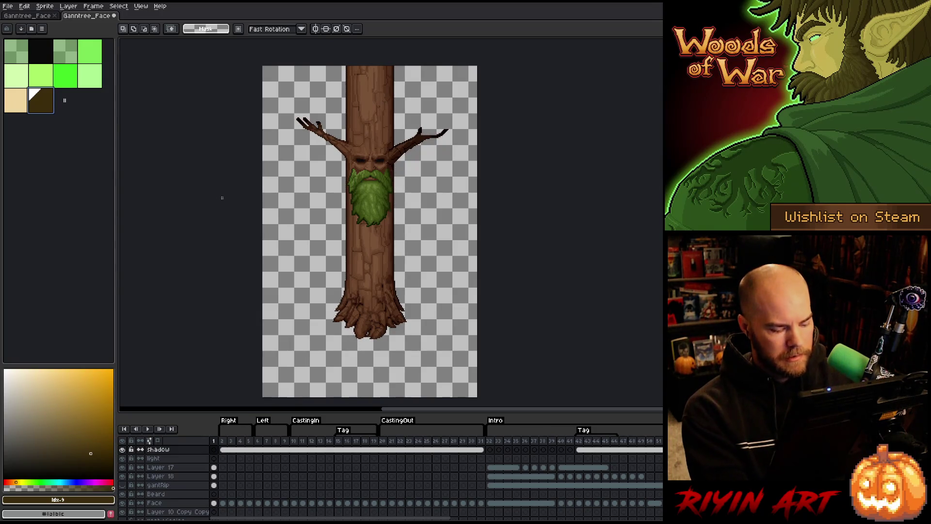
Step: Fill the shadow layer's frame 1 with dark brown using the Paint Bucket
key("g")
left_click(320, 249)
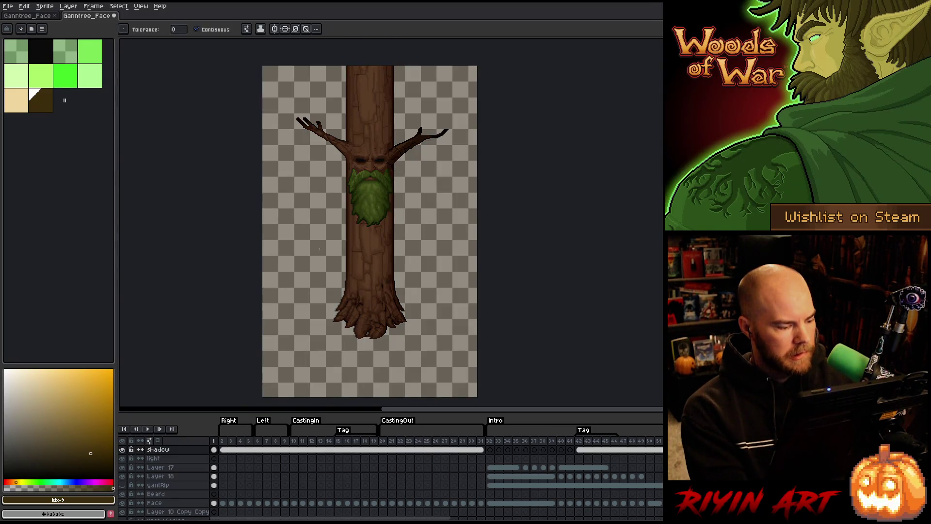
scroll(228, 490, "down", 3)
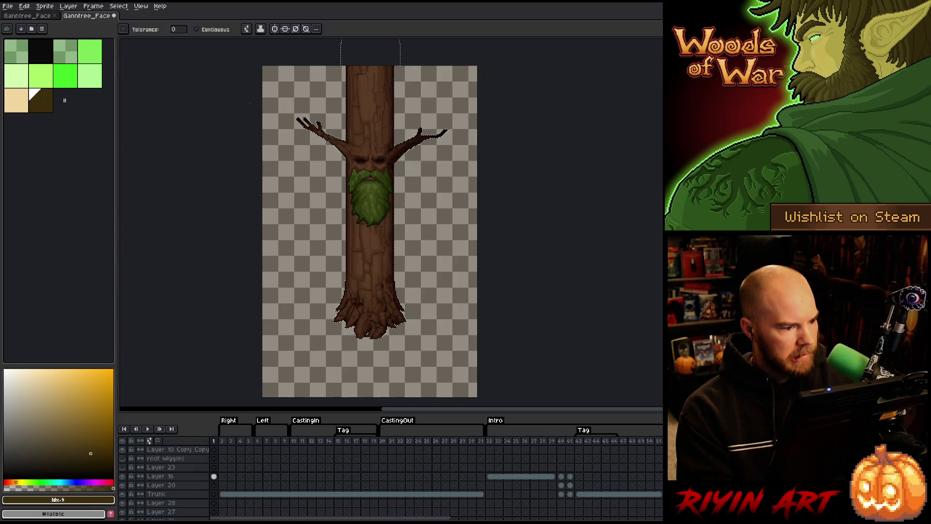
Step: Contract the trunk selection by 15px, then undo it
left_click(95, 7)
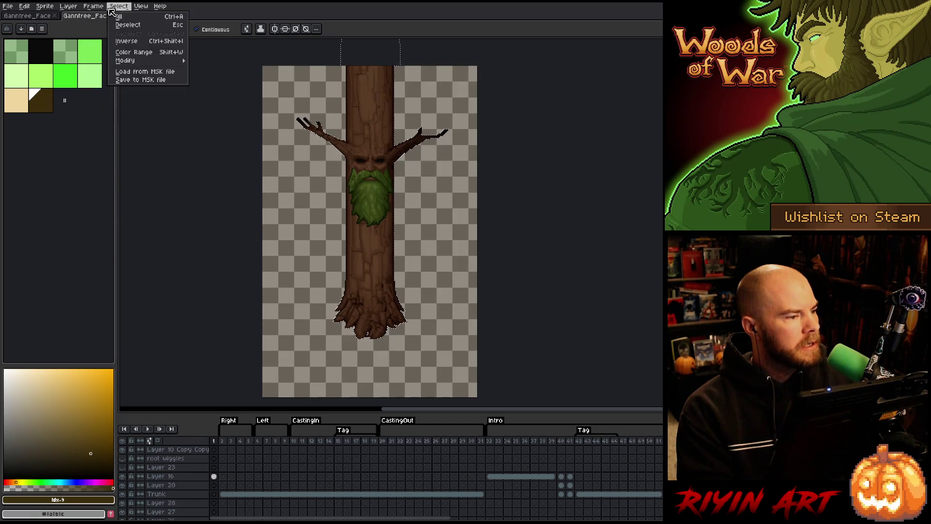
mouse_move(175, 60)
left_click(210, 76)
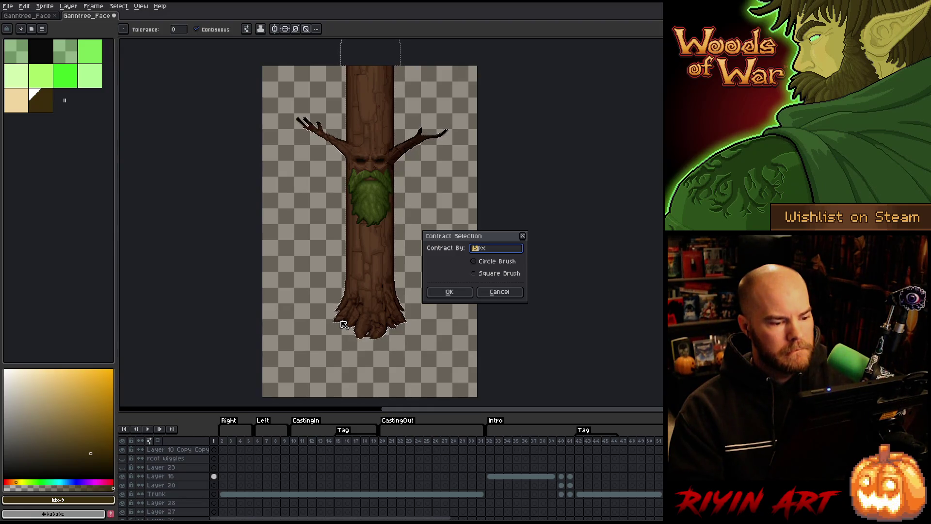
key("Return")
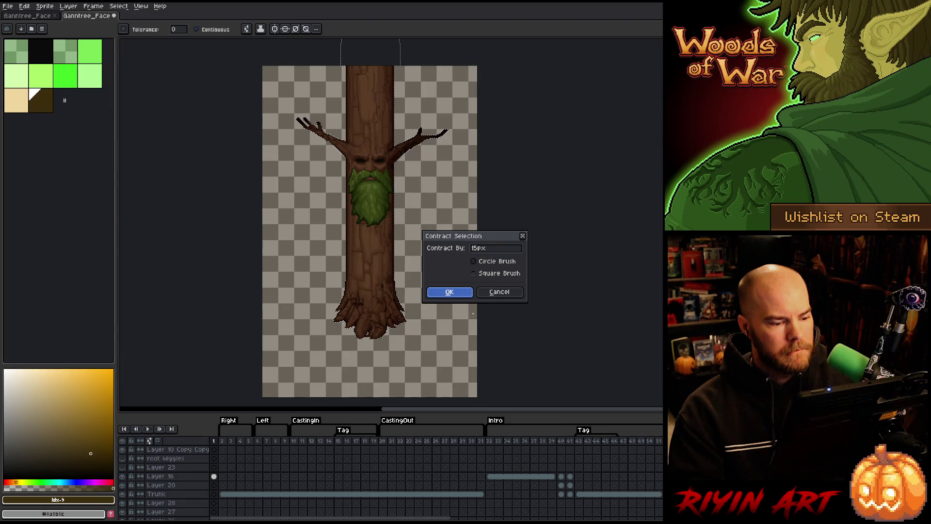
key("Return")
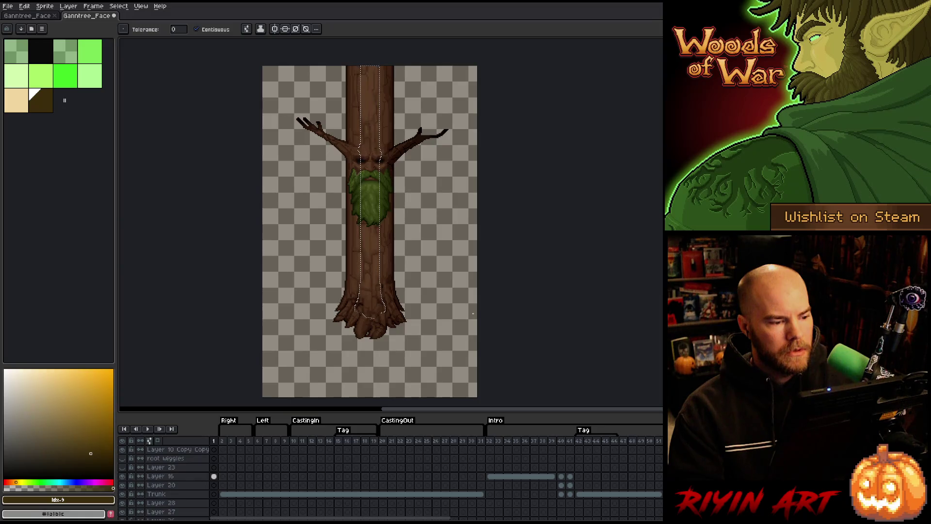
key("v")
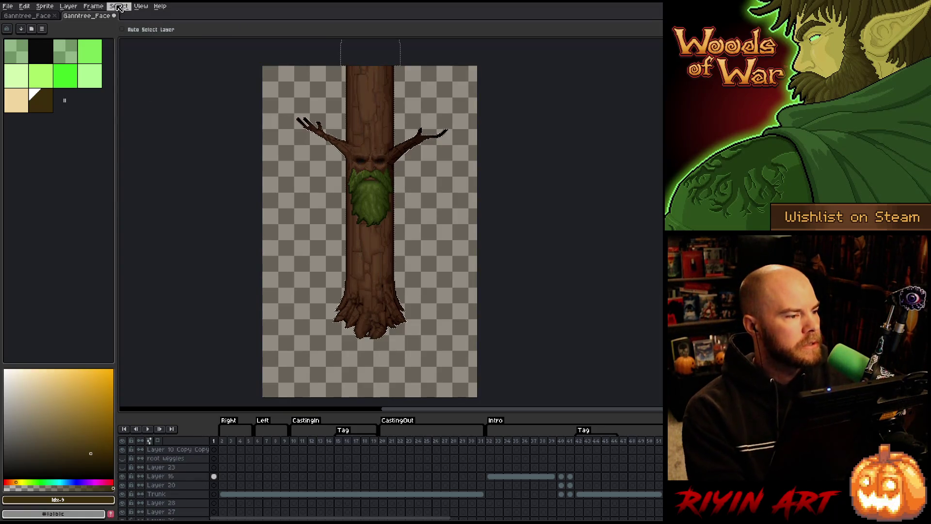
Step: Retry the contraction at 8px, then settle on contracting the trunk selection by 10px
left_click(118, 6)
mouse_move(146, 60)
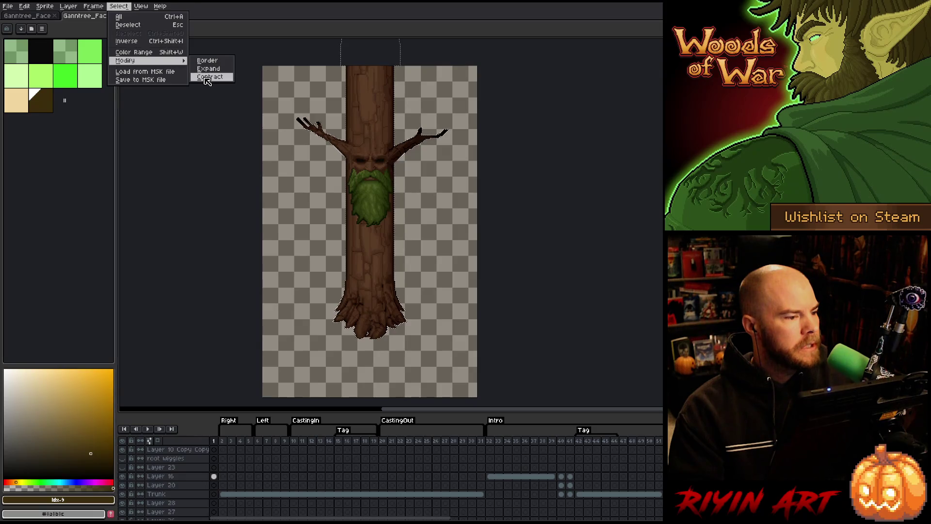
left_click(207, 77)
key("Return")
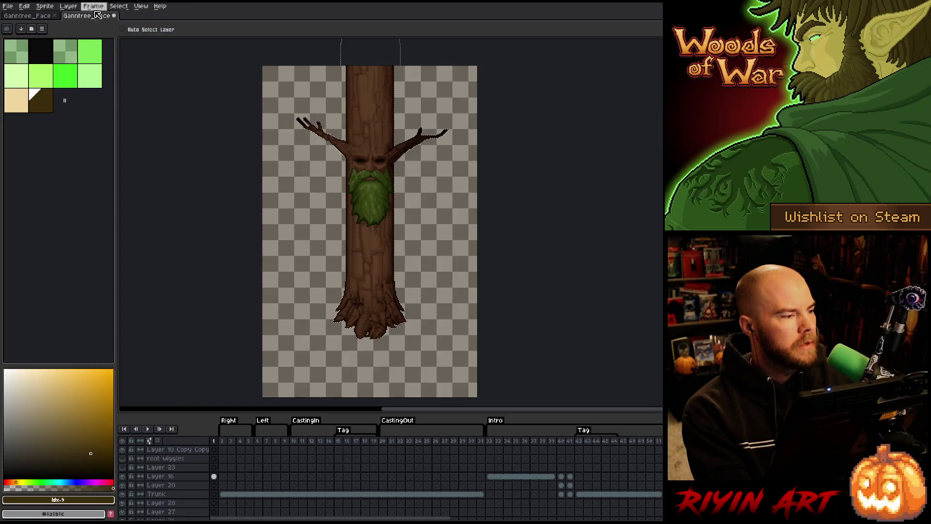
left_click(119, 6)
mouse_move(140, 61)
left_click(208, 78)
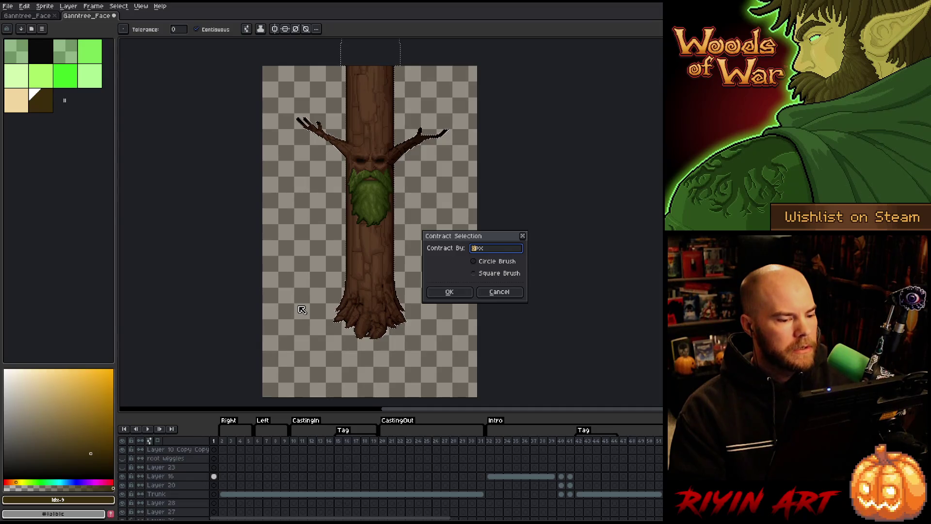
type("10")
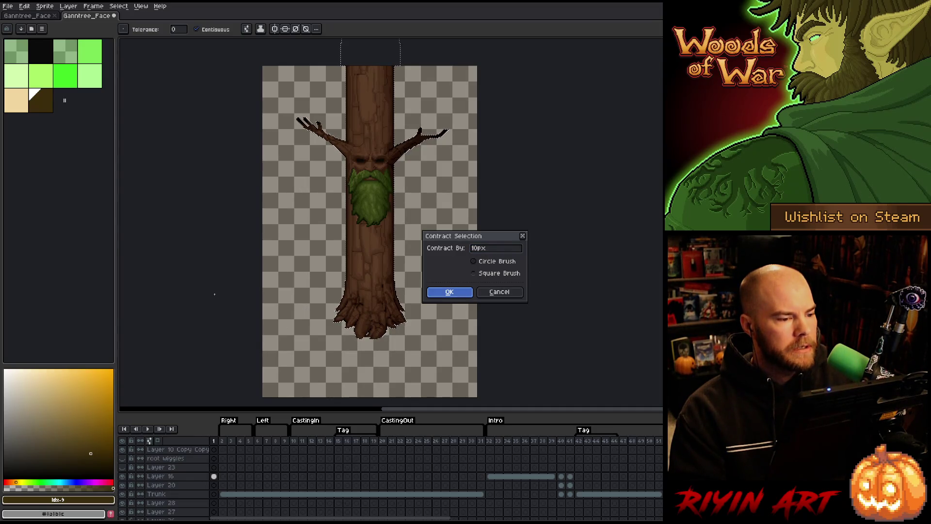
key("Return")
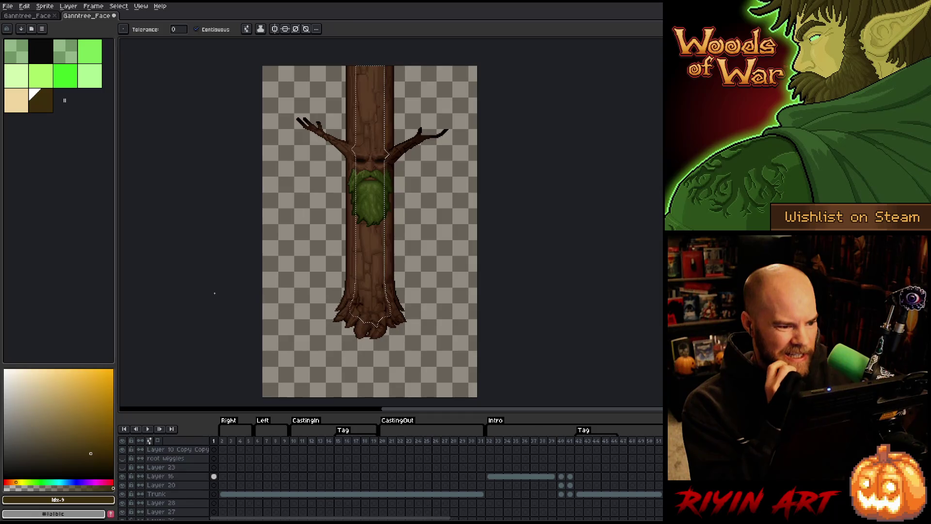
scroll(225, 452, "up", 3)
left_click(225, 450)
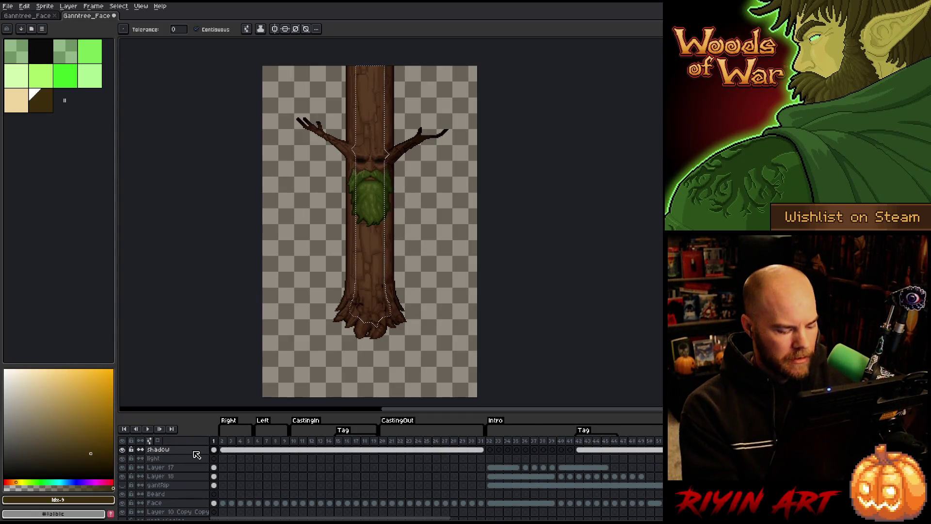
scroll(208, 456, "up", 1)
left_click(214, 458)
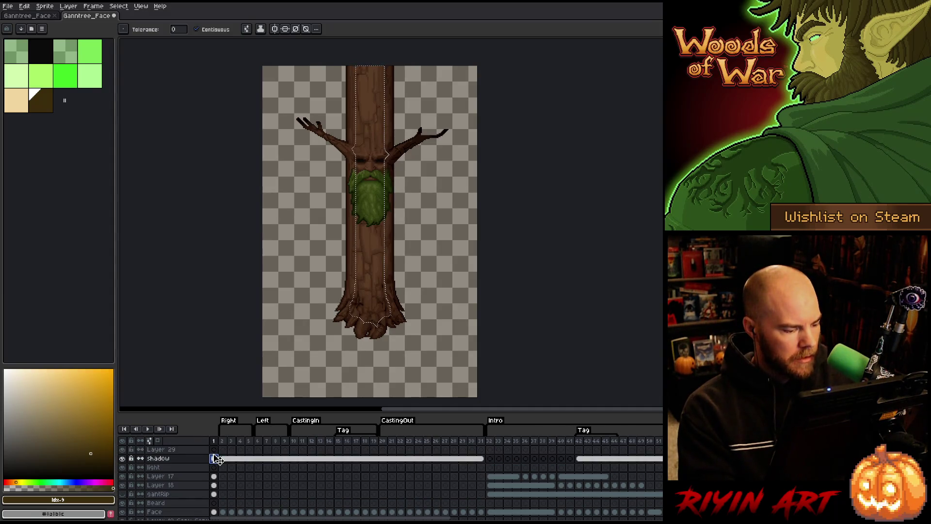
left_click(214, 449)
key("Delete")
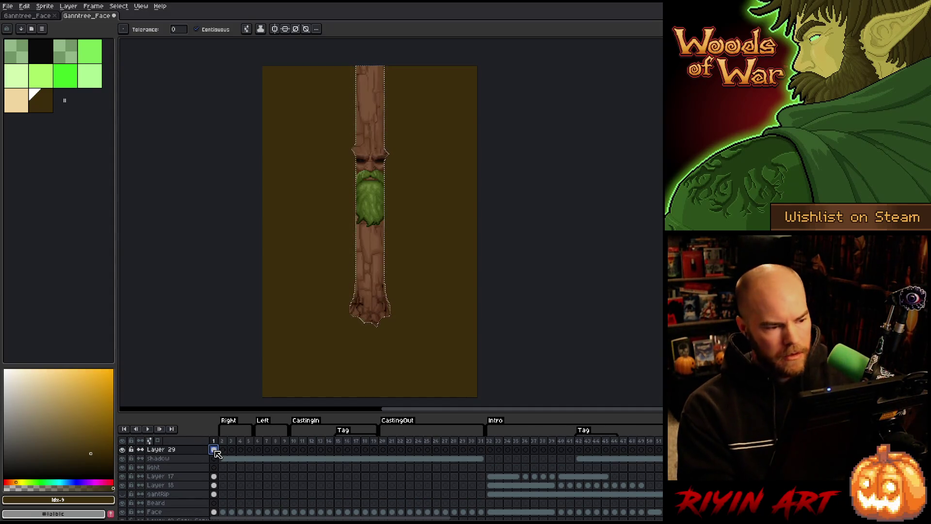
key("shift+o")
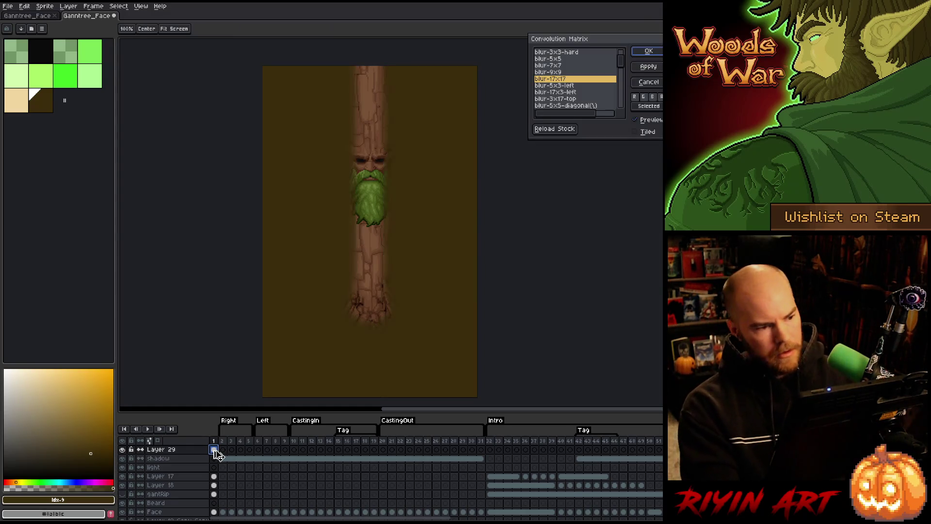
key("Return")
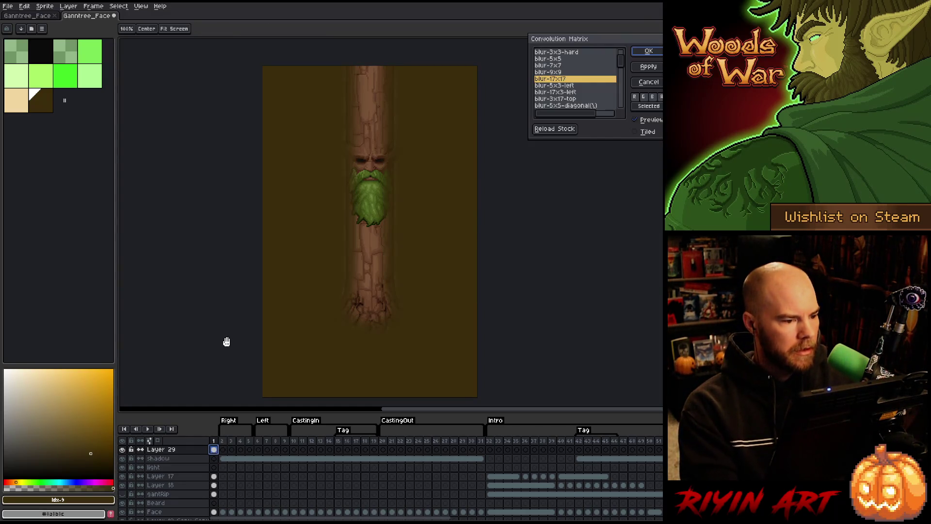
left_click(645, 82)
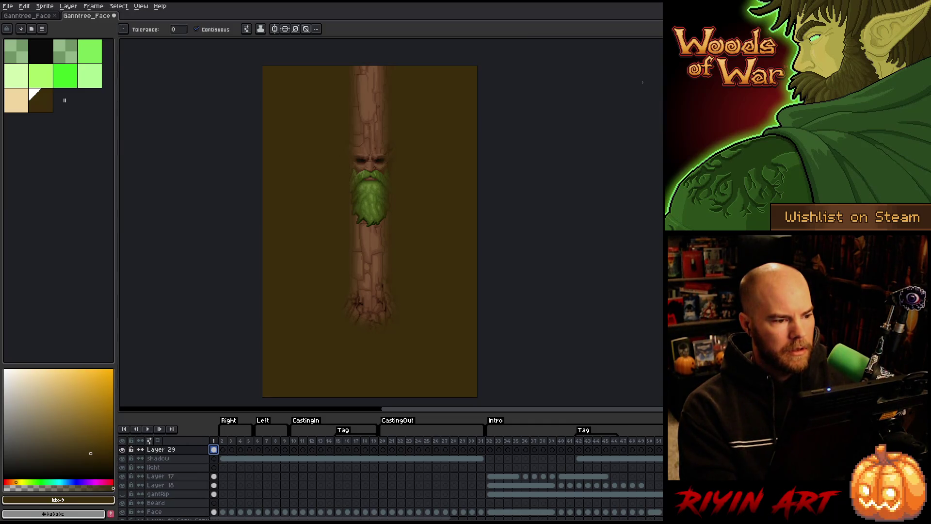
left_click(214, 458)
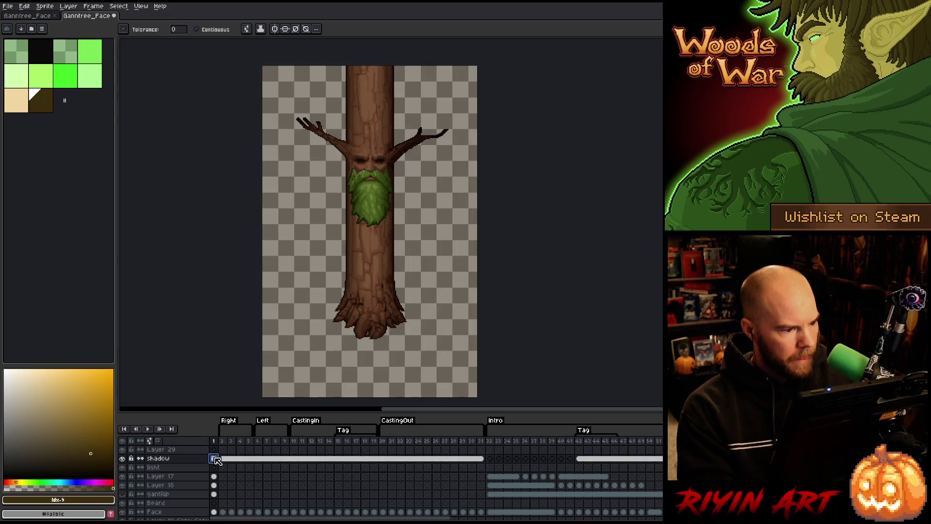
Step: Select the whole frame-1 shadow cel and copy its trunk shading
scroll(217, 459, "down", 5)
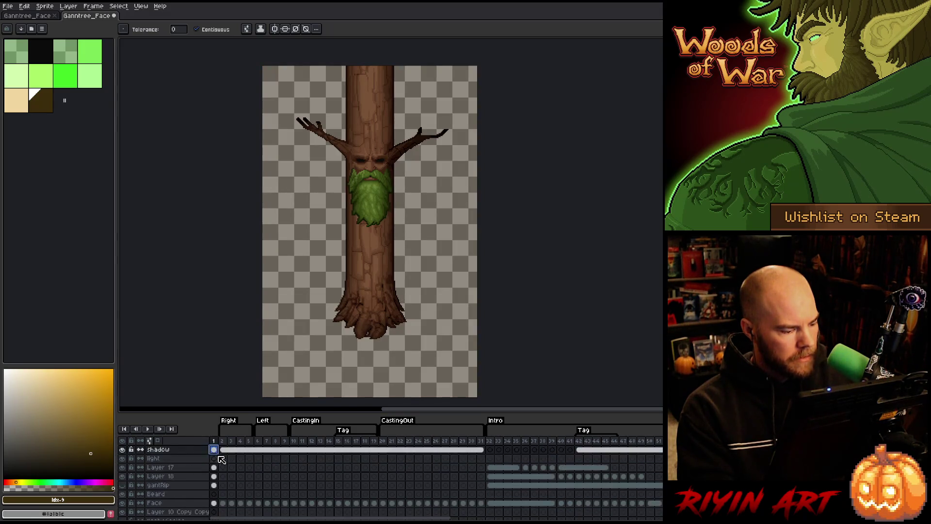
scroll(223, 466, "down", 5)
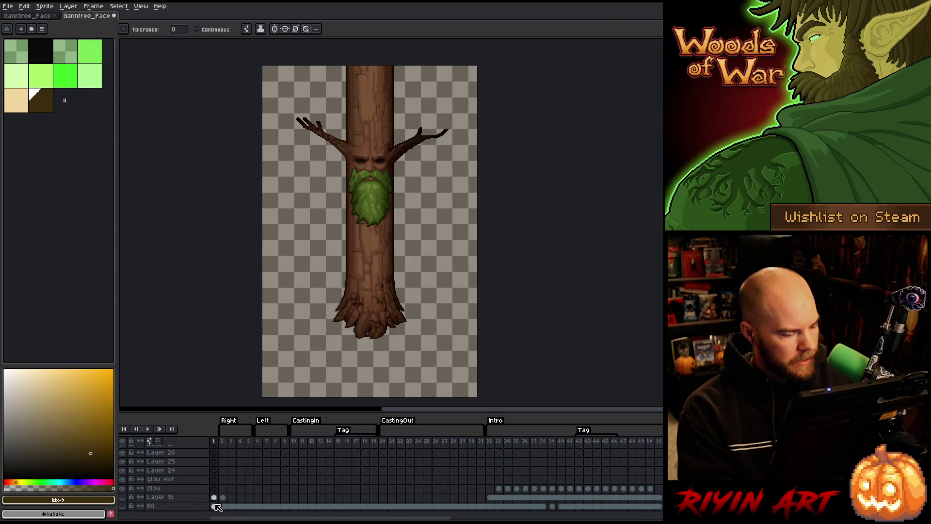
scroll(217, 501, "up", 10)
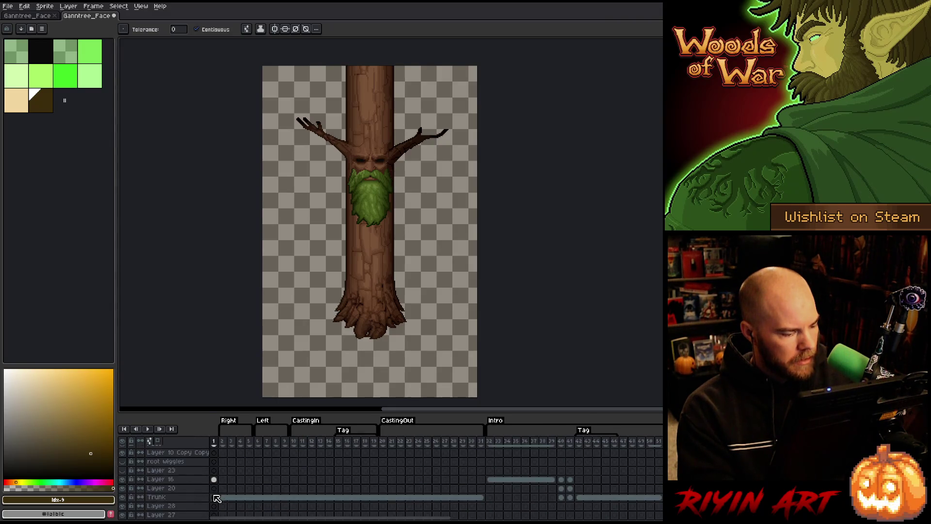
scroll(215, 485, "up", 3)
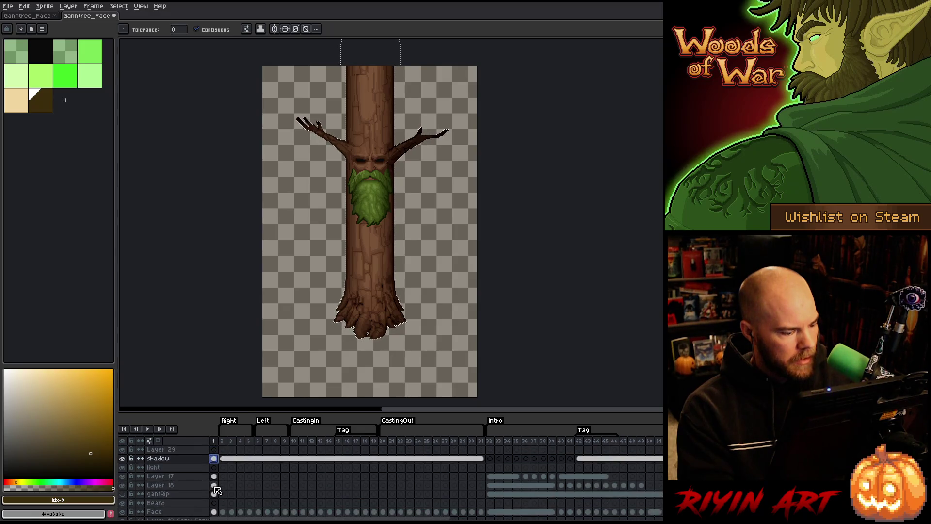
left_click(213, 459)
key("ctrl+a")
key("Delete")
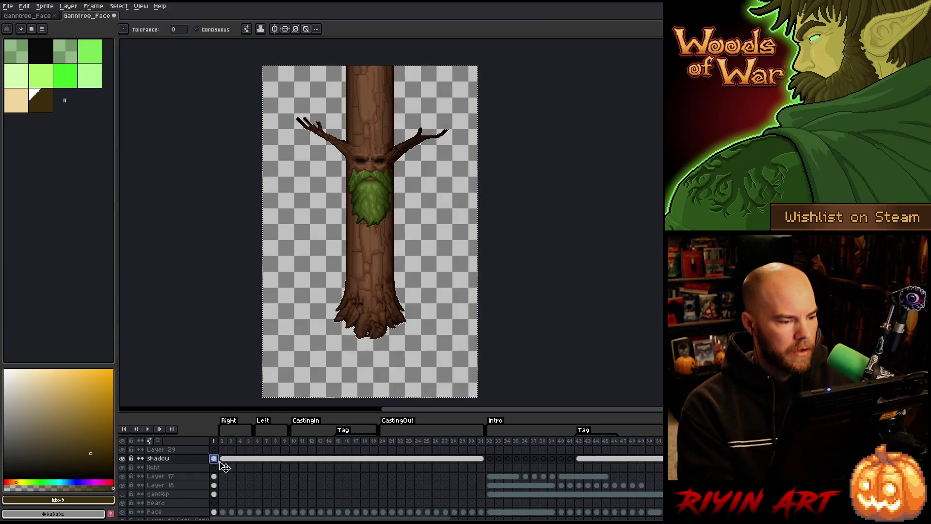
Step: Toggle the shadow layer's visibility repeatedly to compare the trunk shading, then select frame 32
left_click(122, 458)
left_click(122, 458)
left_click(123, 458)
left_click(122, 458)
left_click(122, 458)
left_click(123, 459)
left_click(122, 458)
left_click(122, 458)
left_click(123, 458)
left_click(123, 458)
left_click(123, 458)
left_click(123, 458)
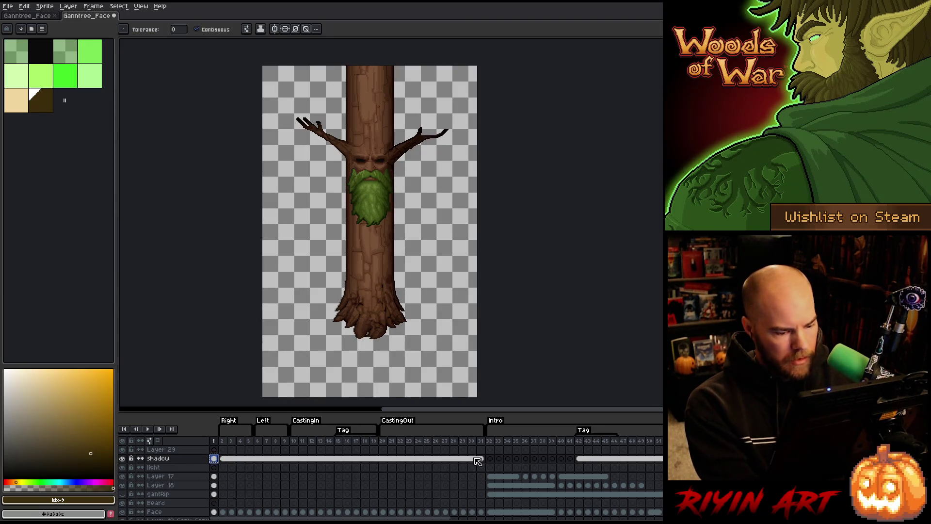
left_click(490, 459)
Step: Paste the trunk shading into shadow frame 32, check frames 33–36, and select shadow cels 32–37
key("ctrl+v")
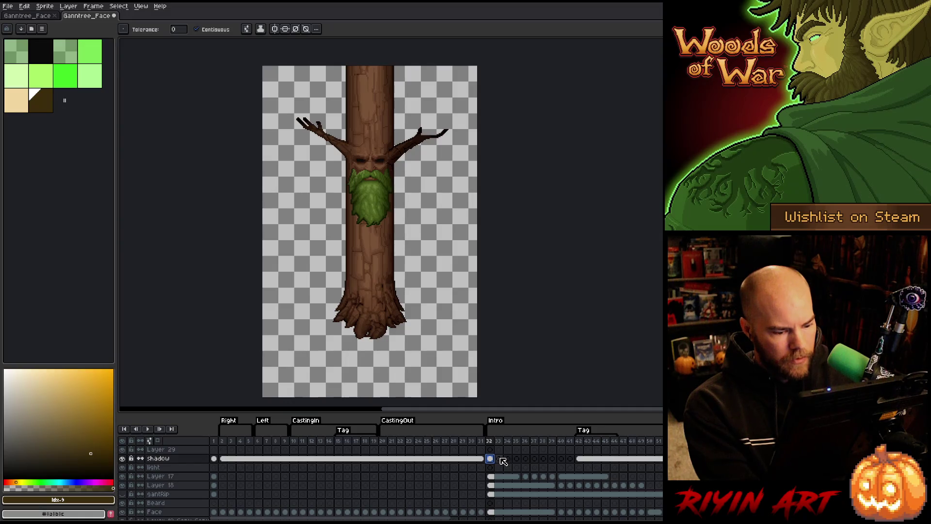
left_click(500, 459)
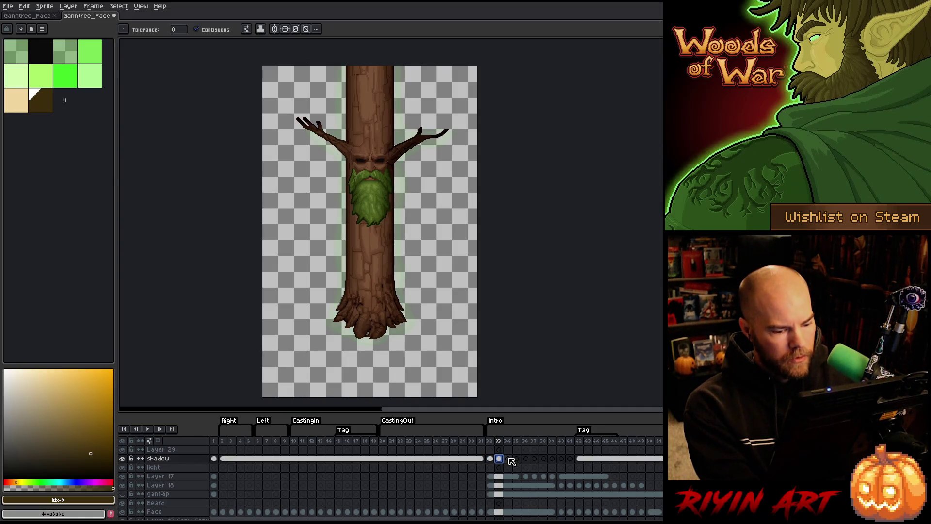
left_click(508, 459)
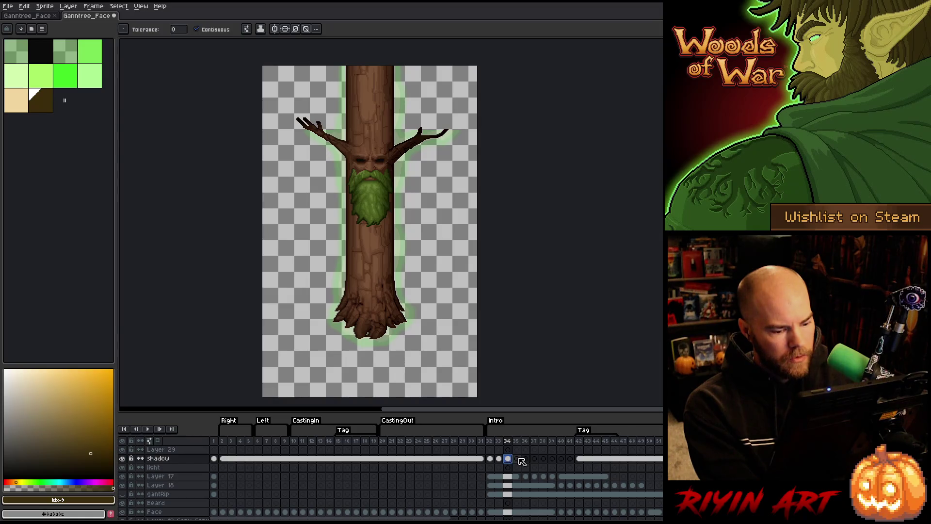
left_click(516, 459)
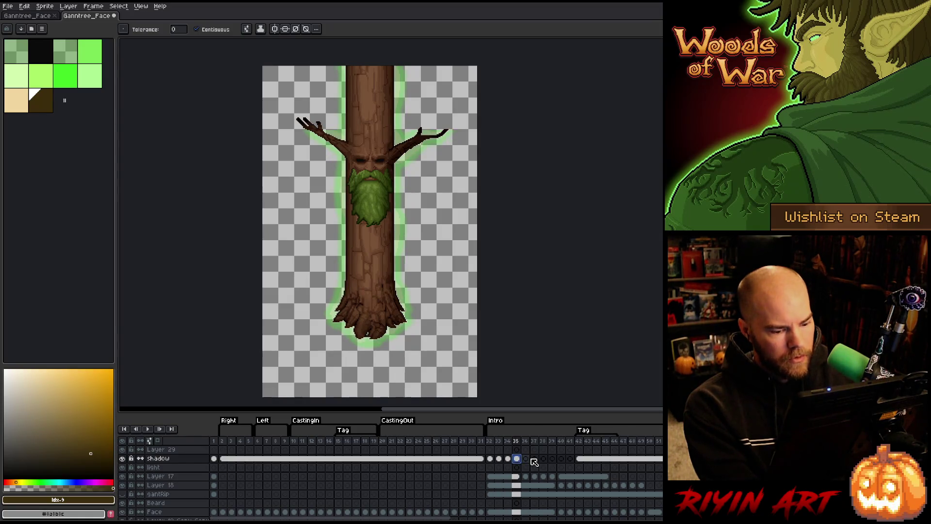
left_click(527, 459)
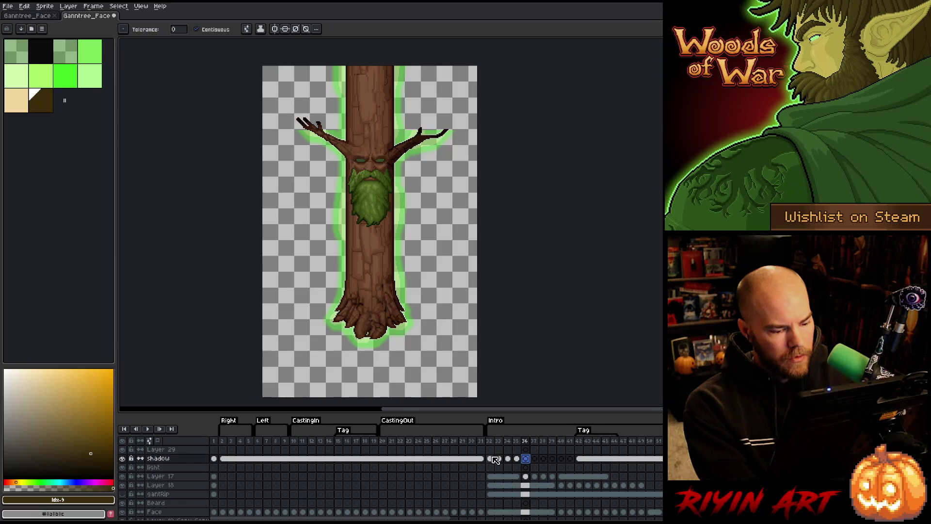
left_click_drag(493, 462, 556, 465)
right_click(556, 465)
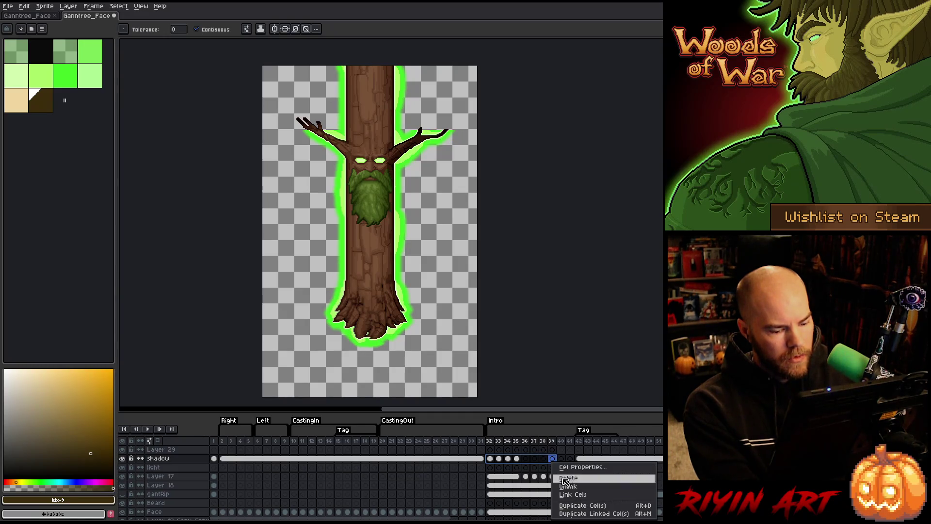
Step: Link shadow cels 32–39 into one shared cel and check frames 40–41
left_click(570, 496)
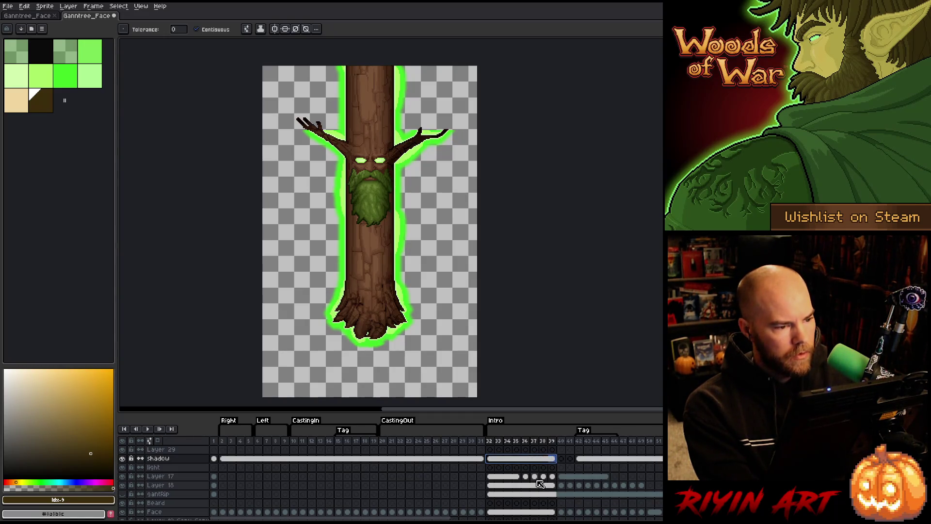
left_click(561, 459)
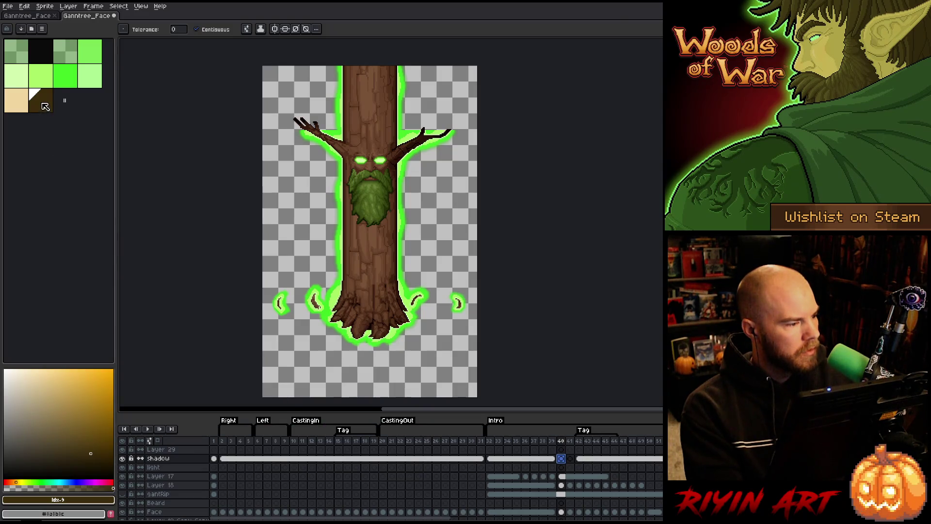
left_click(291, 368)
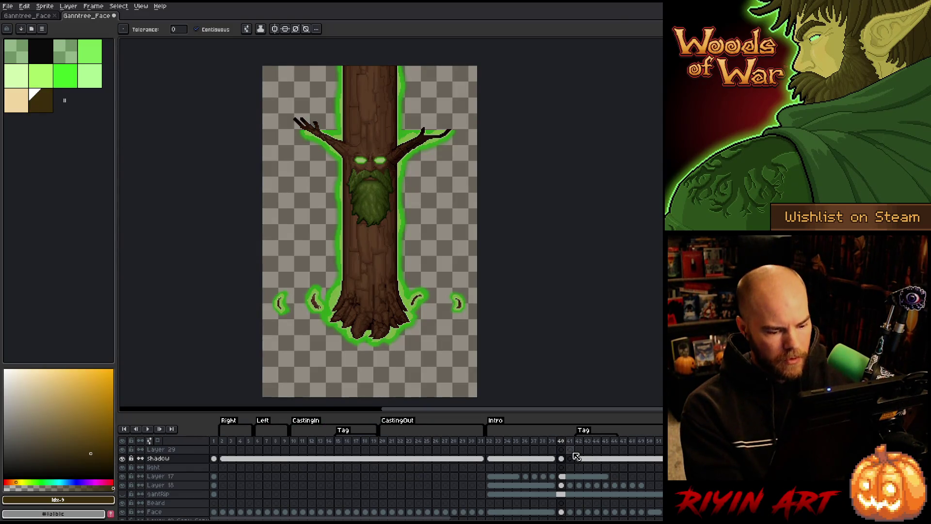
left_click(569, 458)
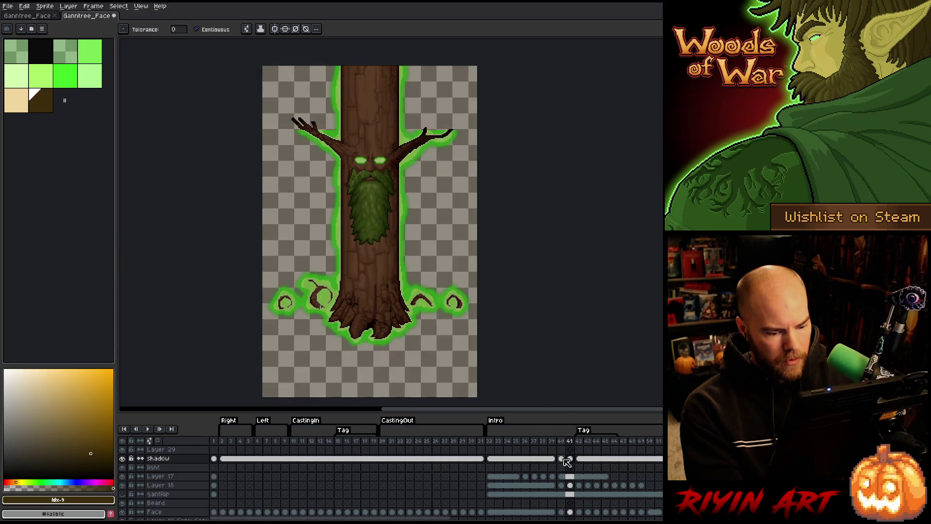
left_click(561, 458)
scroll(564, 463, "down", 1)
scroll(563, 463, "down", 7)
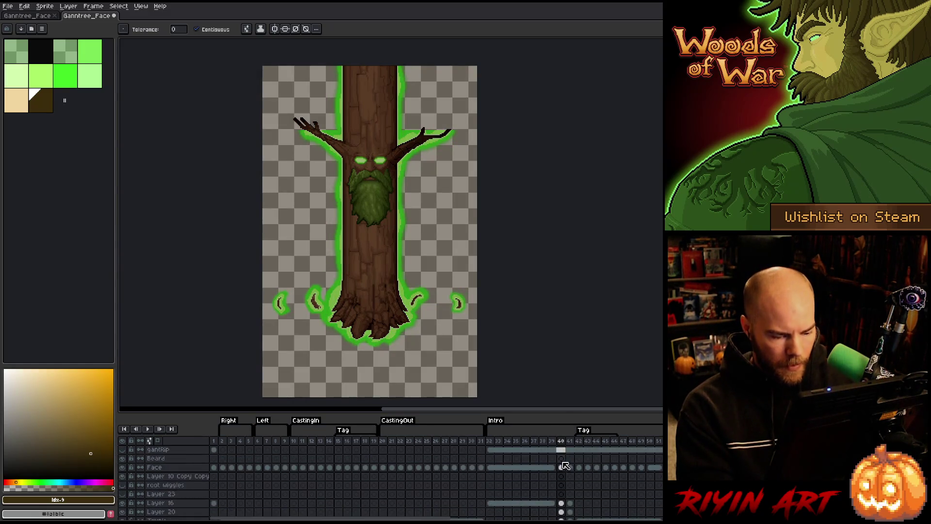
Step: Save the sprite and select the Glow layer's pixels at frame 40
key("ctrl+s")
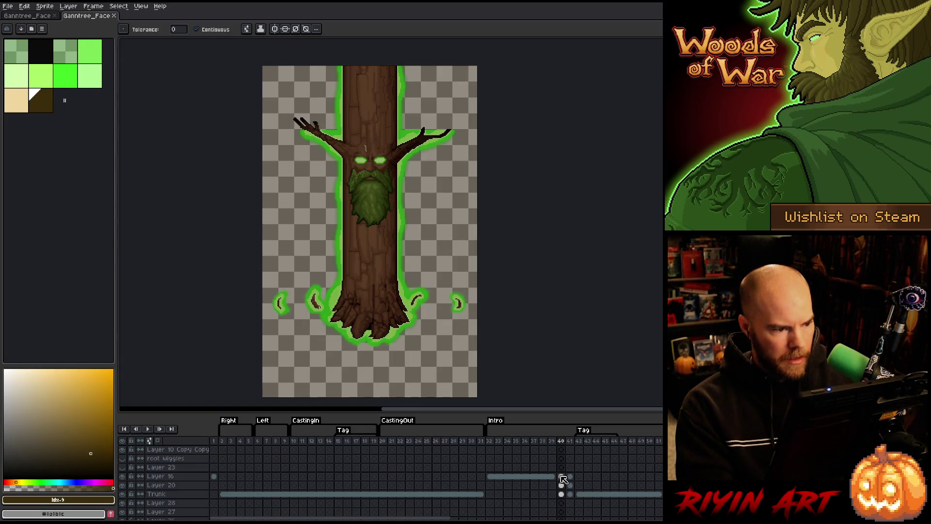
scroll(566, 491, "down", 8)
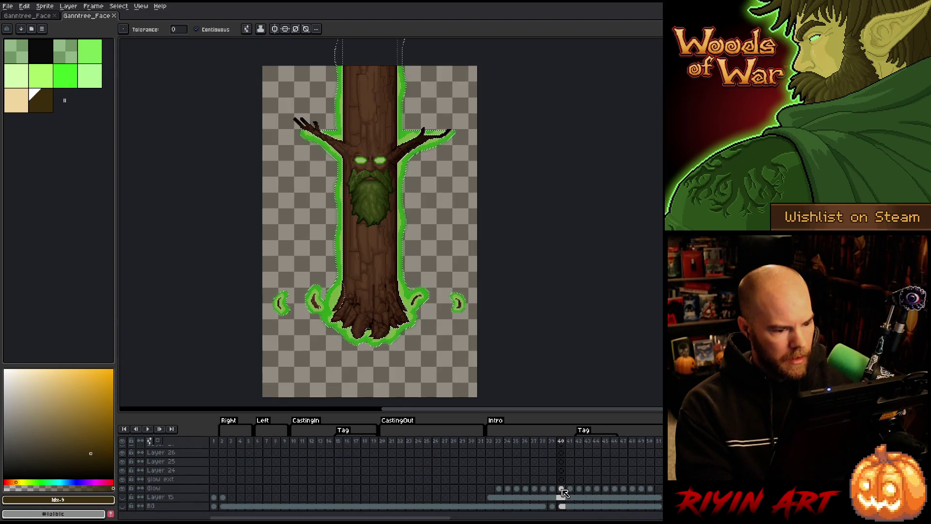
left_click(562, 489, "ctrl")
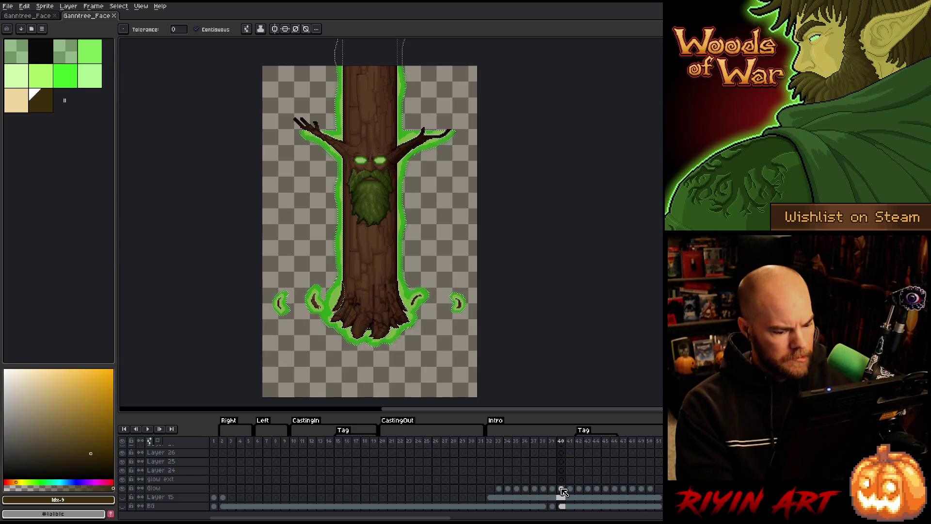
scroll(566, 504, "up", 2)
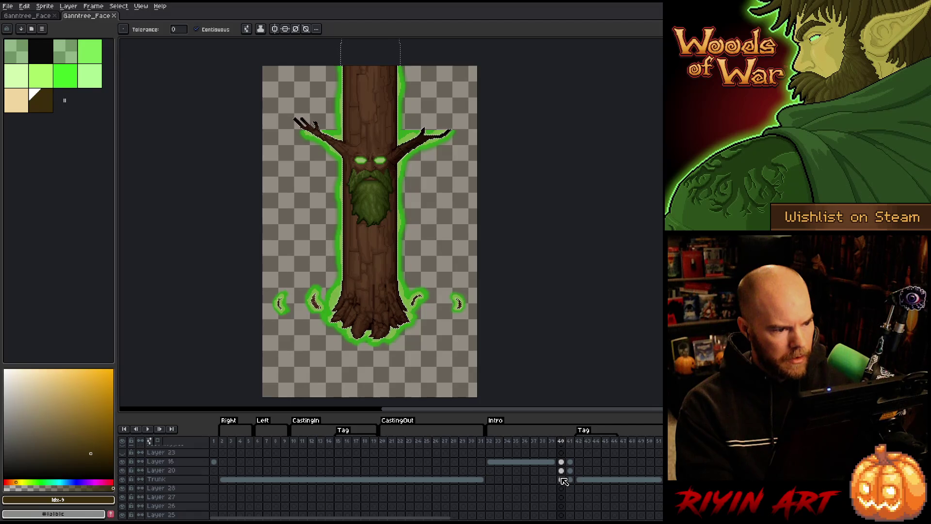
scroll(335, 255, "up", 3)
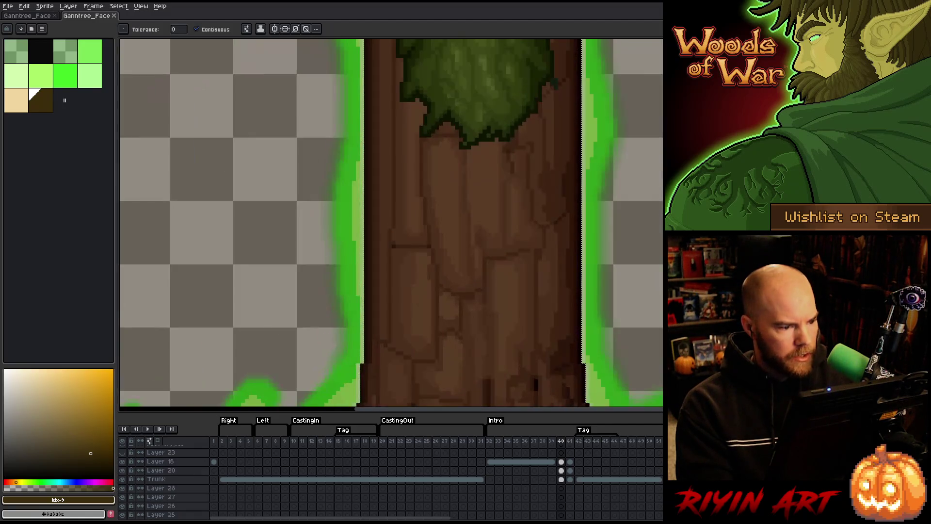
scroll(357, 262, "down", 3)
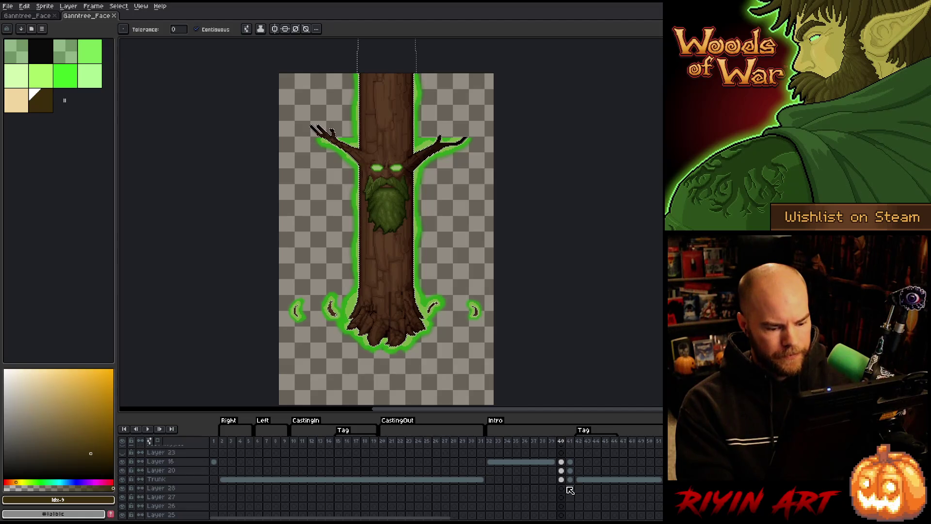
scroll(569, 489, "down", 2)
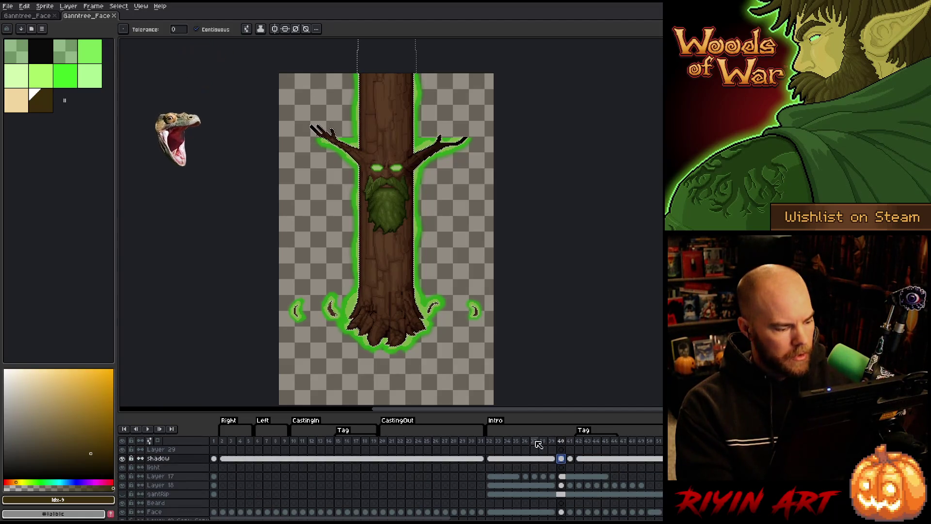
Step: Contract the tree selection inward so it sits just inside the trunk's edge
left_click(117, 6)
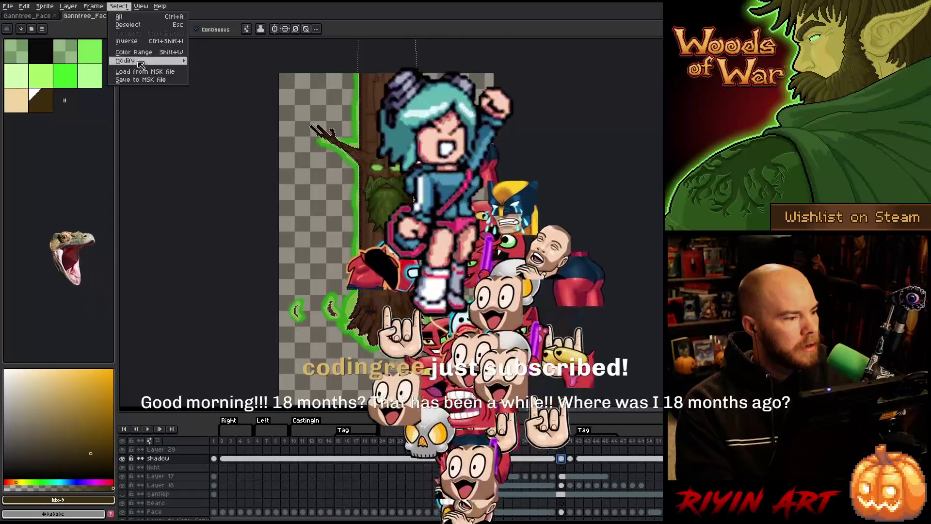
mouse_move(145, 61)
left_click(212, 77)
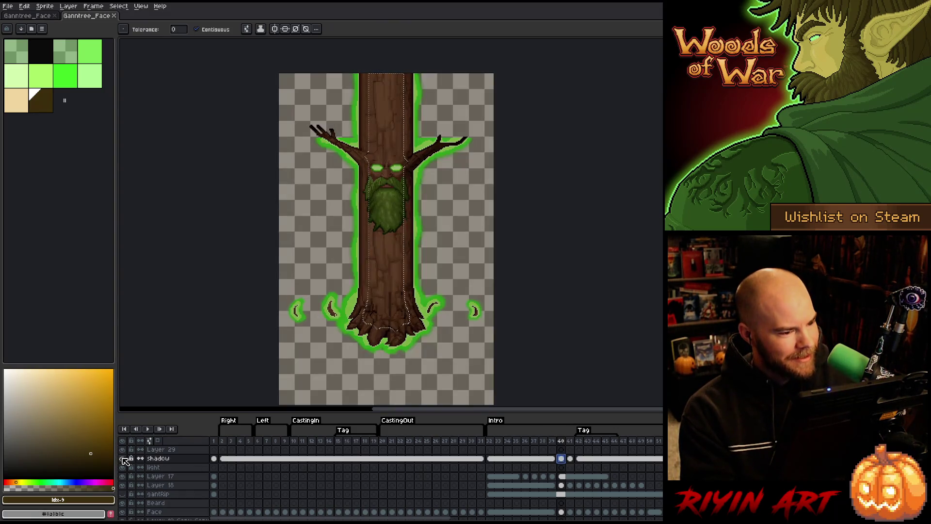
Step: Deselect and apply the blur-17x17 convolution filter
key("ctrl+d")
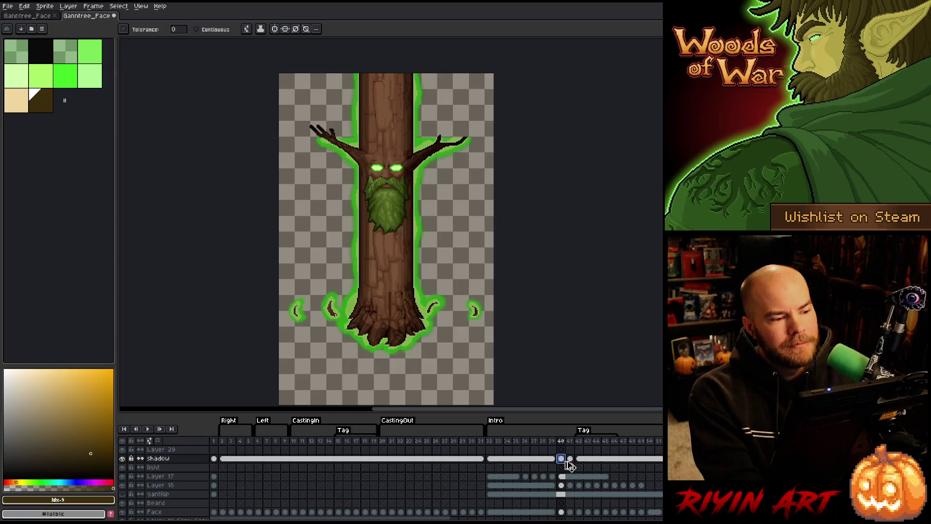
key("F9")
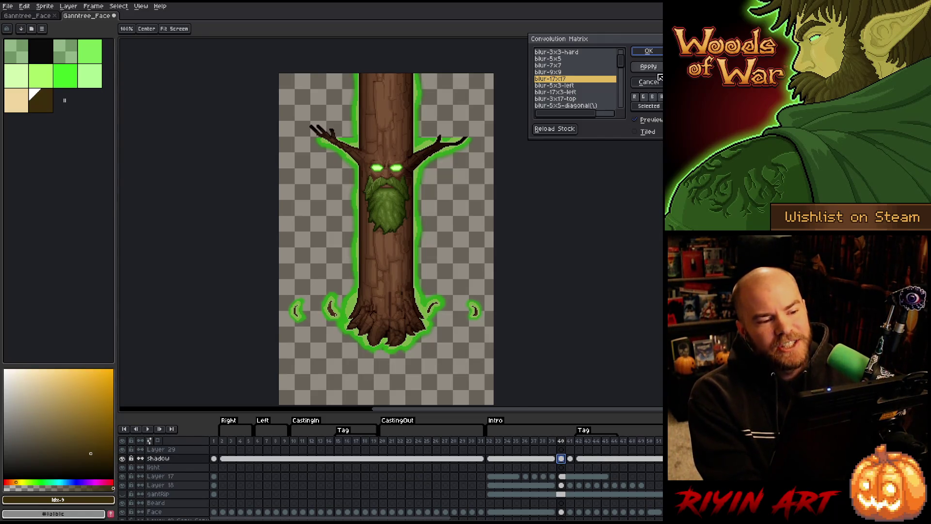
left_click(648, 51)
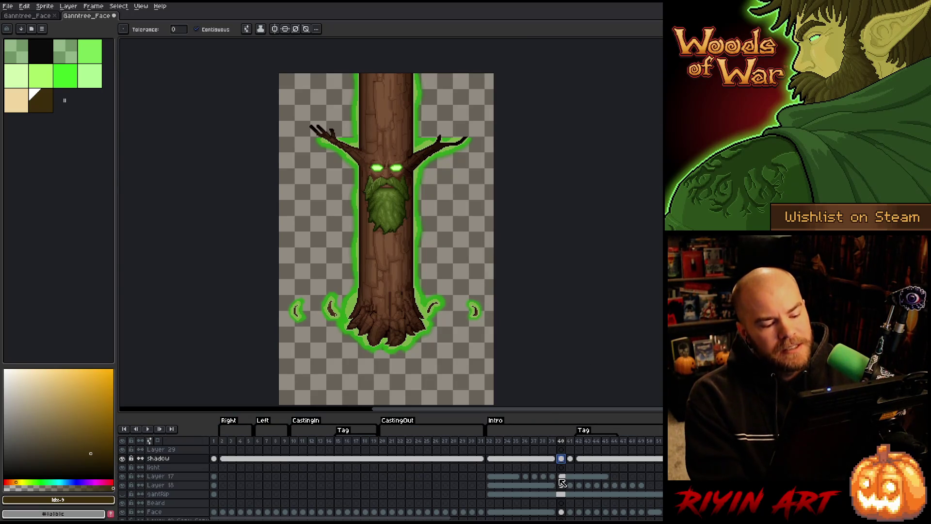
Step: Delete the dark shadow tint from frame 40
scroll(562, 484, "down", 3)
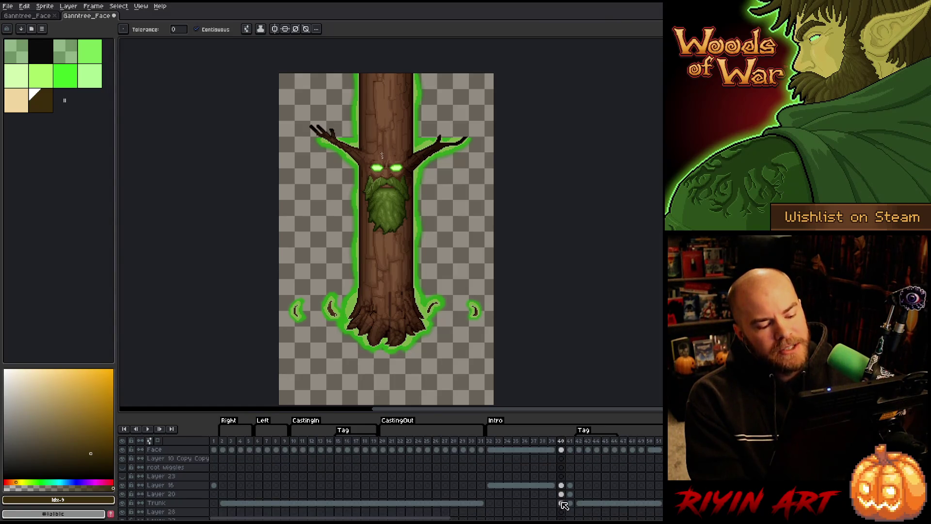
scroll(565, 506, "up", 3)
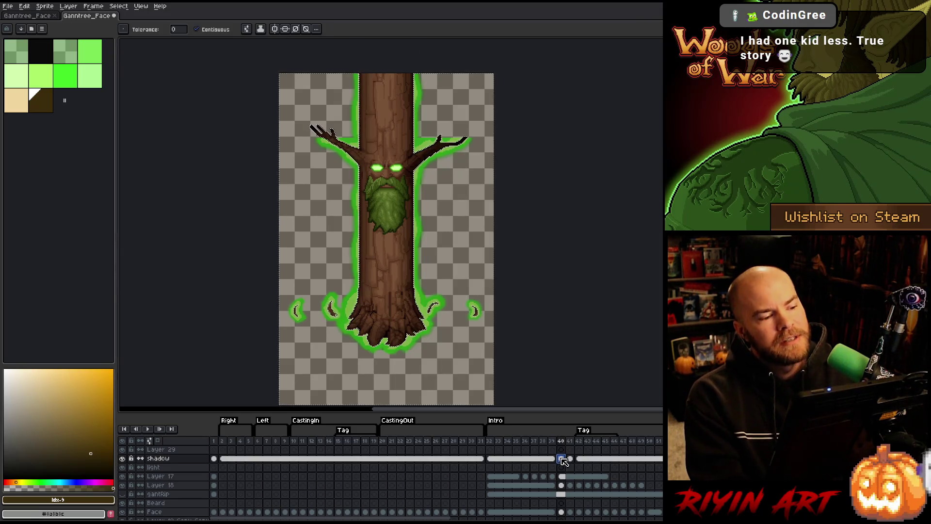
key("Delete")
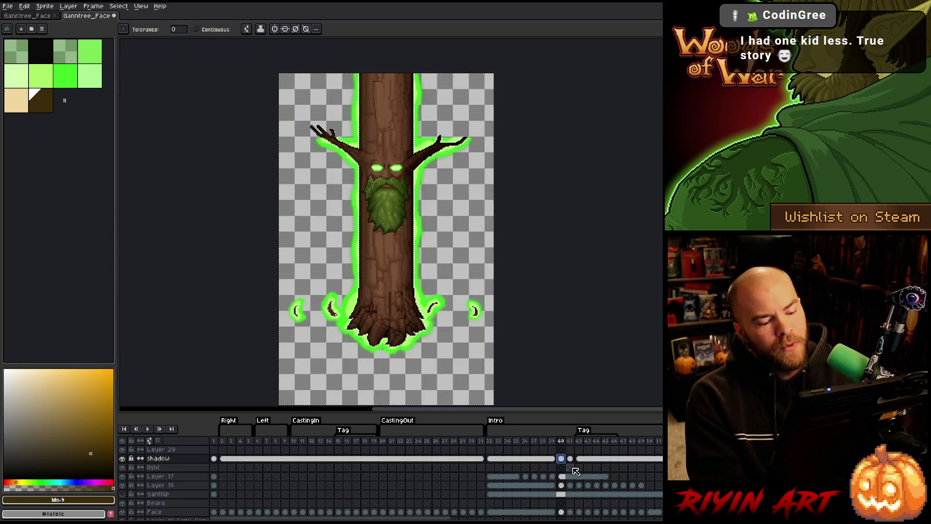
Step: On frame 41's shadow cel, select the trunk's pixels
left_click(571, 459)
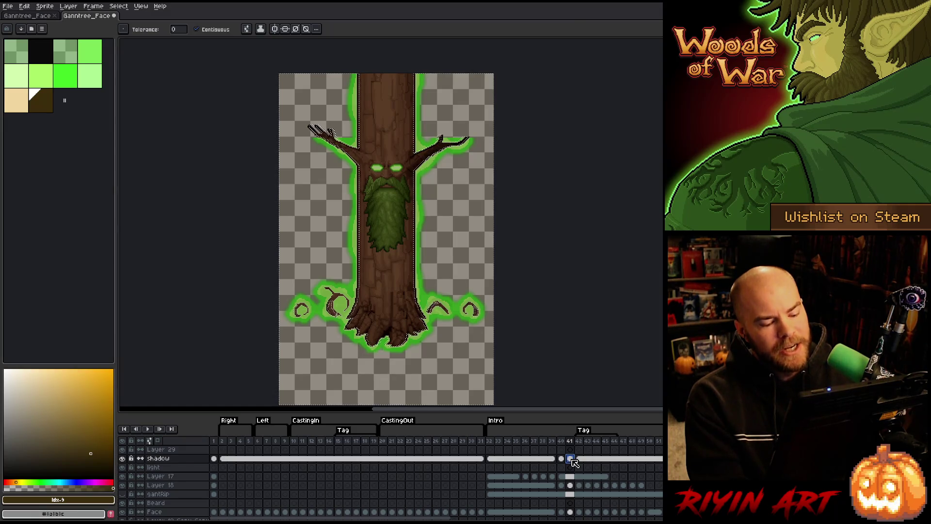
scroll(573, 462, "down", 1)
scroll(574, 480, "down", 1)
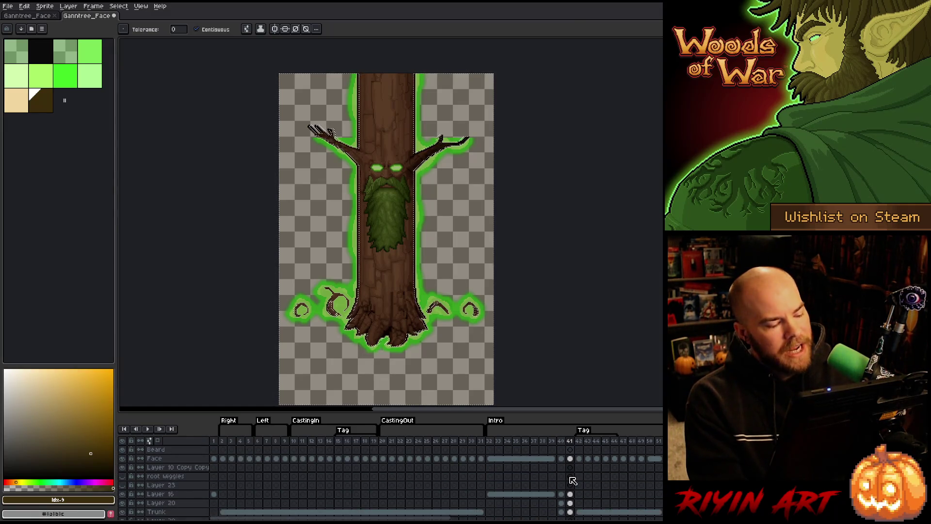
scroll(574, 487, "down", 1)
key("ctrl+shift+i")
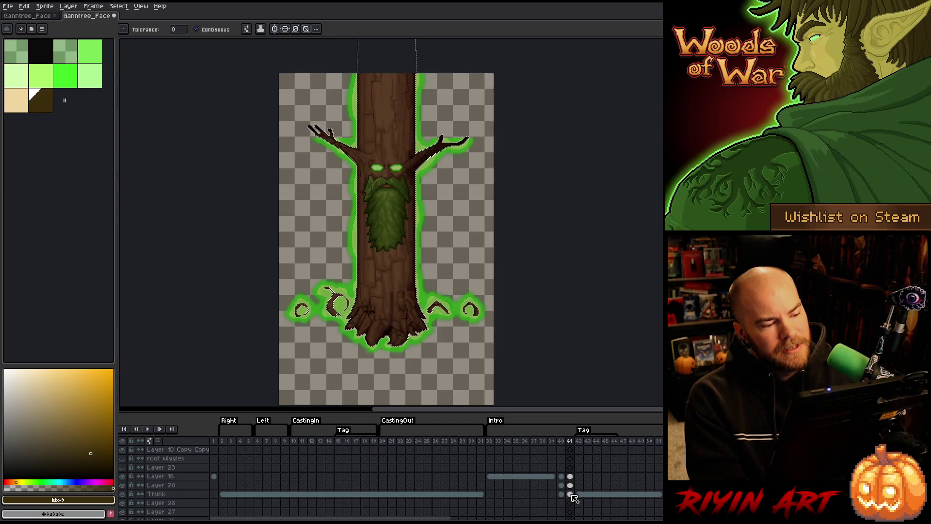
scroll(575, 497, "up", 3)
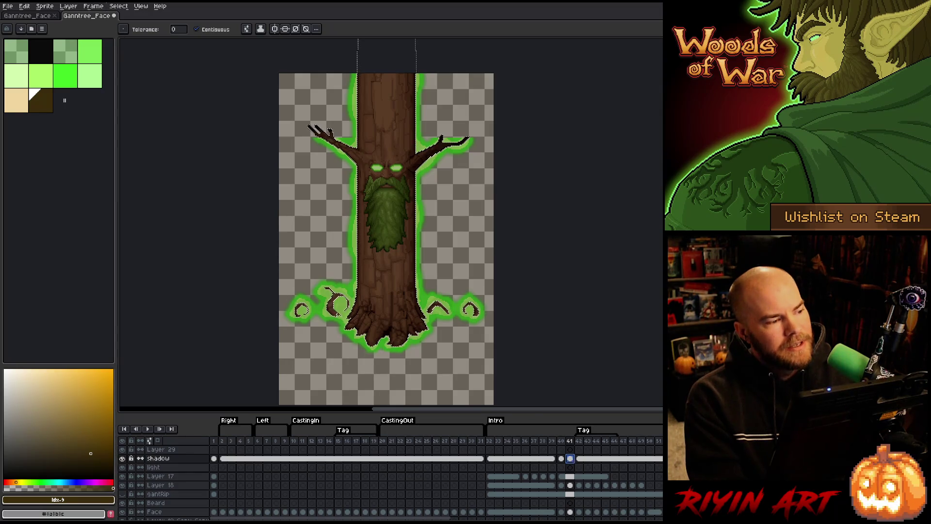
Step: Contract the trunk selection by 12 px and clear the shadow inside it
left_click(118, 6)
mouse_move(140, 65)
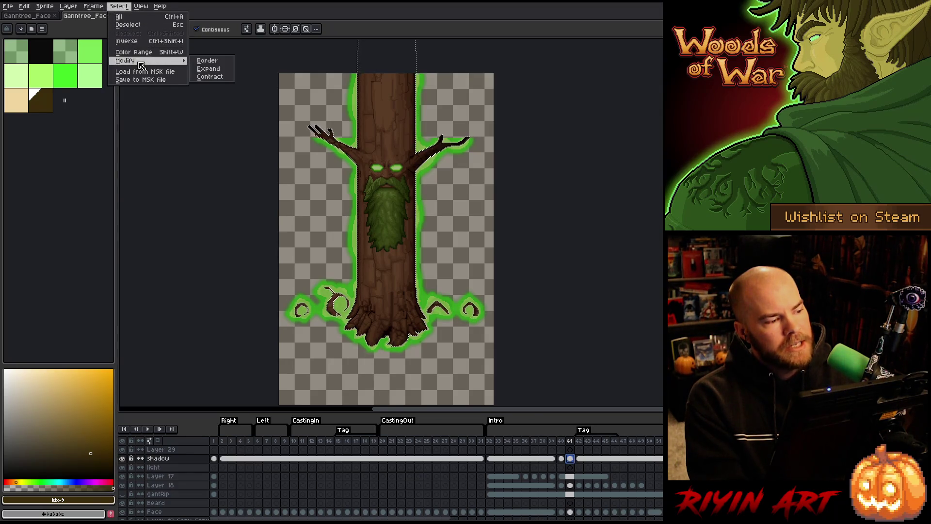
left_click(211, 77)
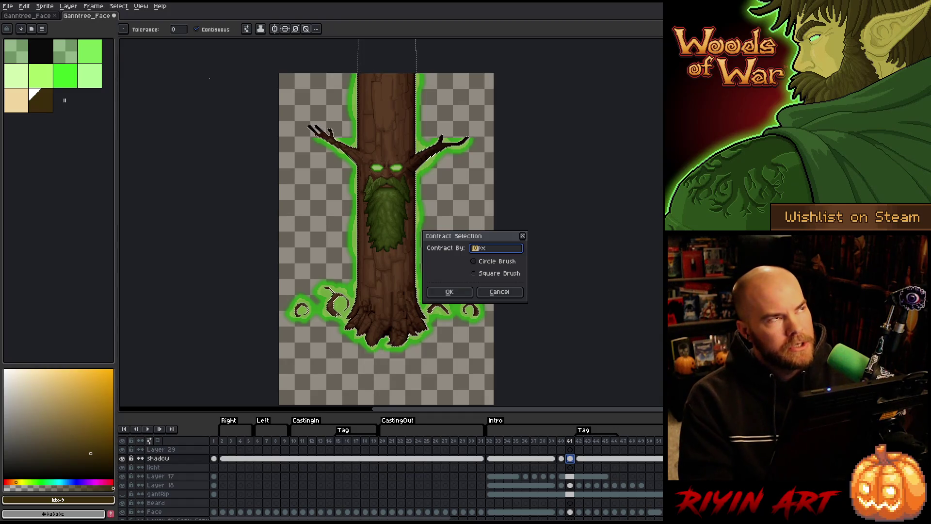
type("12")
left_click(449, 293)
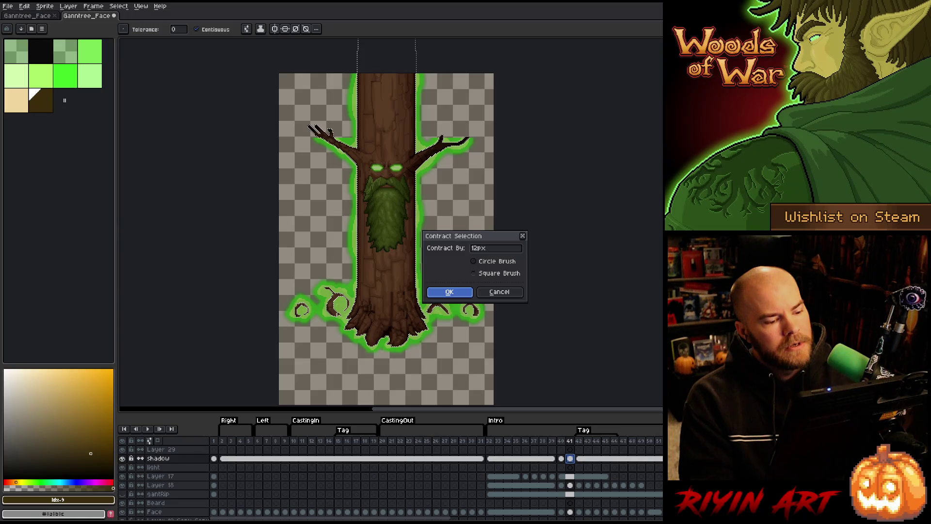
key("Return")
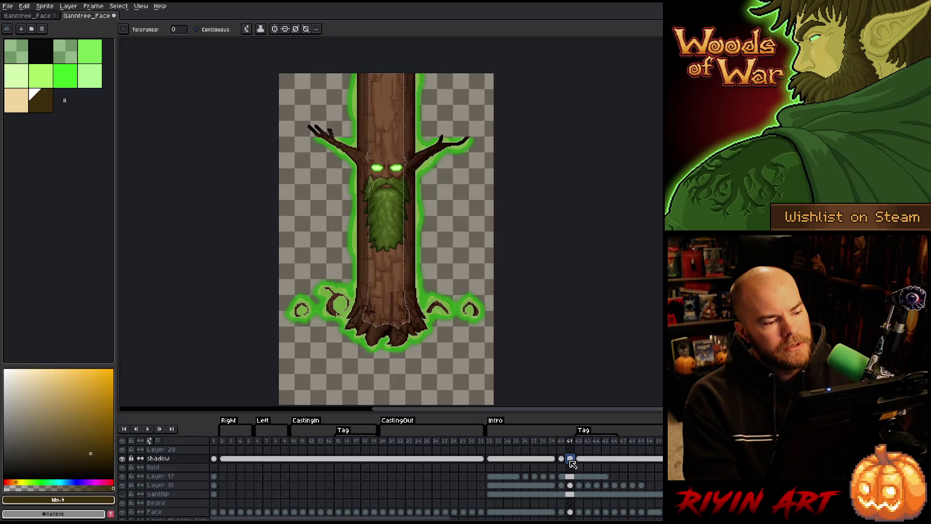
key("ctrl+d")
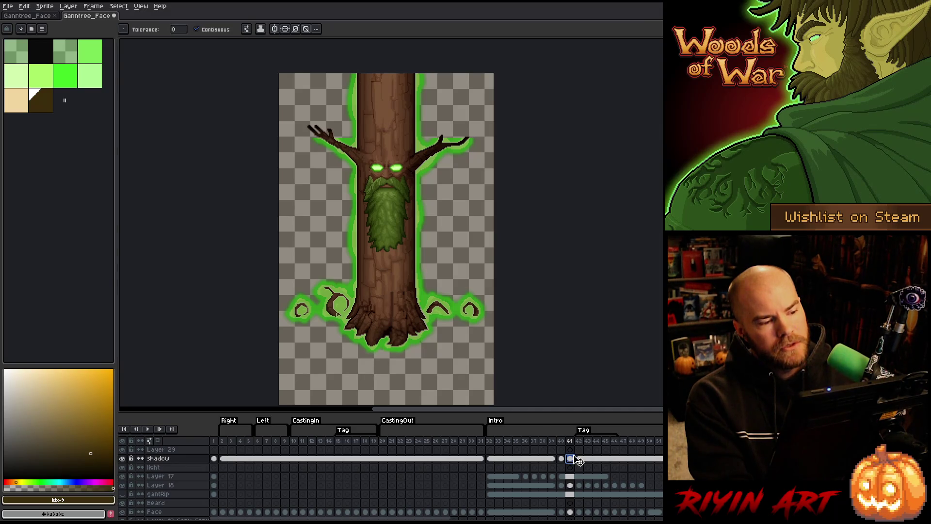
Step: Compare frames 41 and 42 and inspect the Trunk cel's properties without changing them
left_click(582, 439)
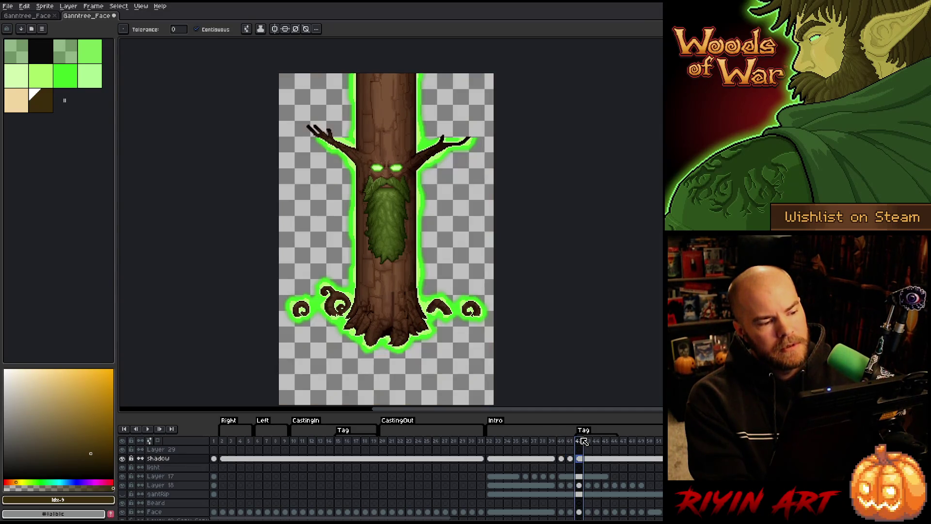
left_click(572, 441)
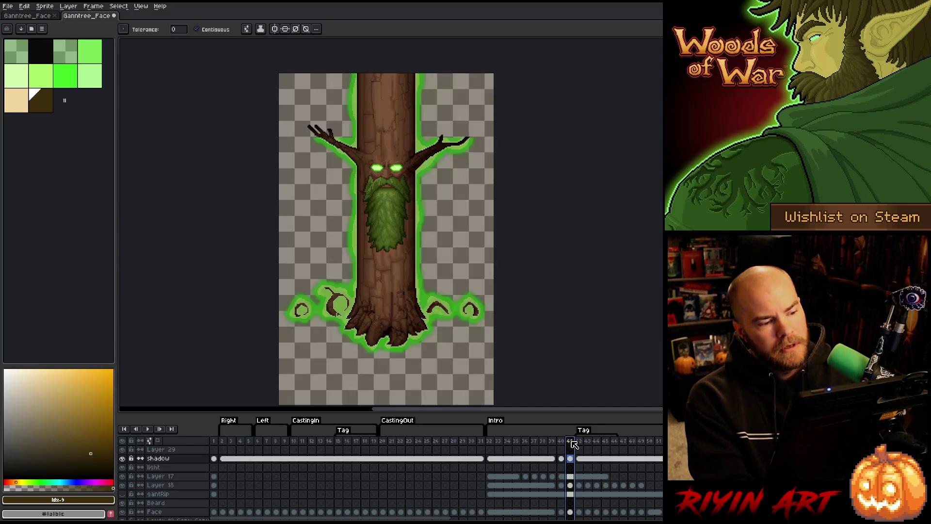
scroll(574, 493, "down", 2)
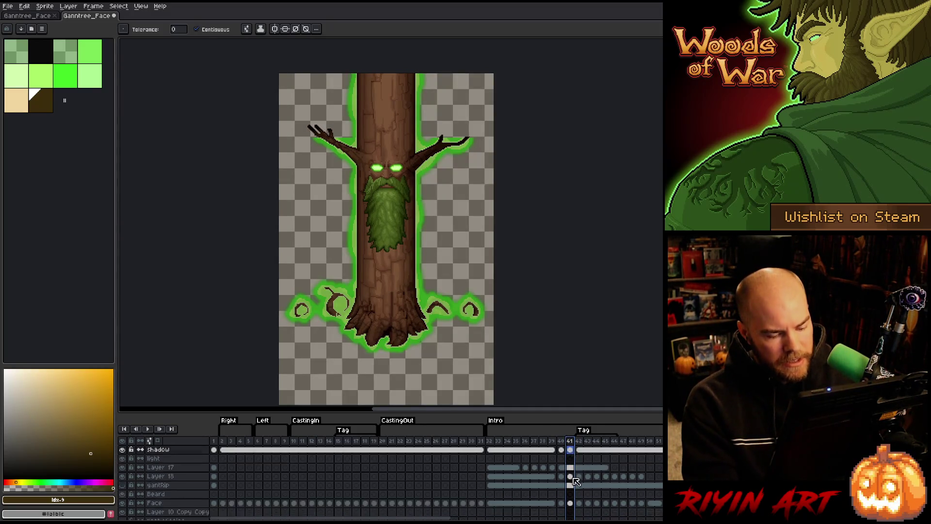
scroll(573, 493, "down", 1)
left_click(561, 502)
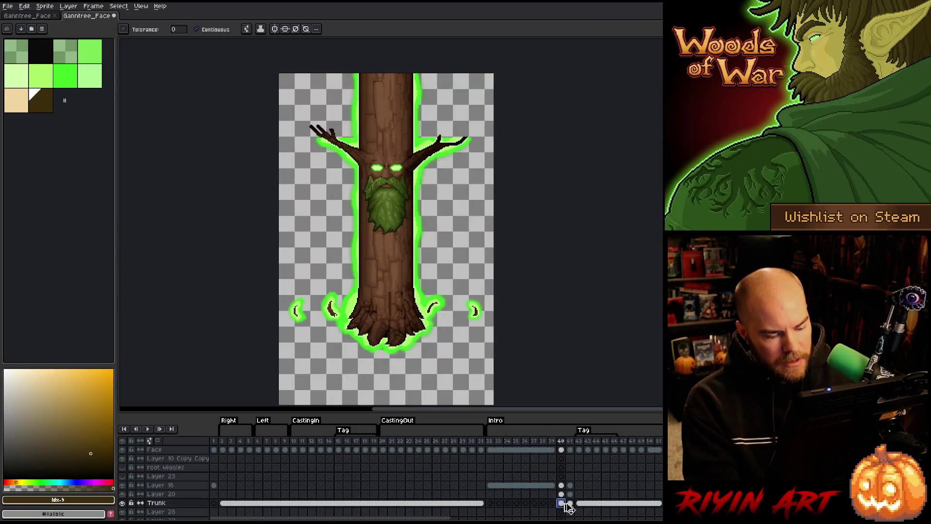
double_click(572, 504)
scroll(574, 507, "up", 2)
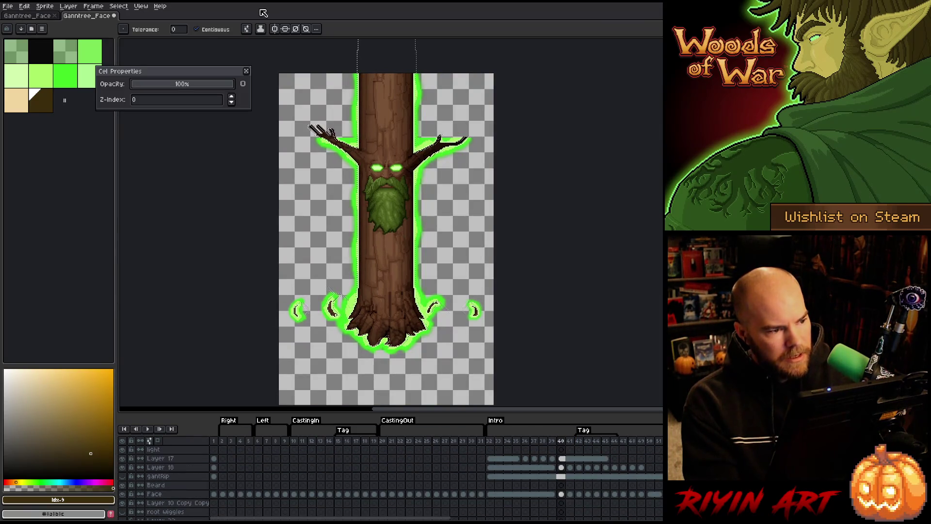
left_click(248, 72)
scroll(563, 466, "up", 1)
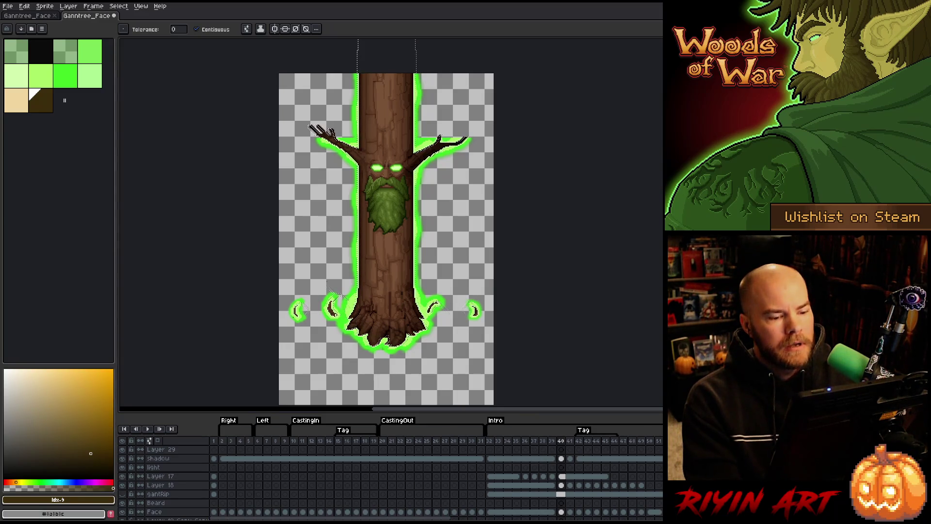
Step: Clear the whole shadow tint from frame 41 and save the sprite
left_click(571, 459)
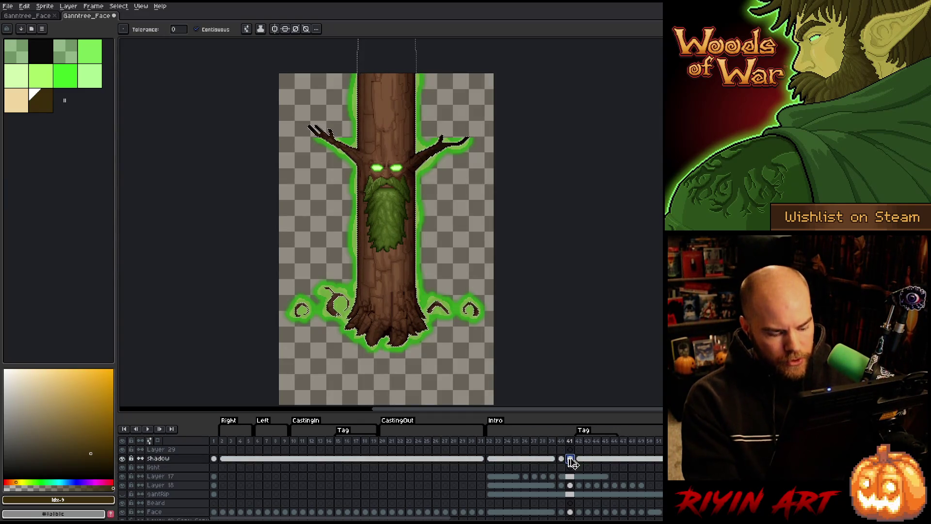
key("ctrl+a")
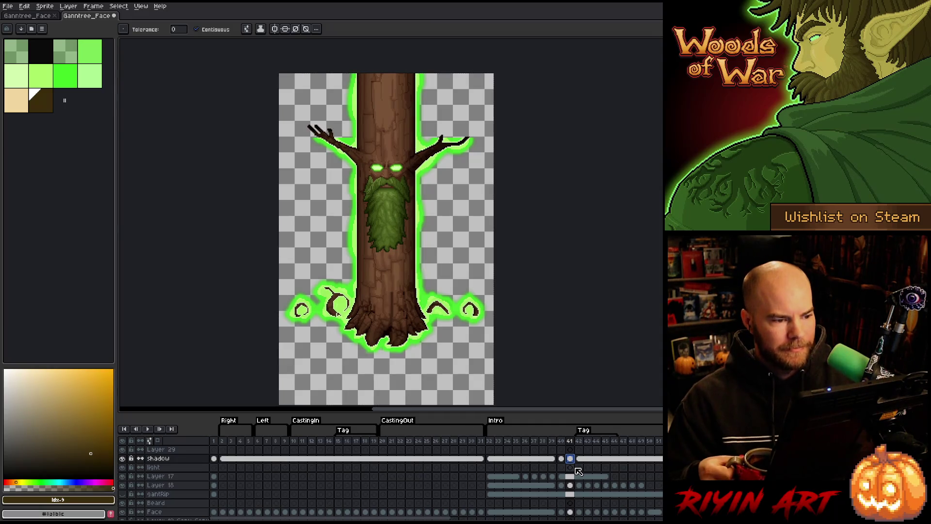
key("ctrl+s")
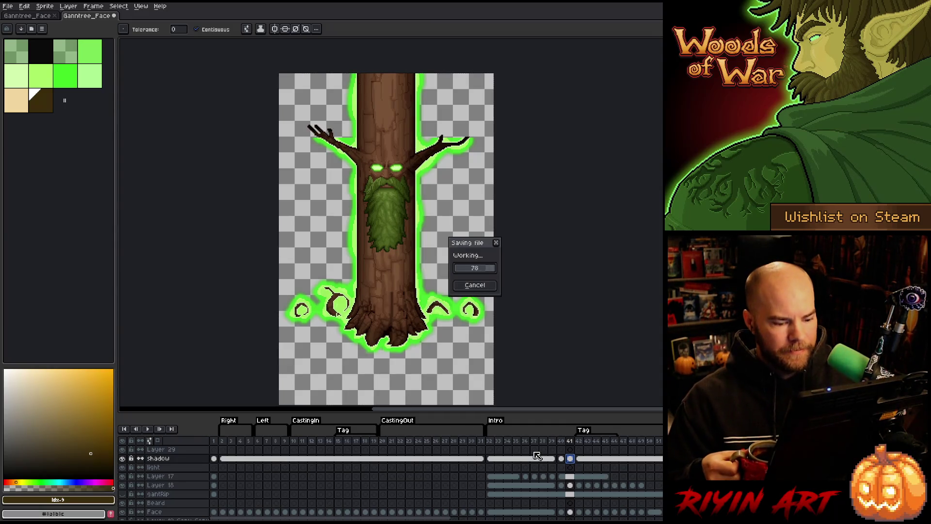
key("Return")
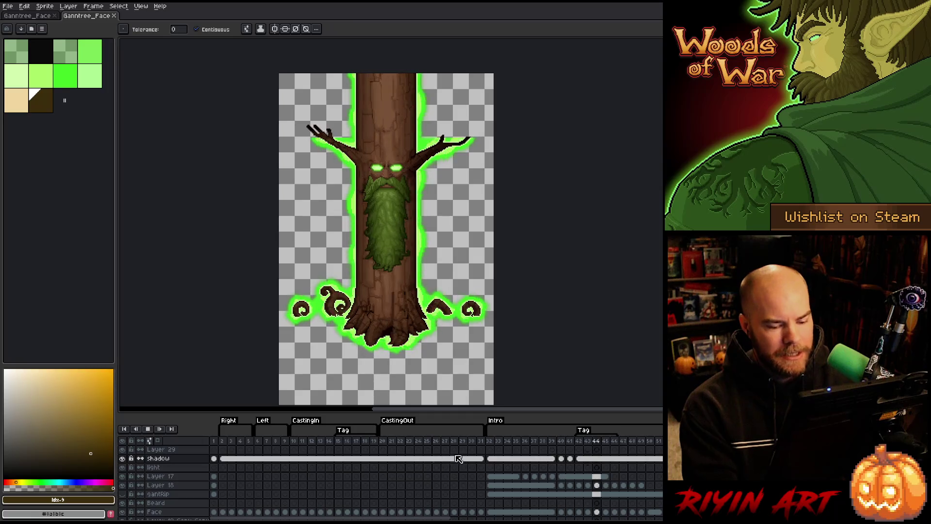
left_click(383, 441)
key("Return")
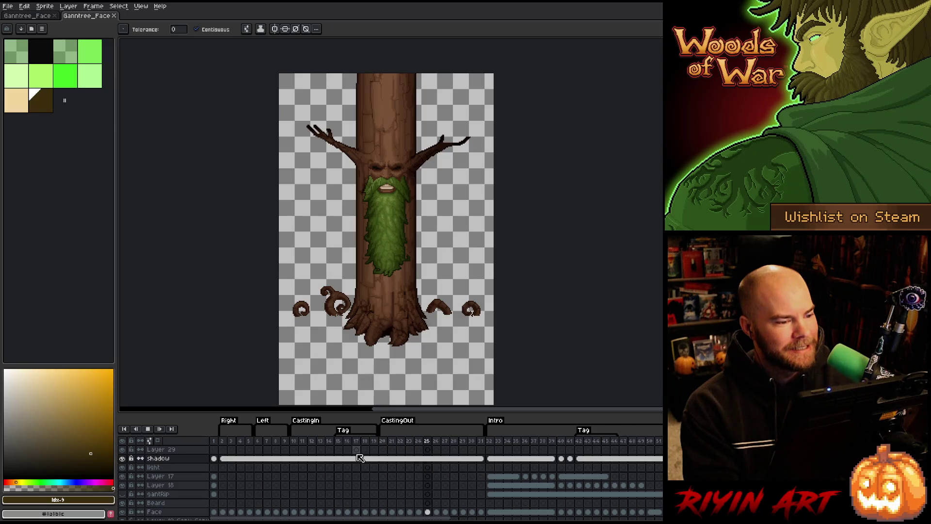
key("Return")
left_click(122, 459)
left_click(122, 458)
left_click(122, 459)
left_click(122, 459)
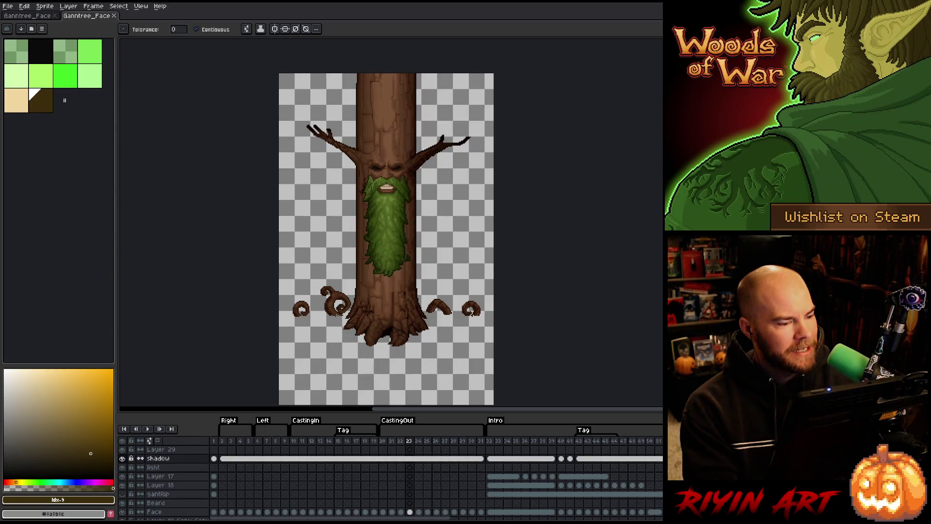
left_click(214, 467)
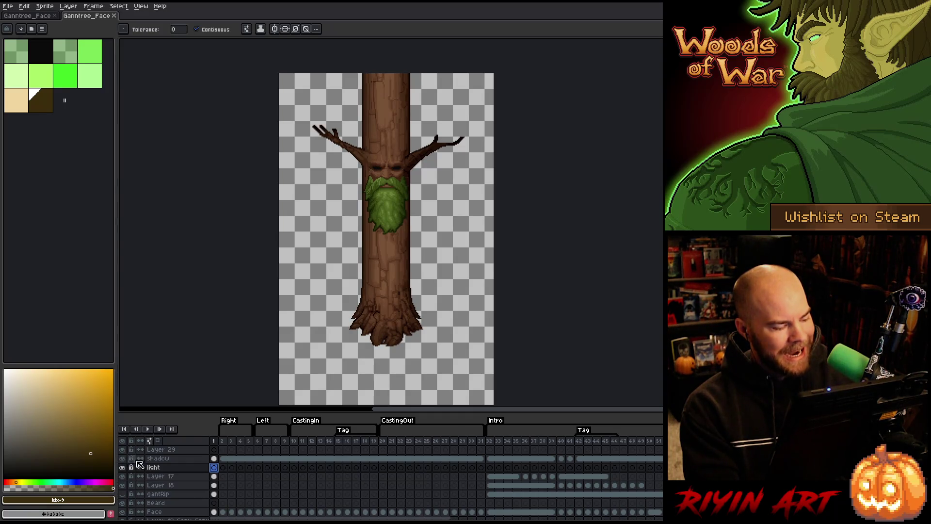
Step: Select the trunk layer's pixels on frame 1 and contract the selection by 12px
scroll(214, 470, "down", 3)
left_click(214, 502, "ctrl")
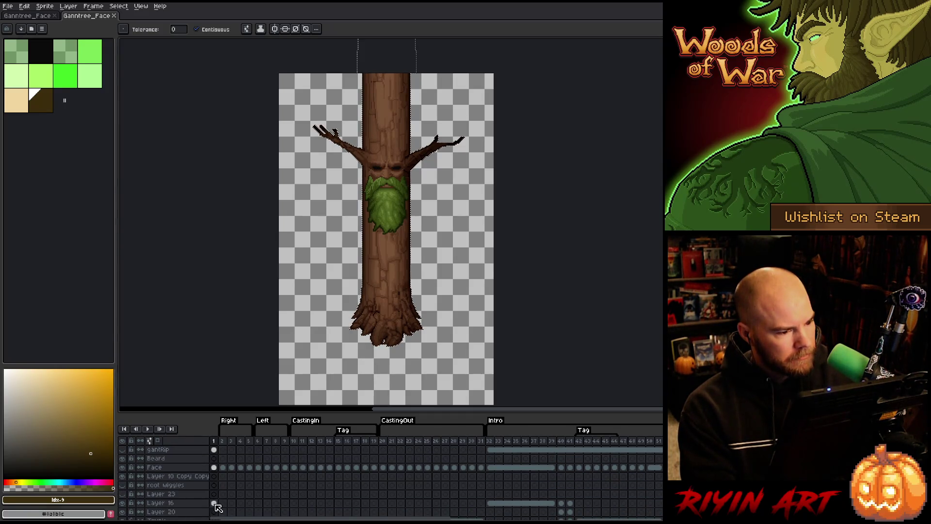
left_click(119, 6)
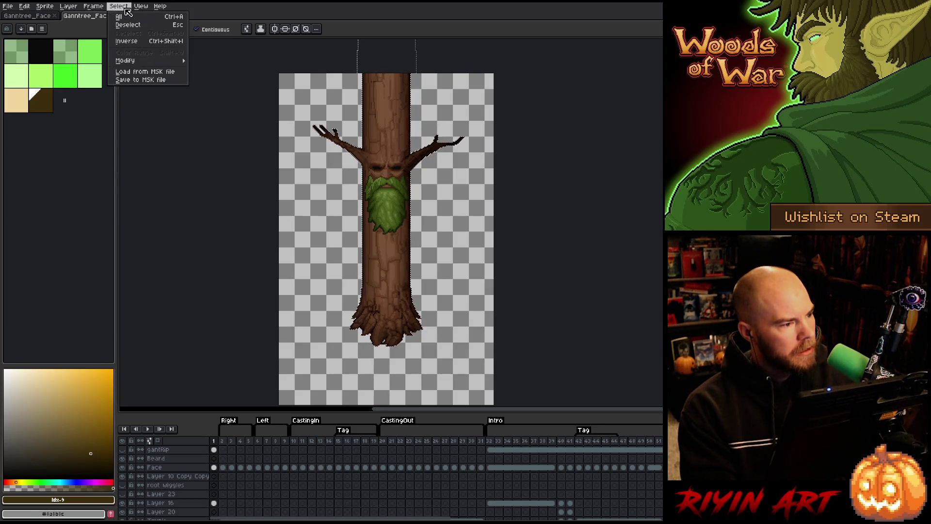
mouse_move(165, 60)
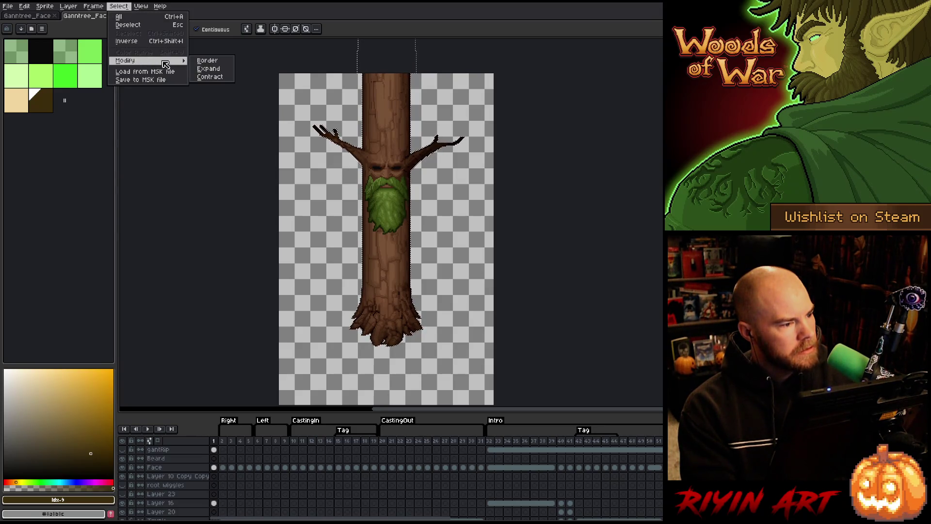
left_click(220, 77)
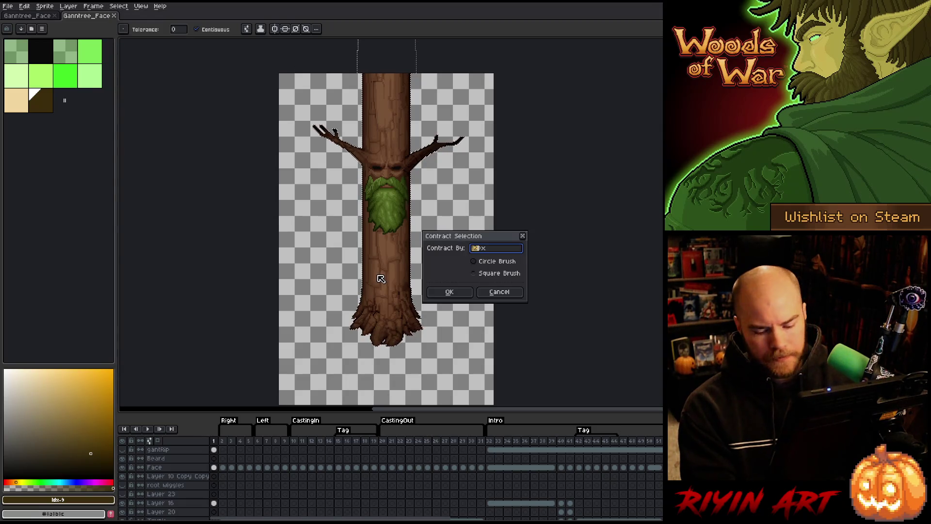
key("Tab")
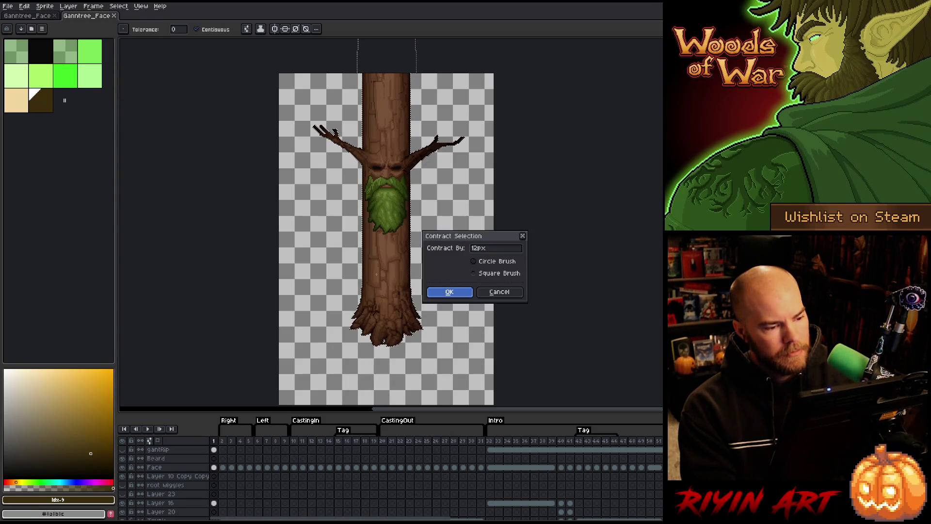
key("Return")
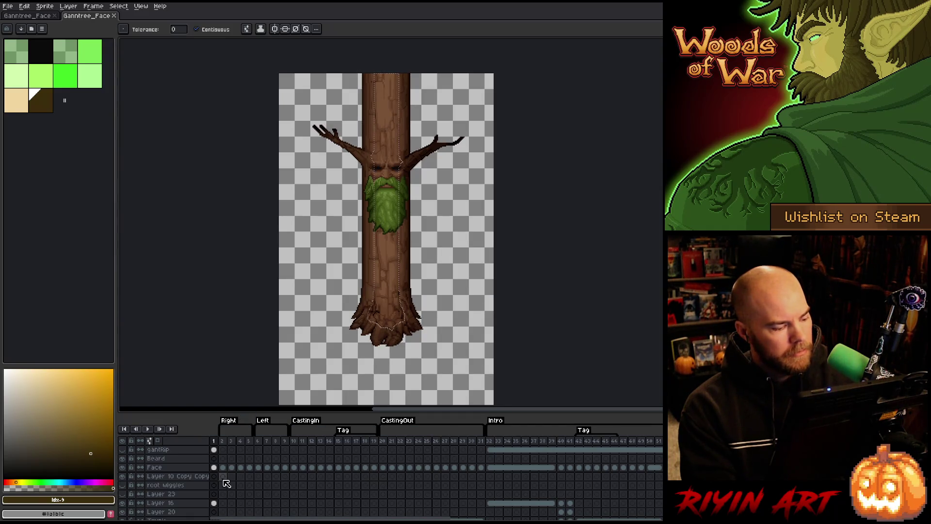
scroll(232, 489, "up", 3)
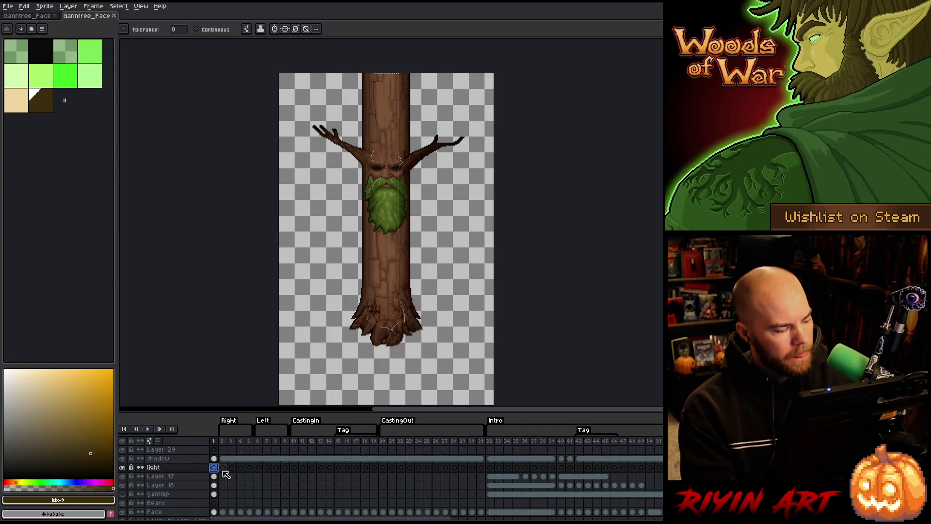
Step: Pick the tan swatch and try blurring the empty light layer, dismissing the error
left_click(19, 109)
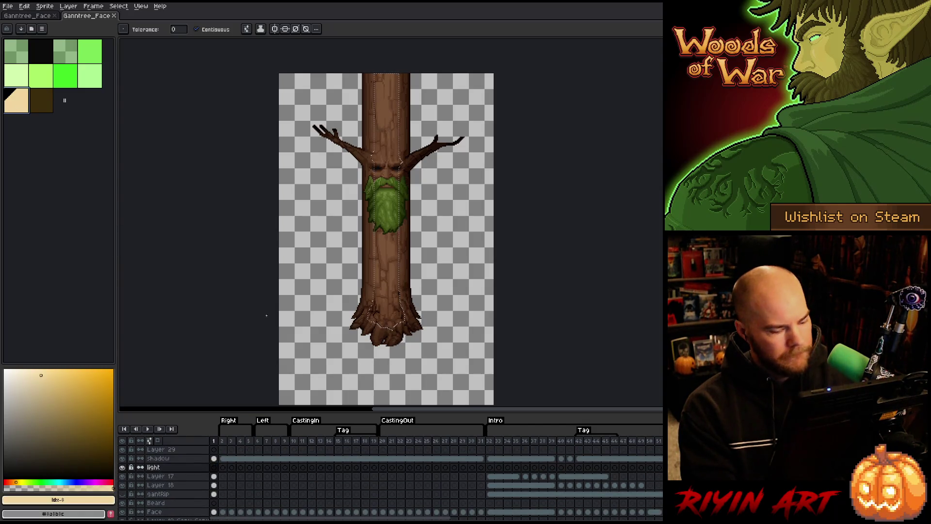
left_click(214, 468)
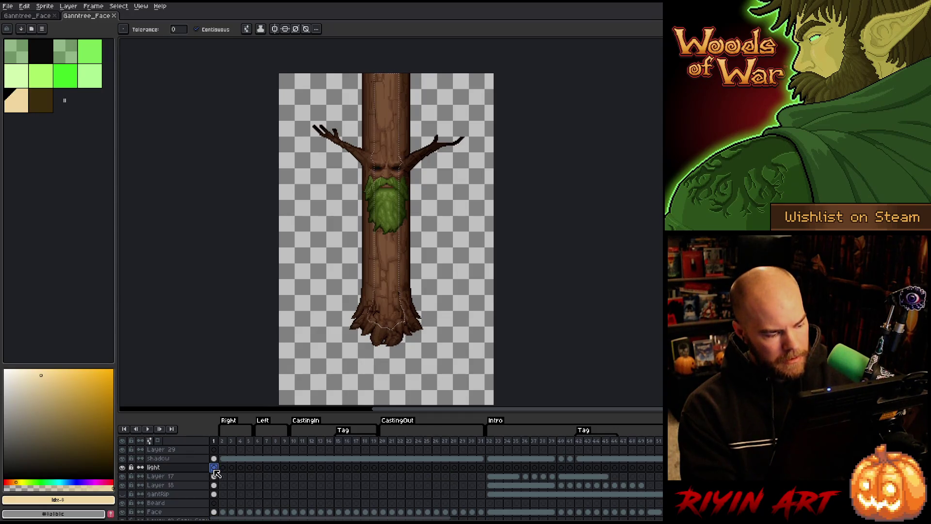
key("shift+o")
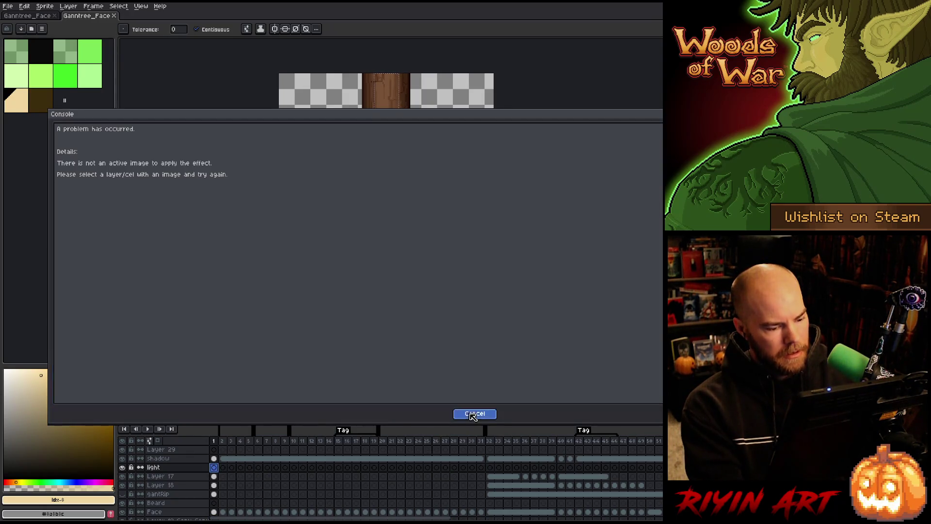
left_click(474, 413)
Step: Reselect the light layer's frame 1 and cancel the convolution blur without applying
left_click(216, 476)
left_click(215, 469)
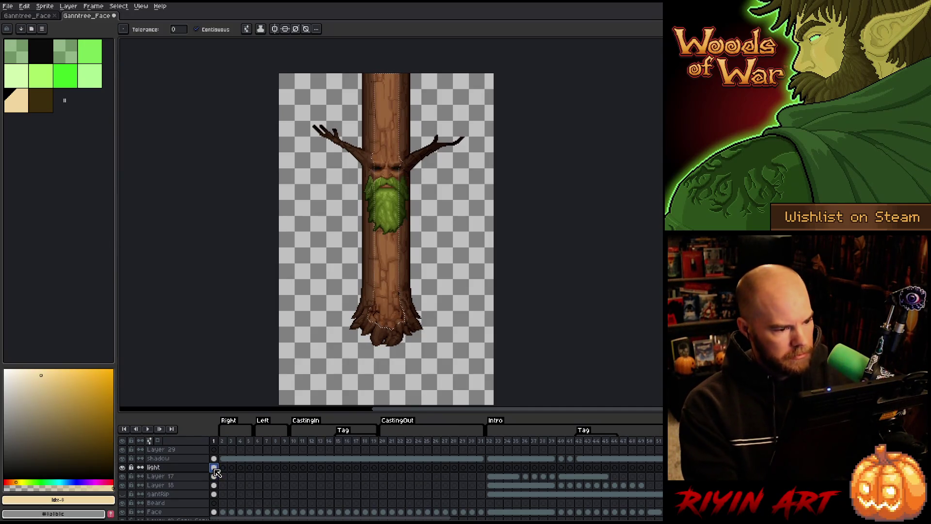
key("ctrl+e")
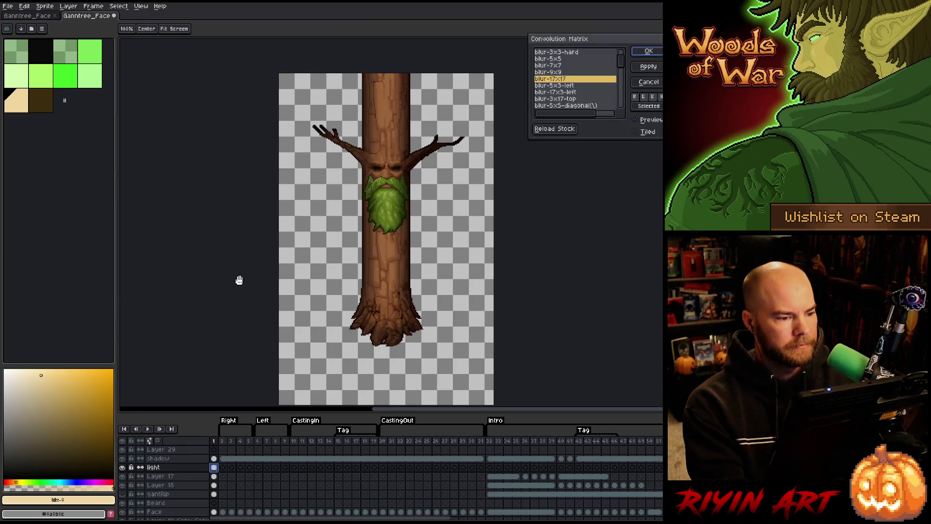
key("Escape")
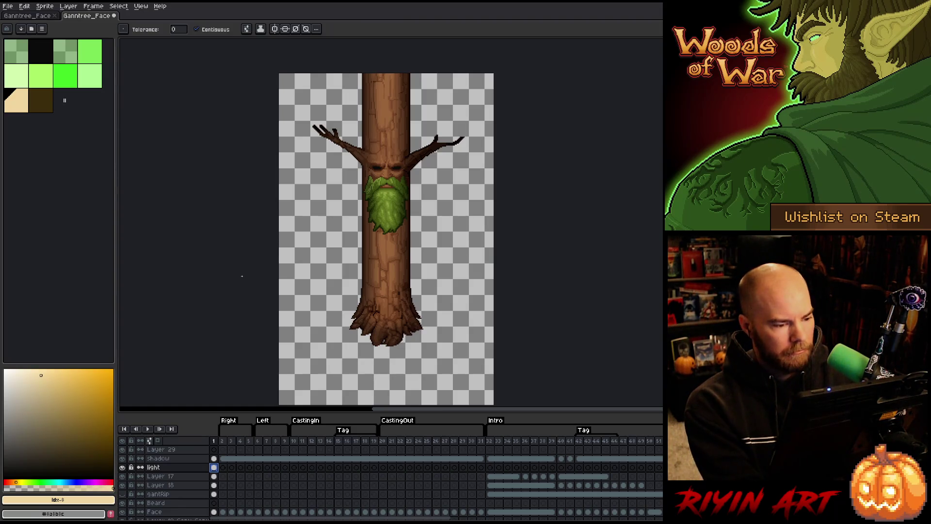
key("v")
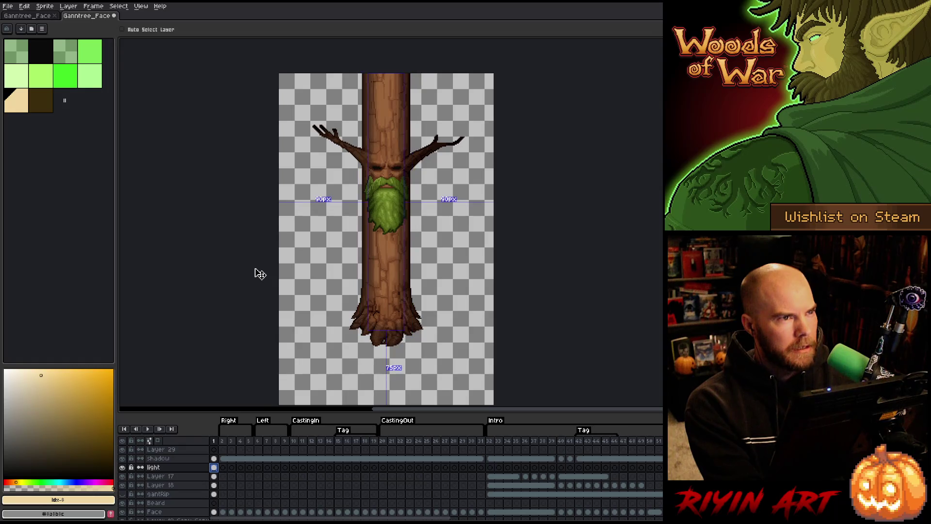
Step: Contract the trunk selection by 15px
key("w")
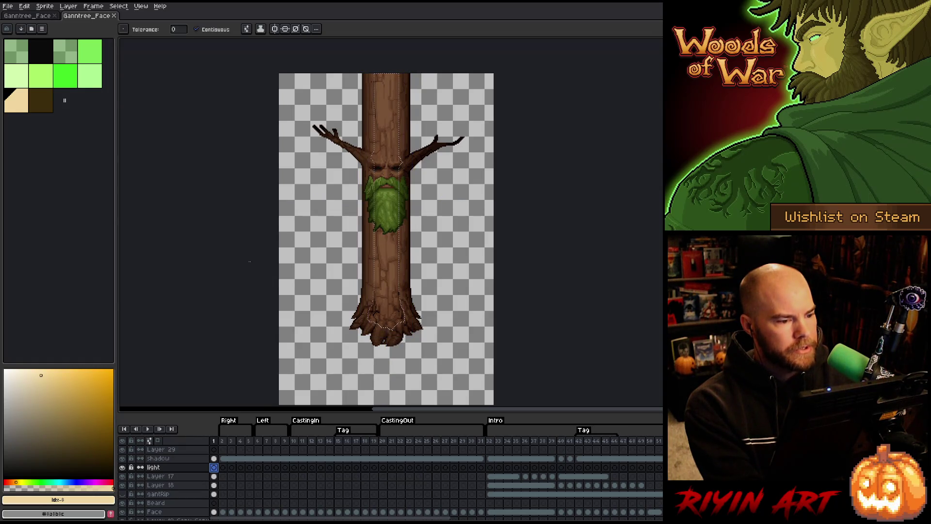
left_click(99, 10)
left_click(98, 10)
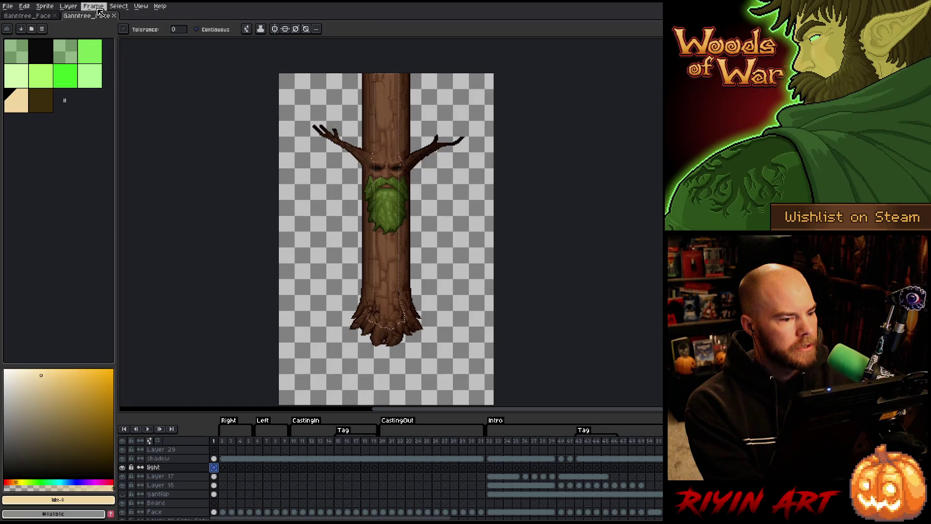
left_click(118, 6)
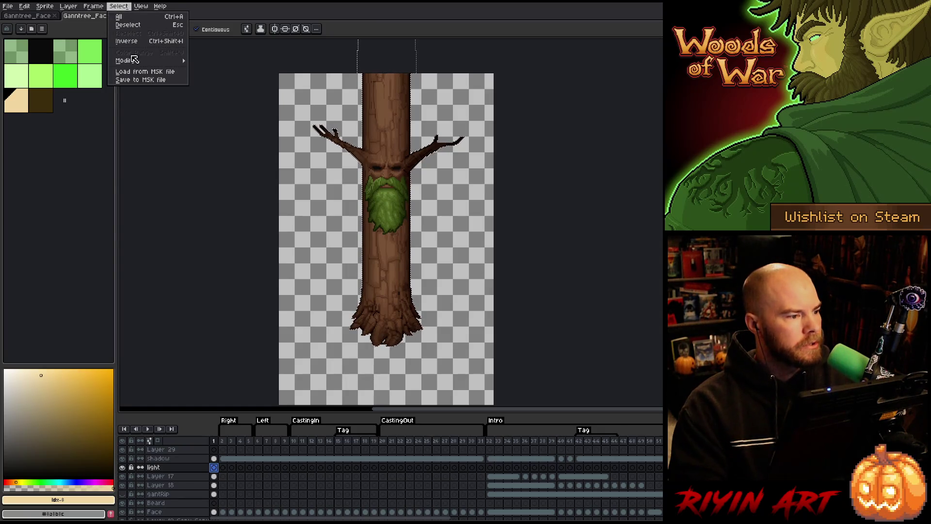
mouse_move(162, 63)
left_click(210, 76)
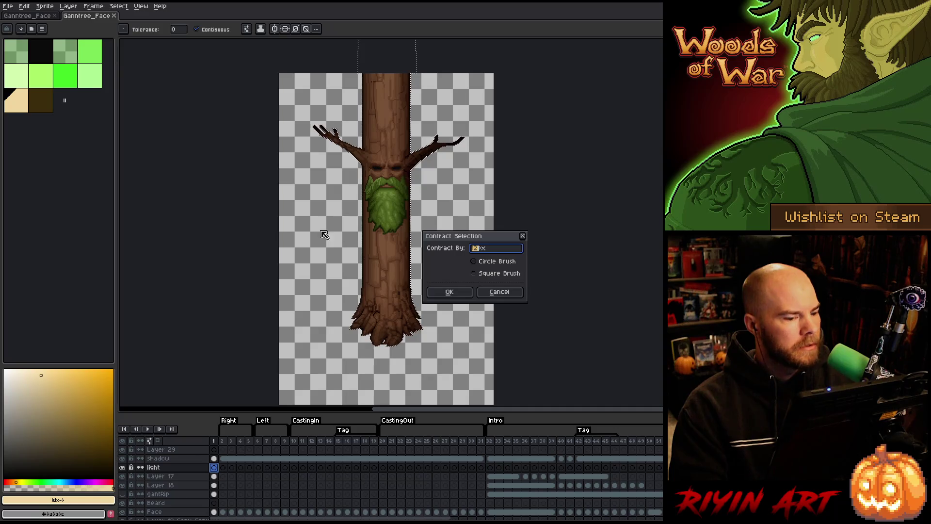
type("15")
key("Tab")
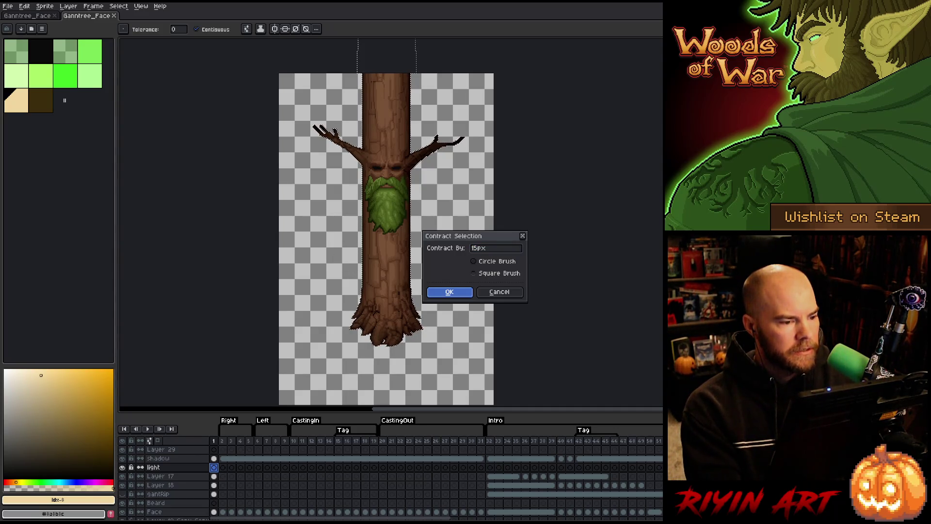
key("Return")
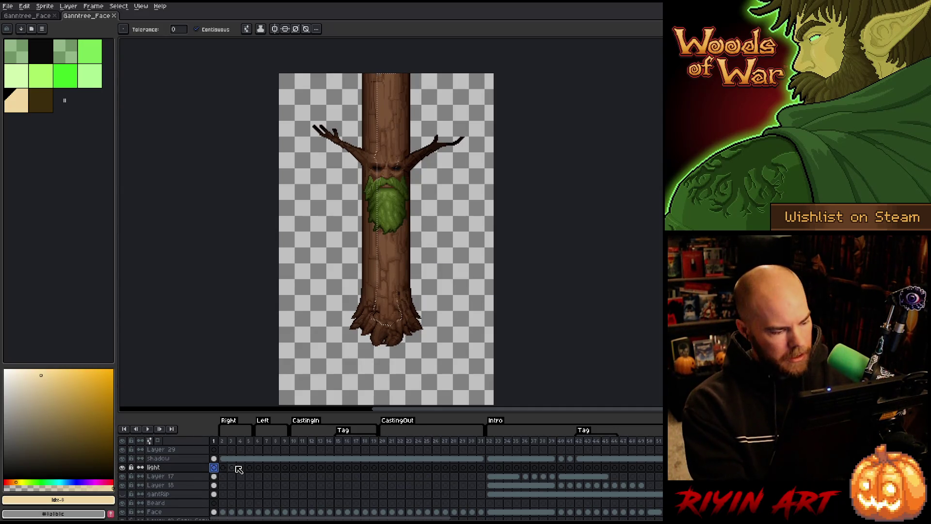
Step: Fill the selection on the light layer, deselect, and apply the convolution blur
key("f")
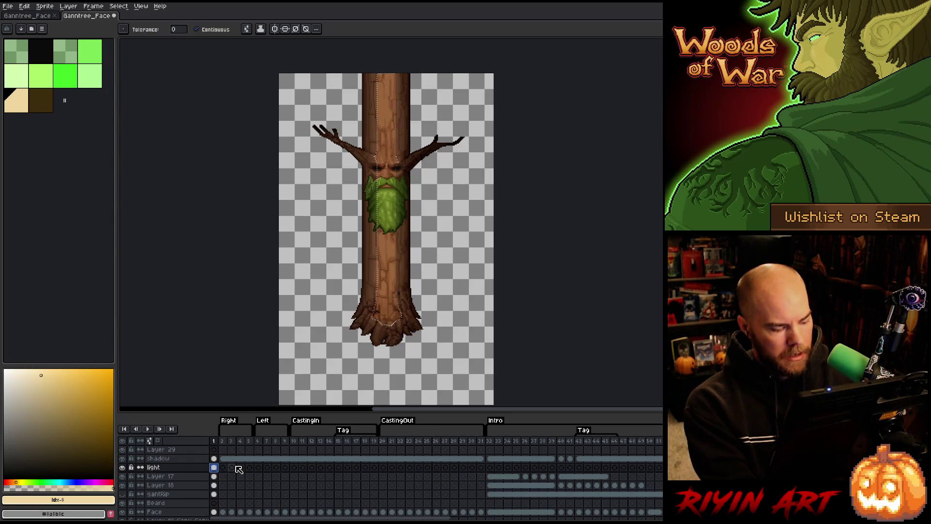
key("ctrl+d")
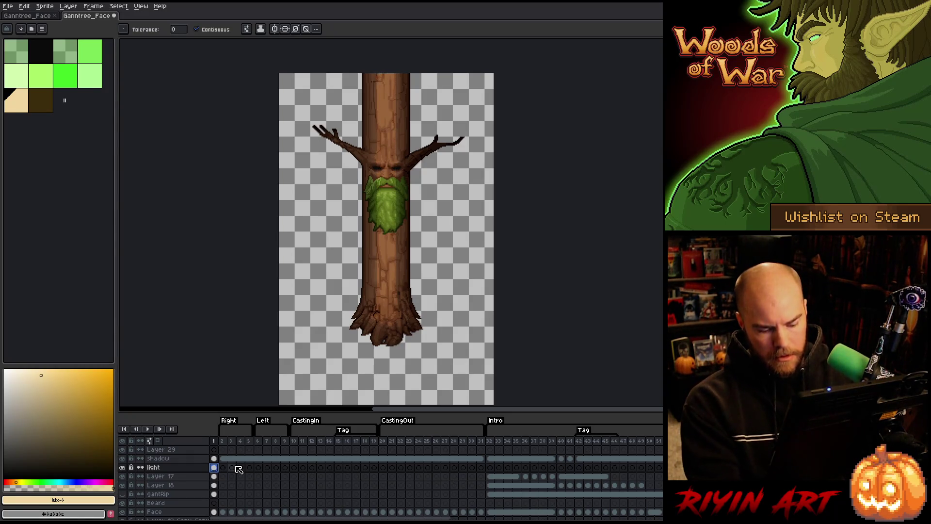
key("F9")
key("Return")
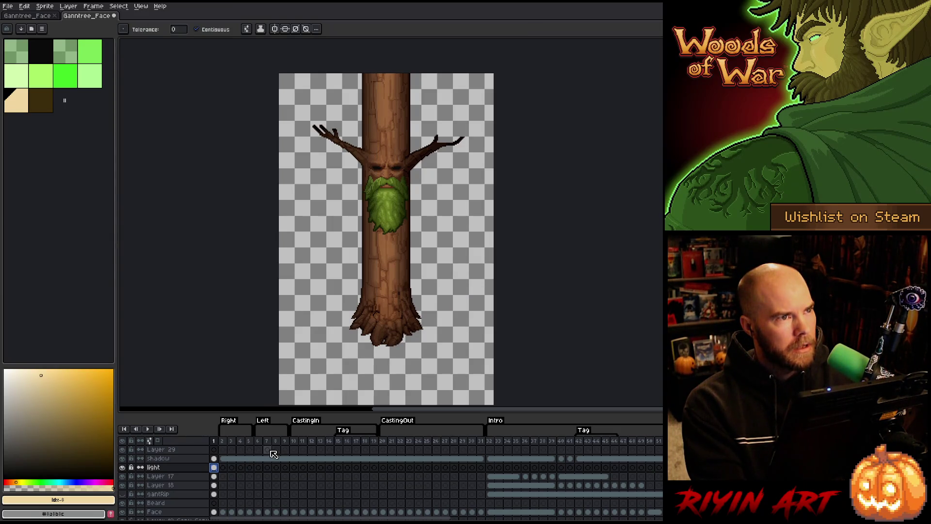
Step: Toggle the light layer's visibility to compare the glow, then switch to the first Ganntree_Face sprite
left_click(122, 468)
left_click(123, 468)
left_click(123, 468)
left_click(123, 468)
left_click(25, 16)
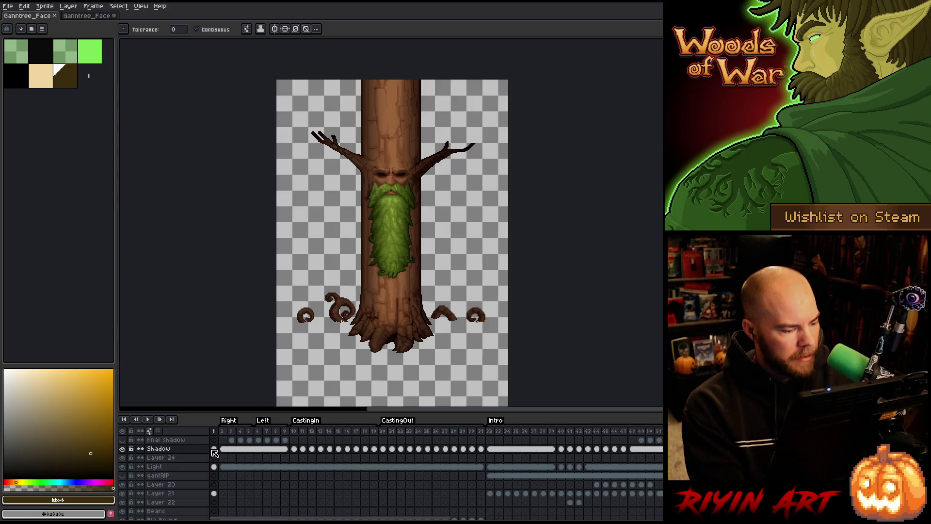
Step: Activate the Light layer's frame 1 in the first sprite, then return to the second sprite
left_click(214, 467)
key("v")
left_click(92, 16)
key("g")
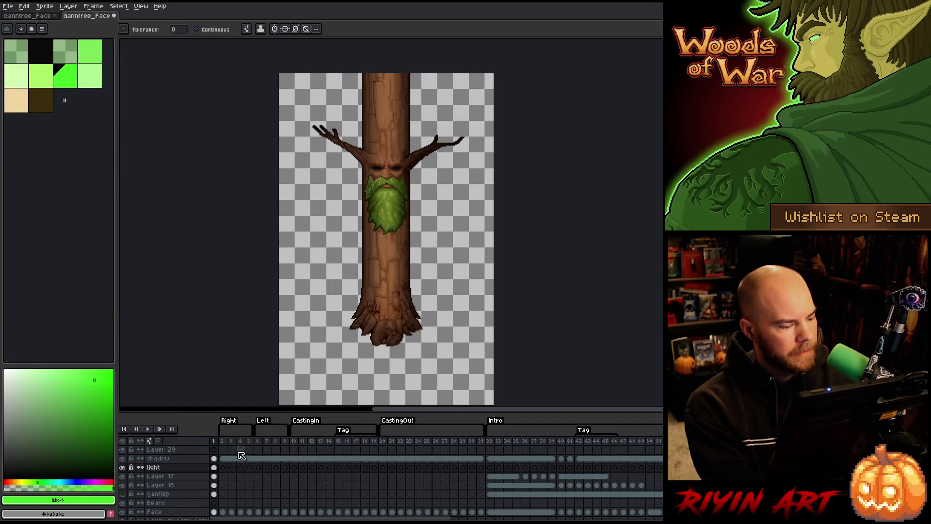
Step: Paste the highlight band onto light frame 2 and nudge it one pixel left
left_click(223, 467)
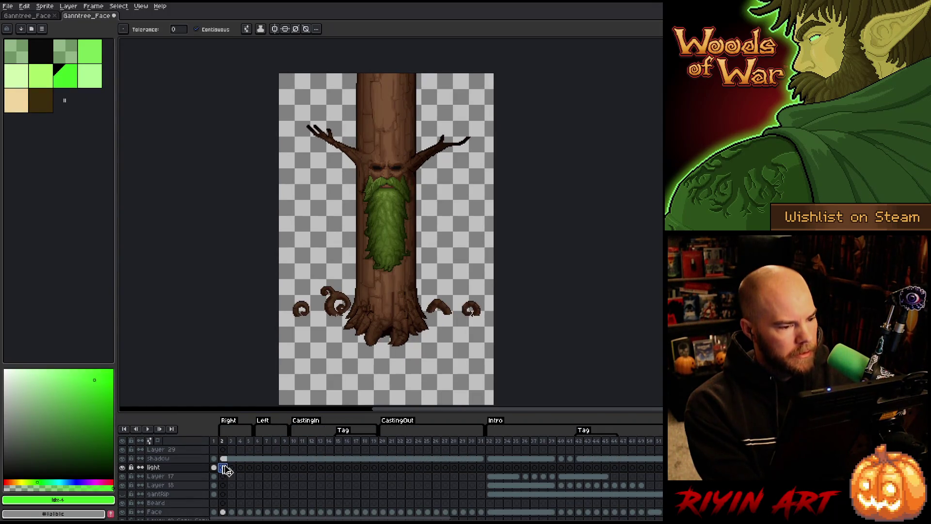
key("ctrl+v")
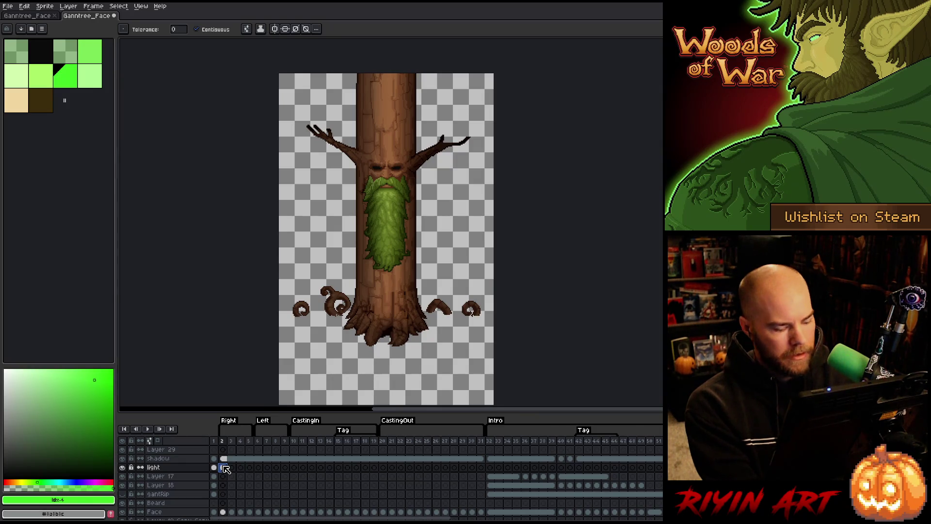
key("m")
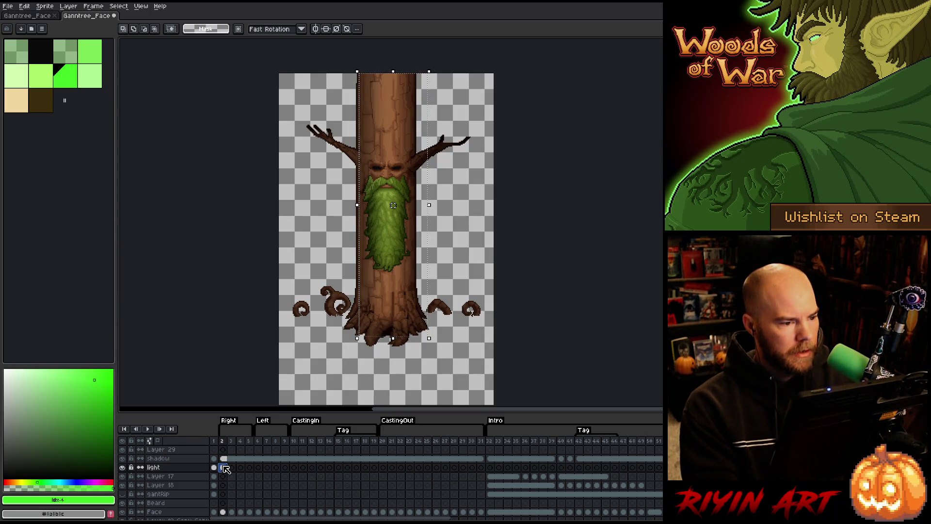
key("Left")
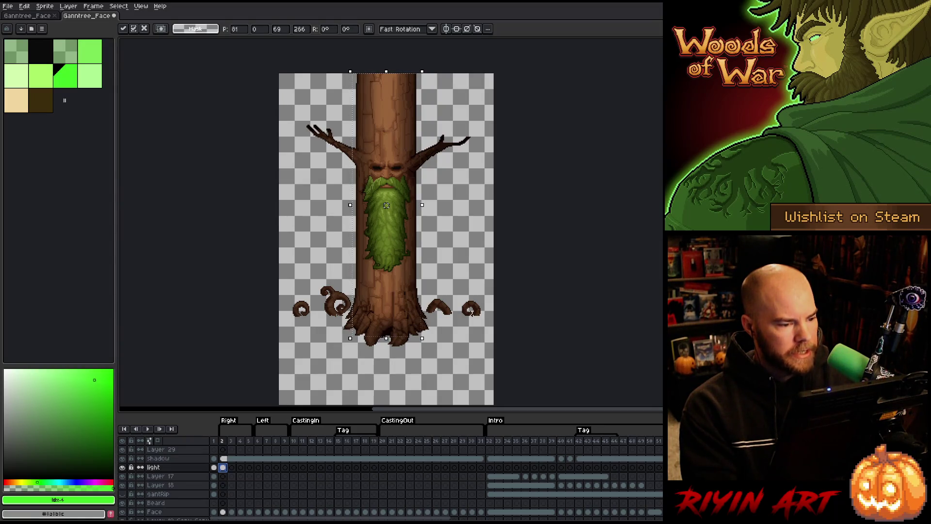
key("Return")
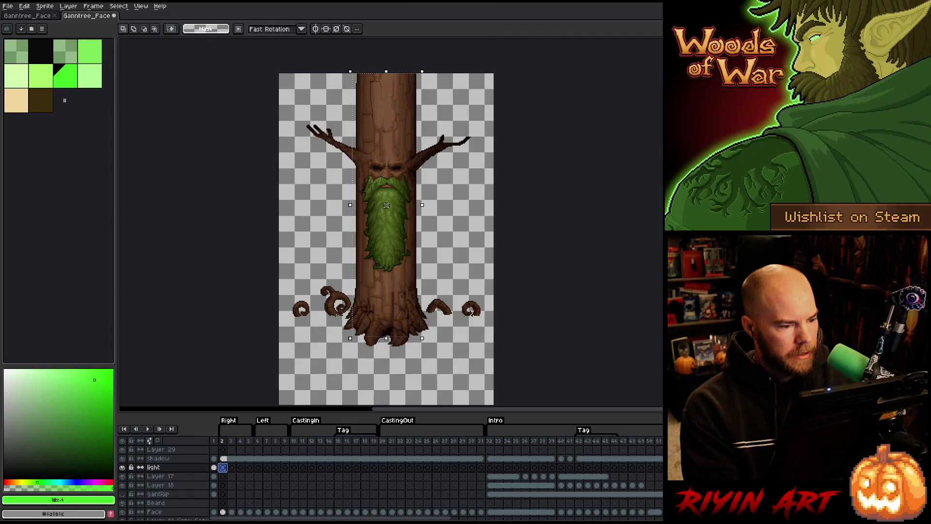
scroll(230, 478, "down", 3)
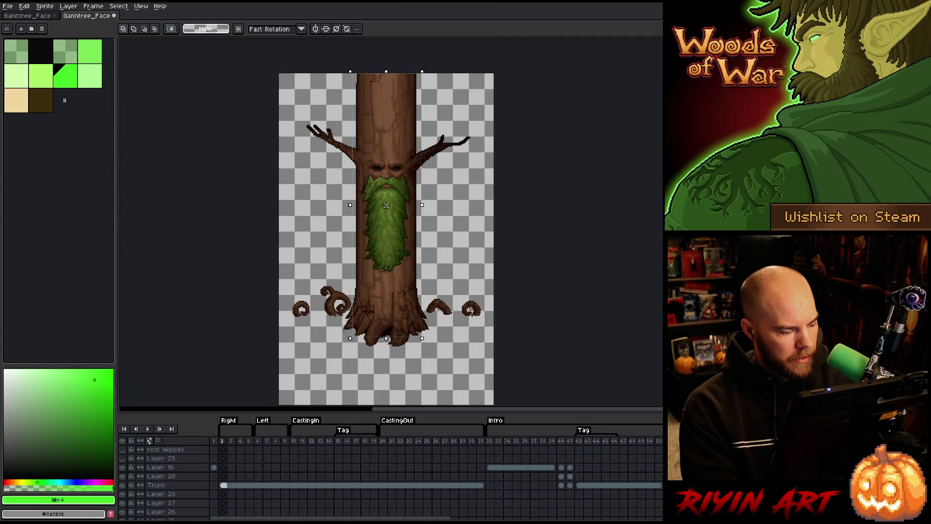
scroll(218, 469, "up", 3)
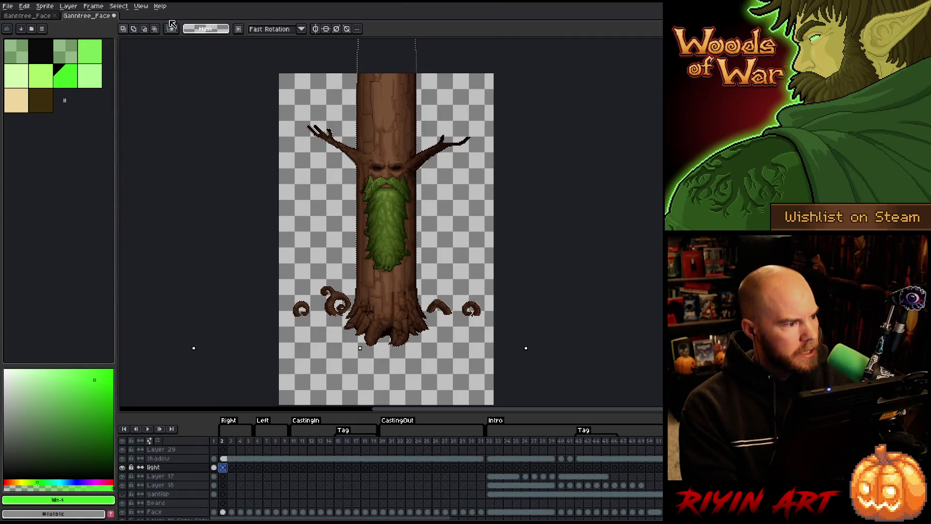
left_click(118, 6)
Step: Contract the frame-2 trunk selection by 15px
mouse_move(165, 61)
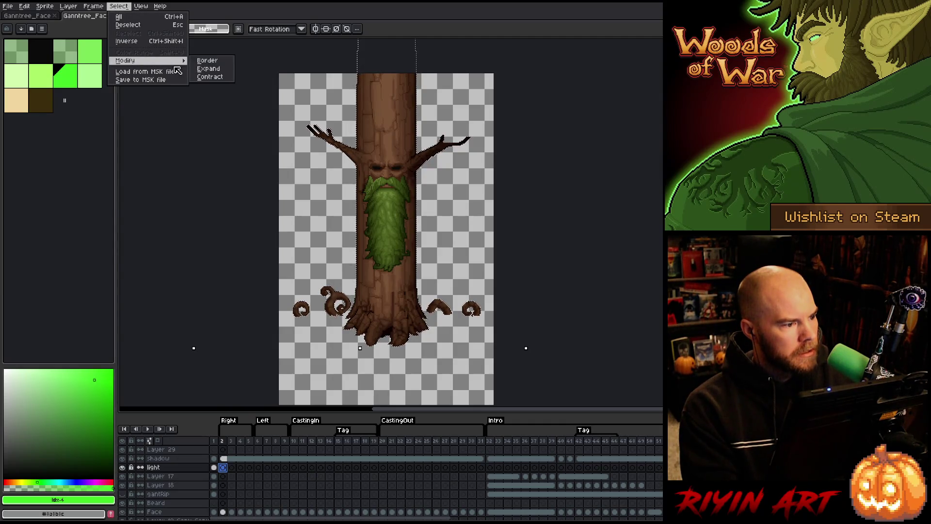
left_click(209, 76)
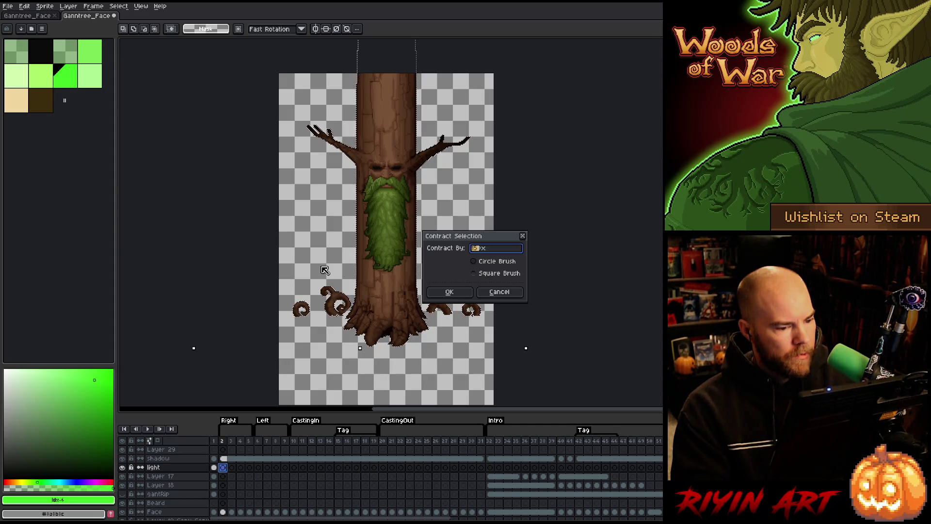
key("Tab")
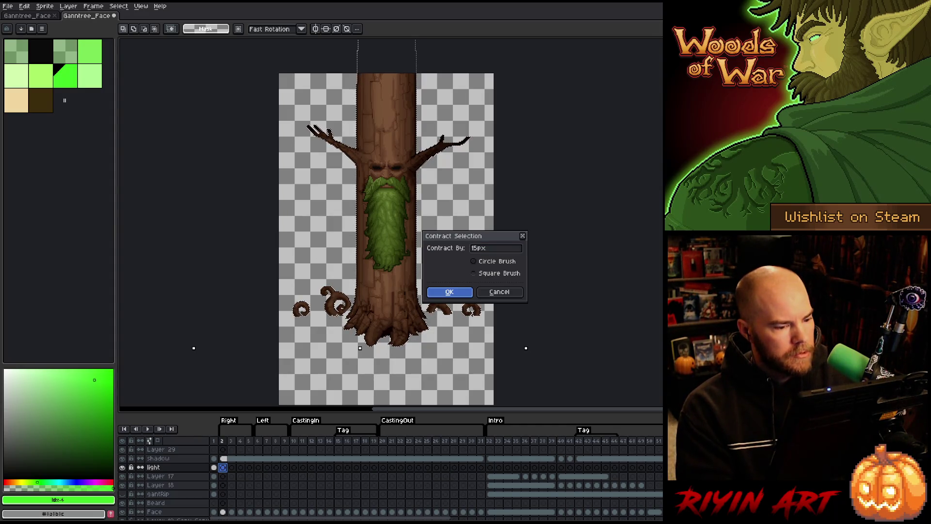
key("Return")
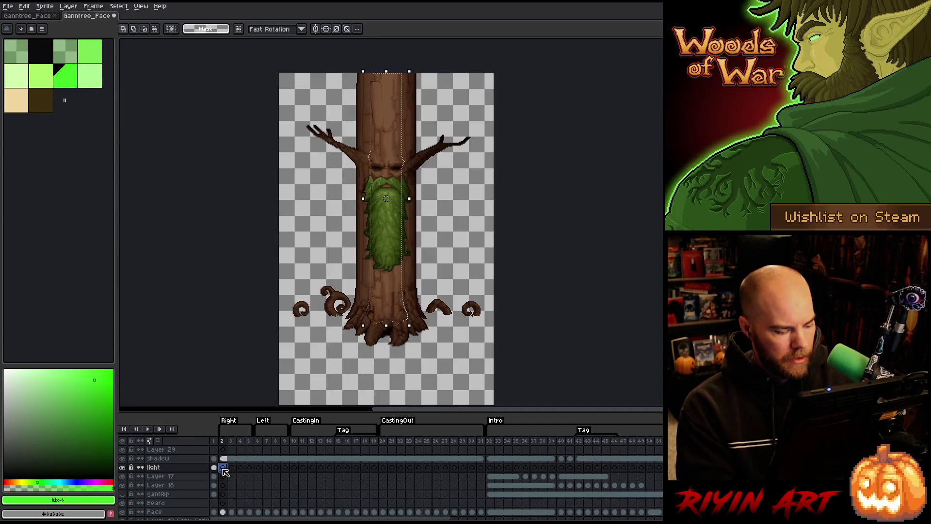
Step: Fill the contracted selection on the light layer with beige, replacing the green fill
key("f")
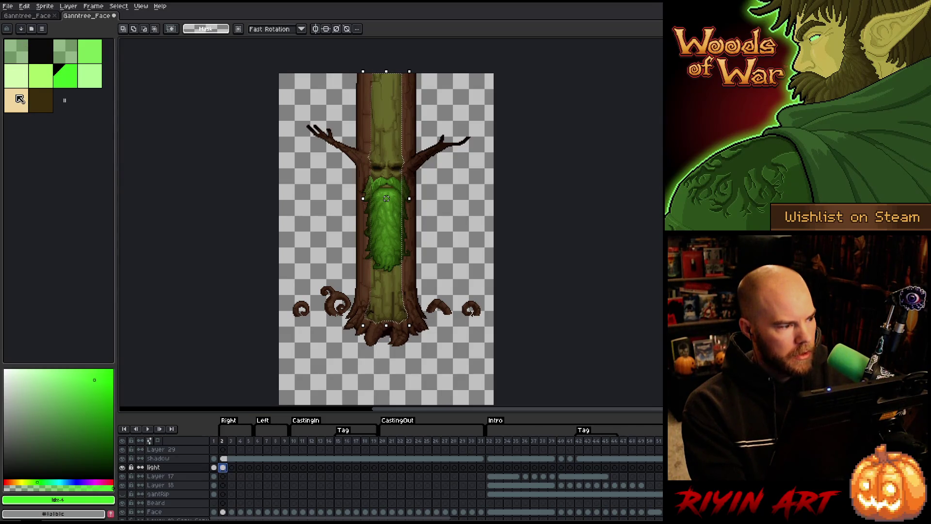
left_click(16, 100)
key("f")
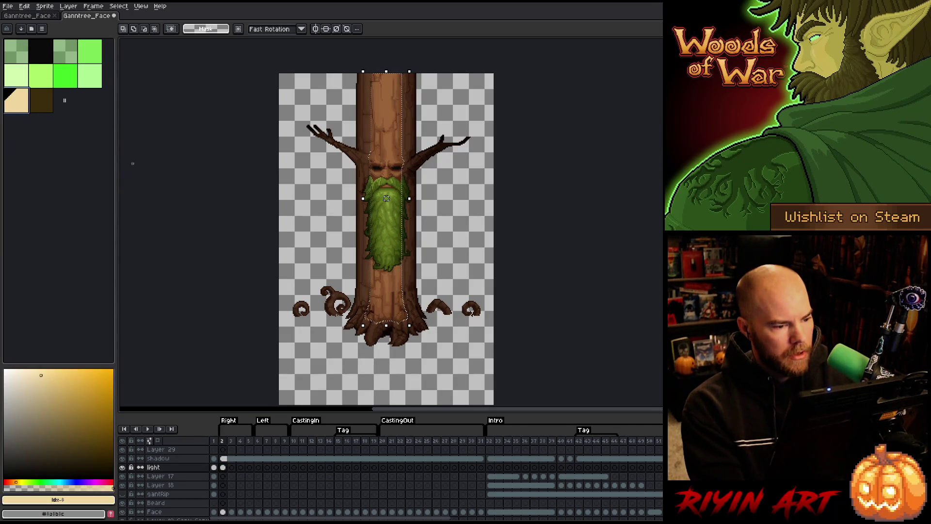
key("F9")
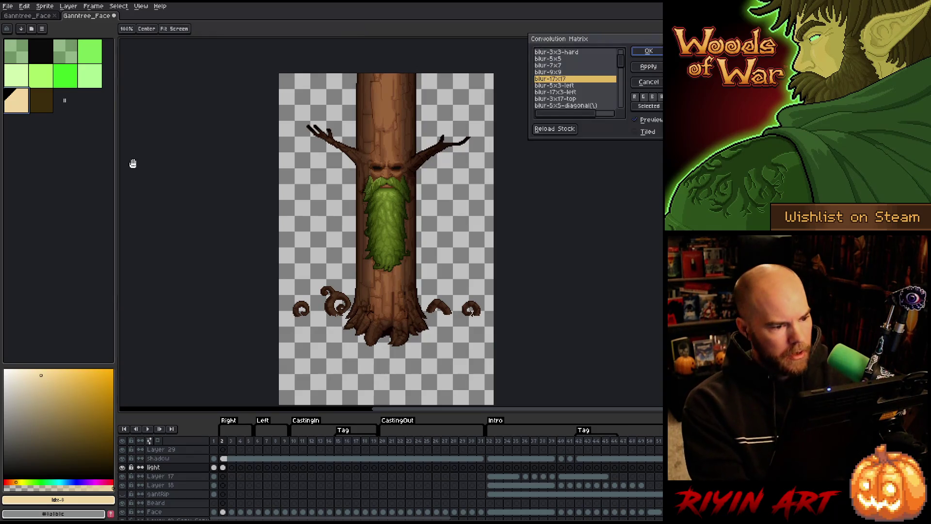
Step: Apply the blur-17x17 to the beige light and link the light cels for frames 2–31
key("Return")
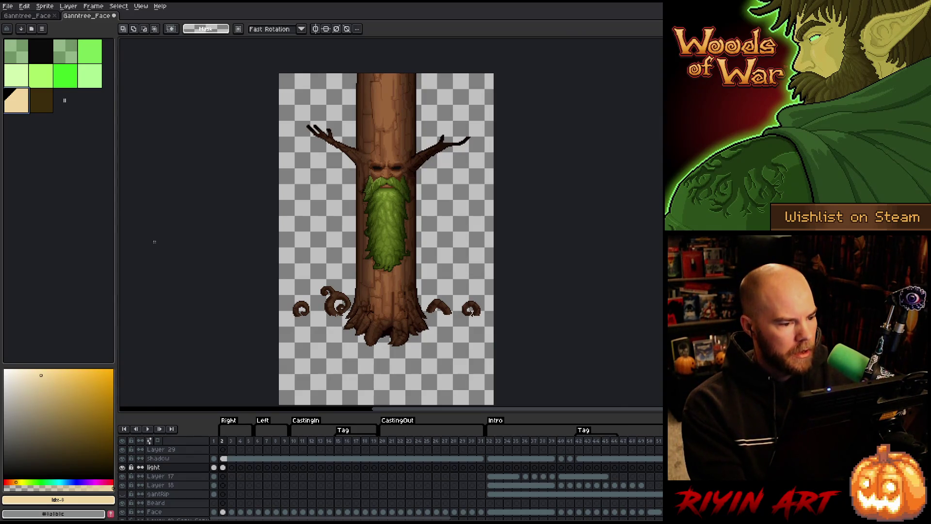
left_click(232, 468)
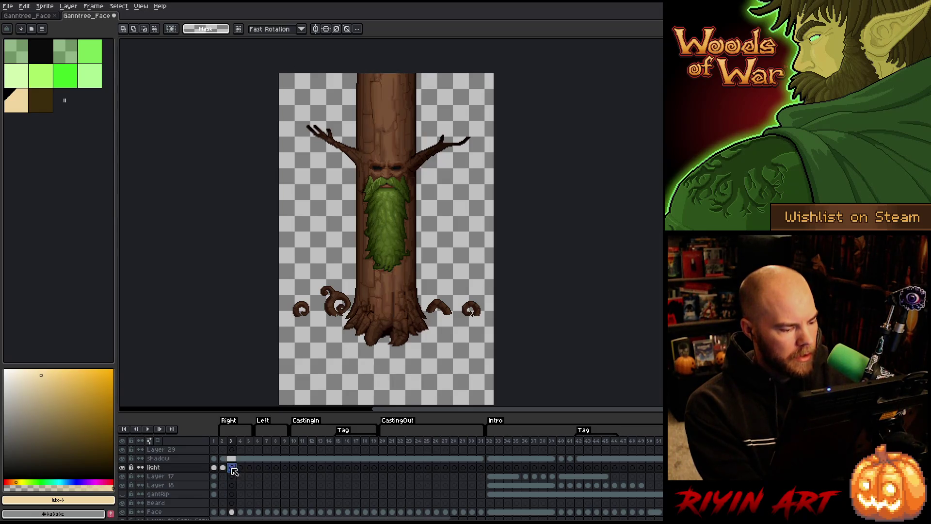
left_click_drag(224, 469, 486, 472)
right_click(486, 471)
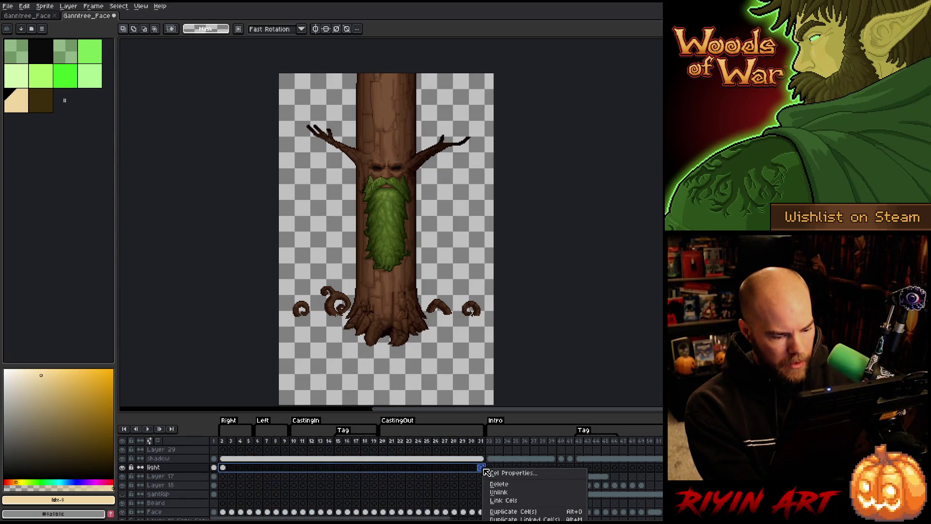
left_click(497, 504)
left_click(214, 466)
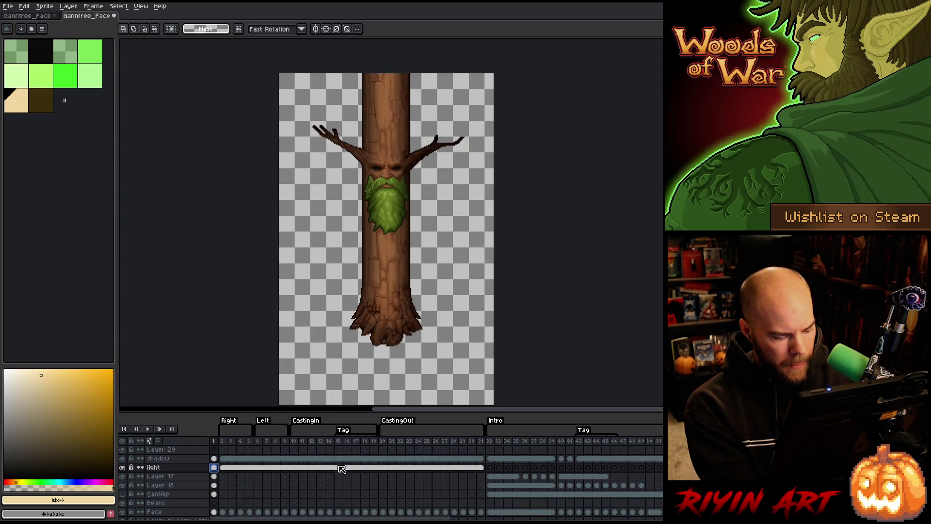
Step: Link the light layer cels for frames 32–40 into one shared cel
left_click(495, 467)
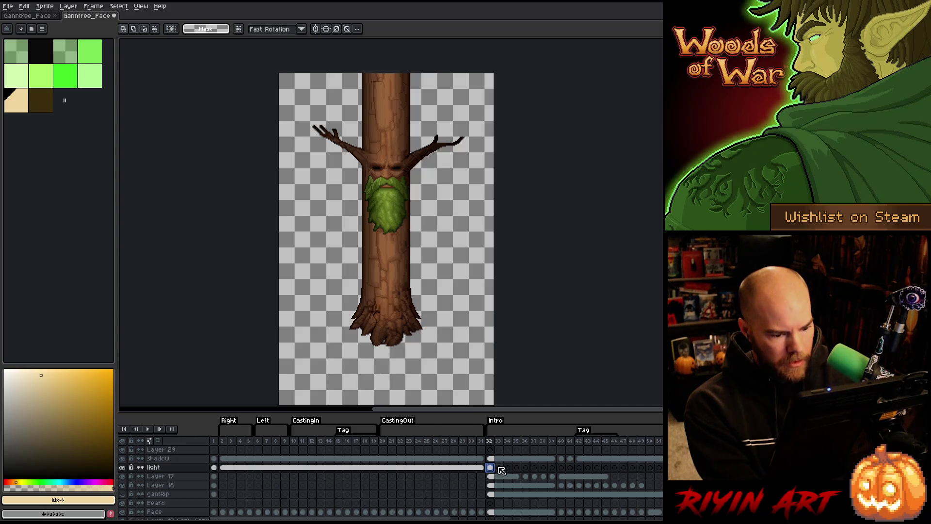
left_click_drag(495, 468, 561, 468)
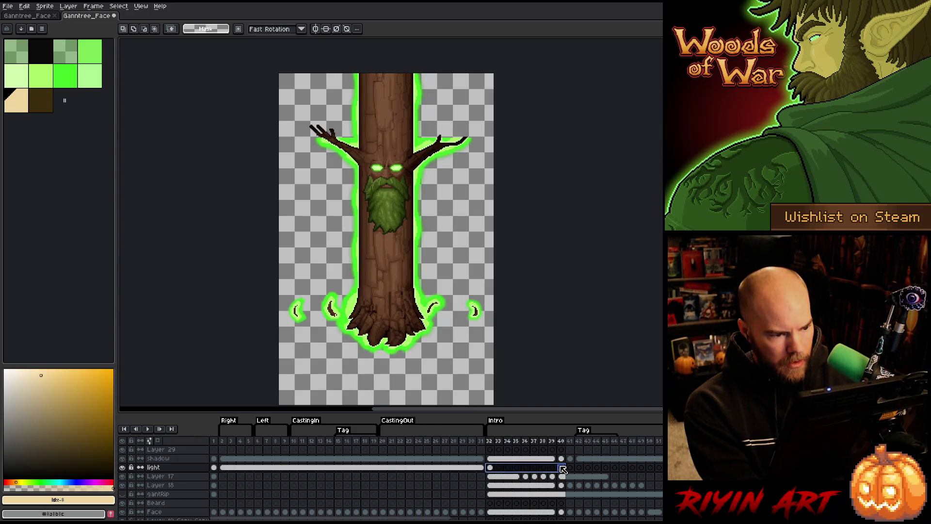
right_click(563, 468)
left_click(580, 498)
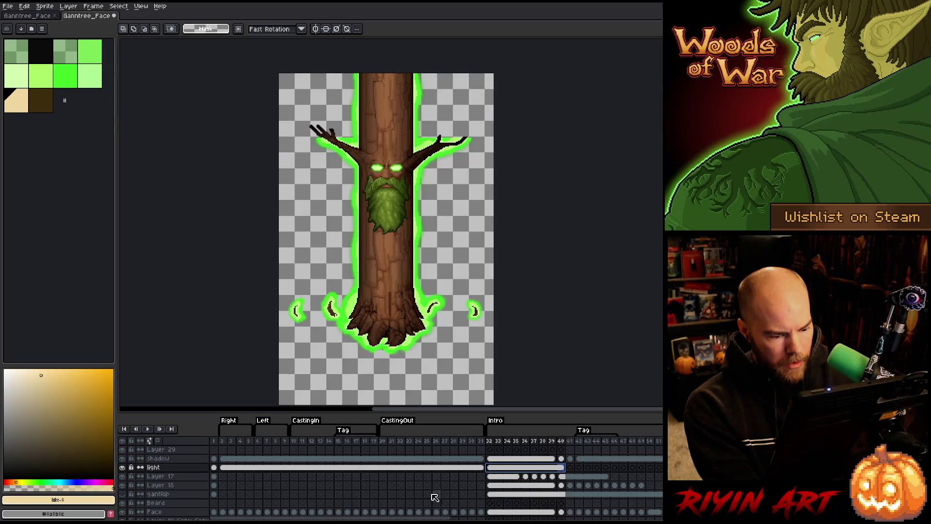
Step: Step between frames around frame 41 and play the animation to preview the glow
left_click(227, 470)
left_click(570, 467)
key("Left")
key("Right")
key("Left")
key("Right")
key("Left")
key("Return")
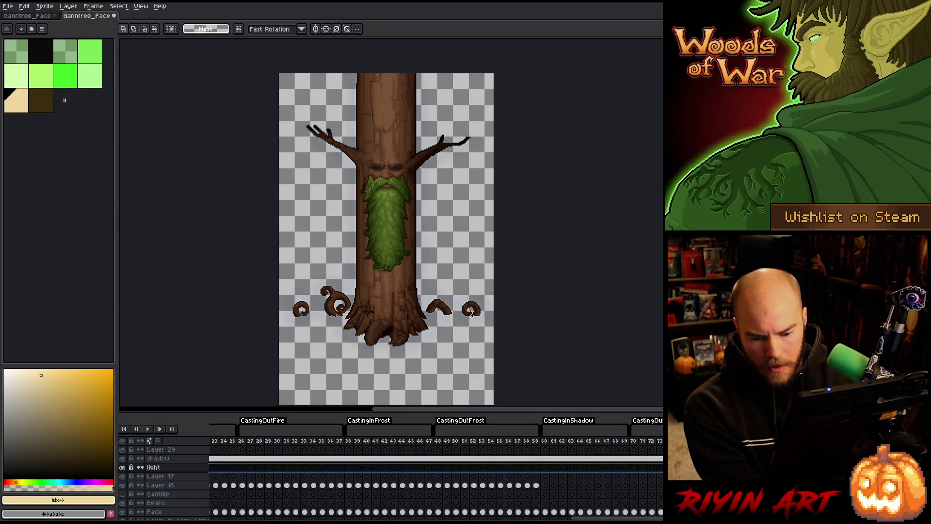
Step: Stop the preview, zoom into the face, and scrub frames 33 to 46 to watch the eyes glow
key("ctrl+z")
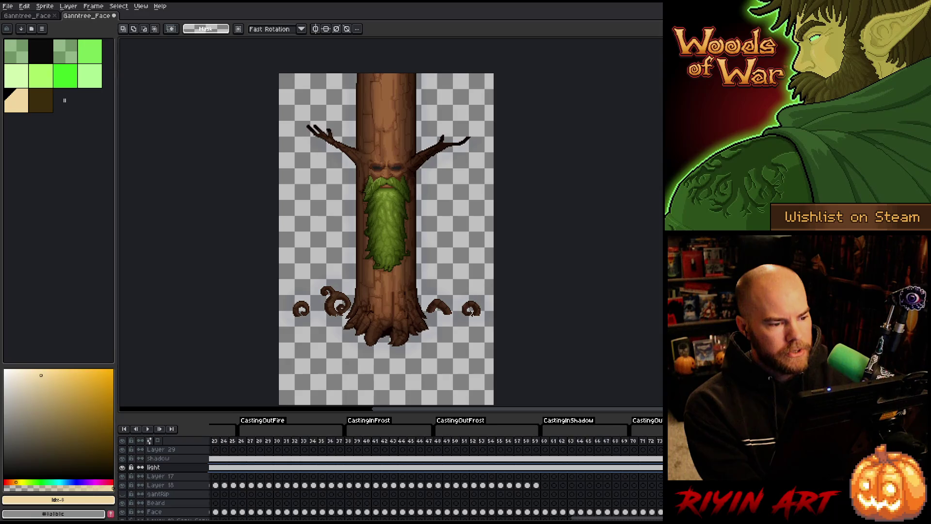
scroll(310, 482, "left", 5)
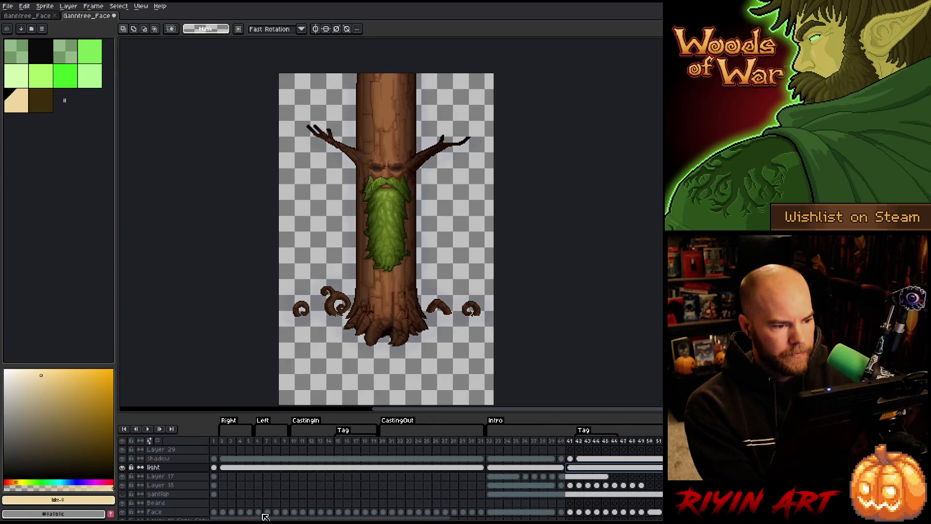
scroll(366, 141, "up", 2)
scroll(331, 194, "up", 2)
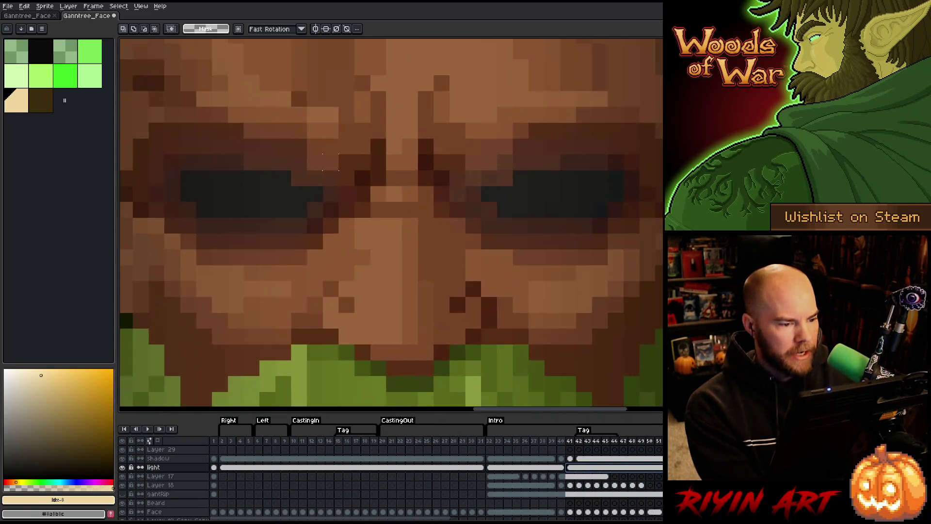
scroll(346, 179, "down", 4)
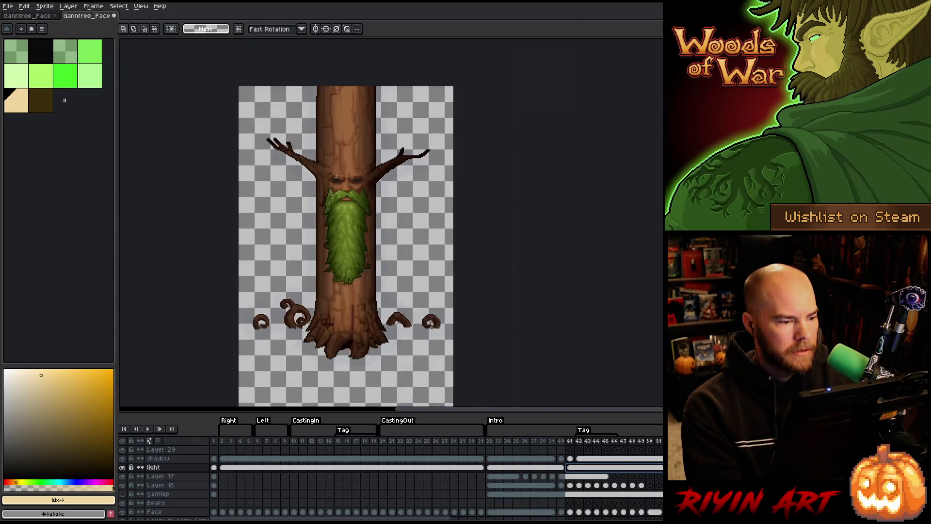
scroll(370, 181, "up", 2)
scroll(372, 181, "up", 2)
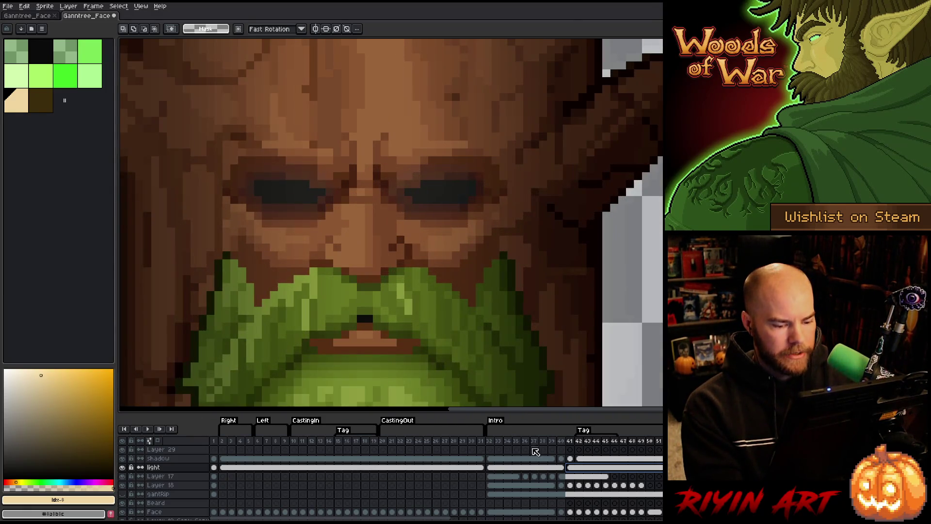
left_click(501, 441)
left_click_drag(504, 444, 659, 444)
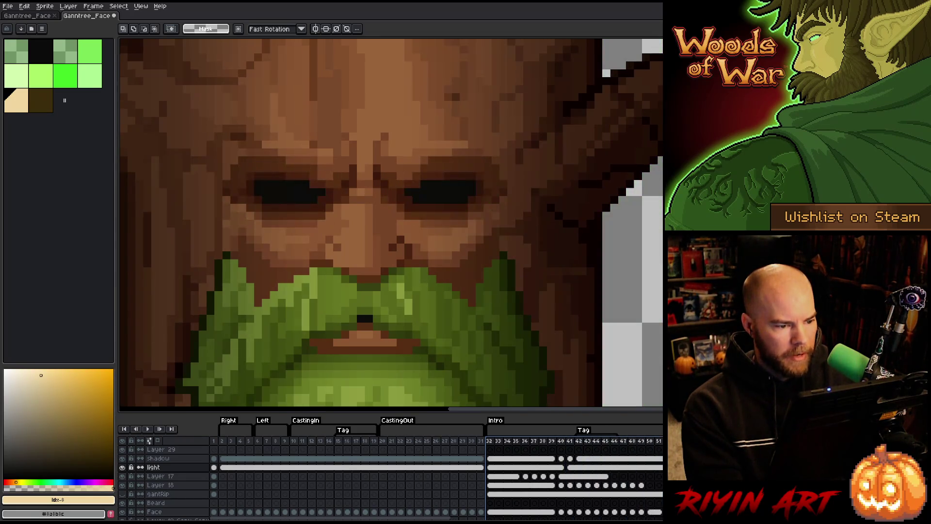
key("i")
left_click(443, 194)
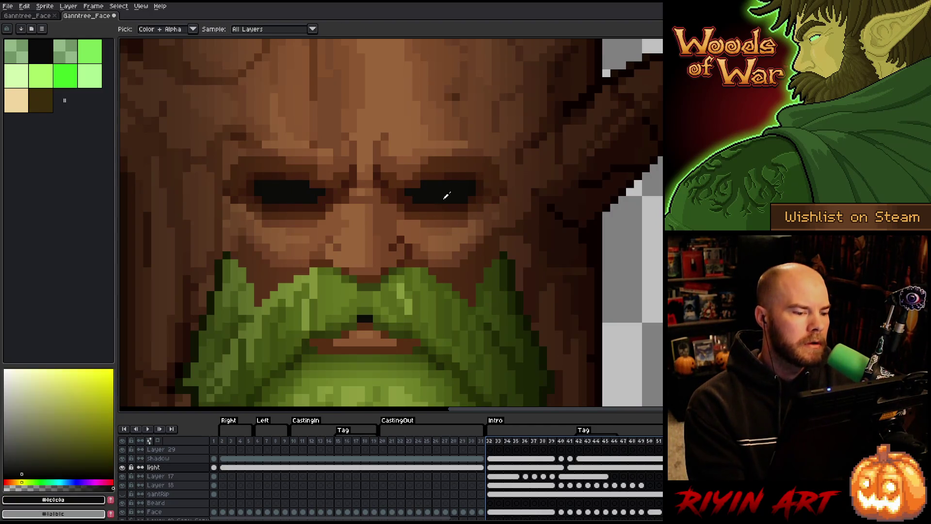
left_click(122, 466)
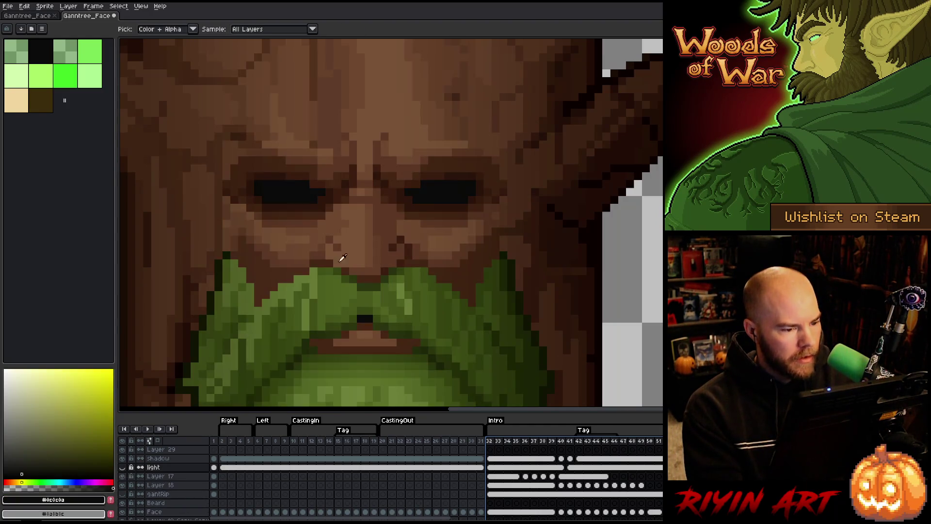
left_click(451, 188)
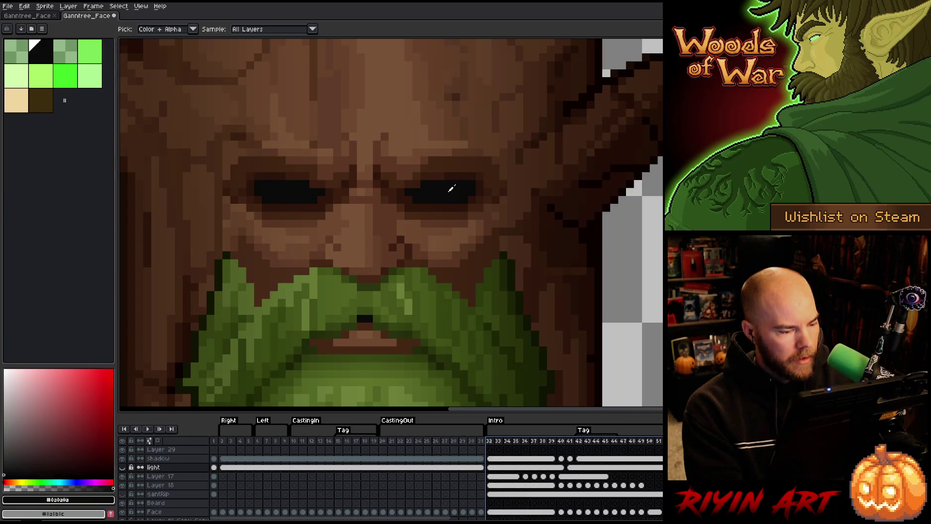
left_click(122, 469)
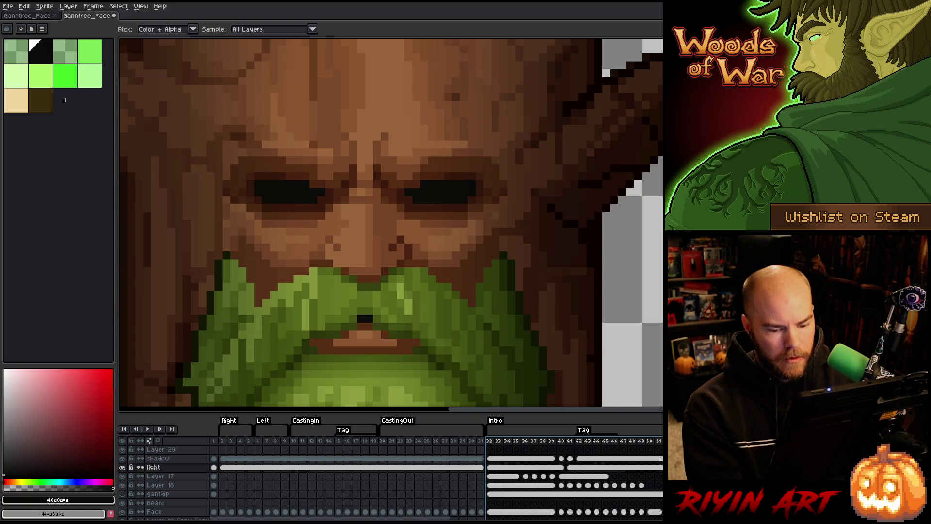
key("Return")
left_click_drag(509, 479, 565, 480)
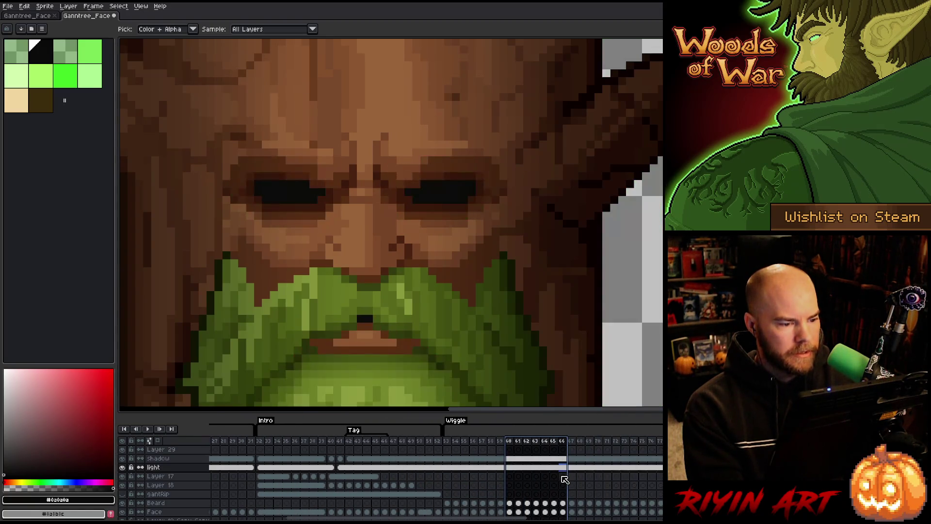
left_click(443, 192)
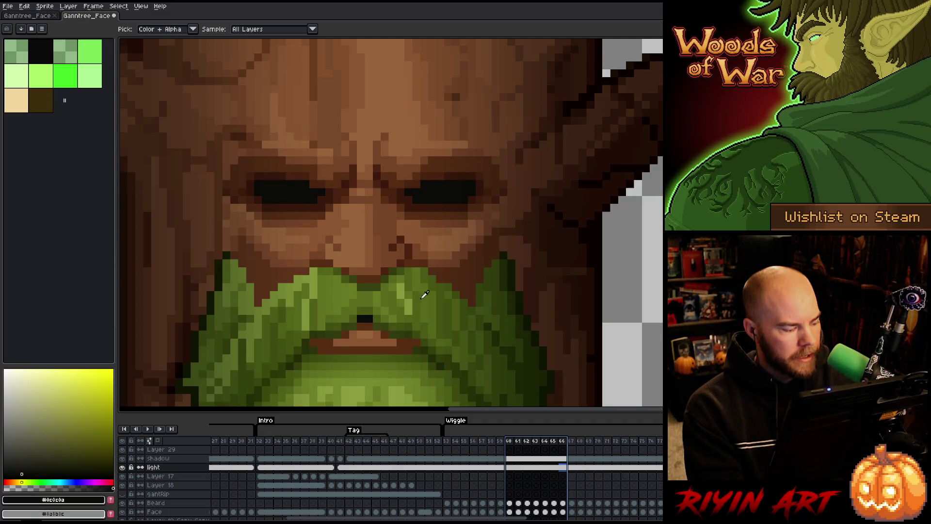
scroll(424, 294, "down", 5)
scroll(426, 197, "down", 1)
key("i")
scroll(616, 449, "right", 10)
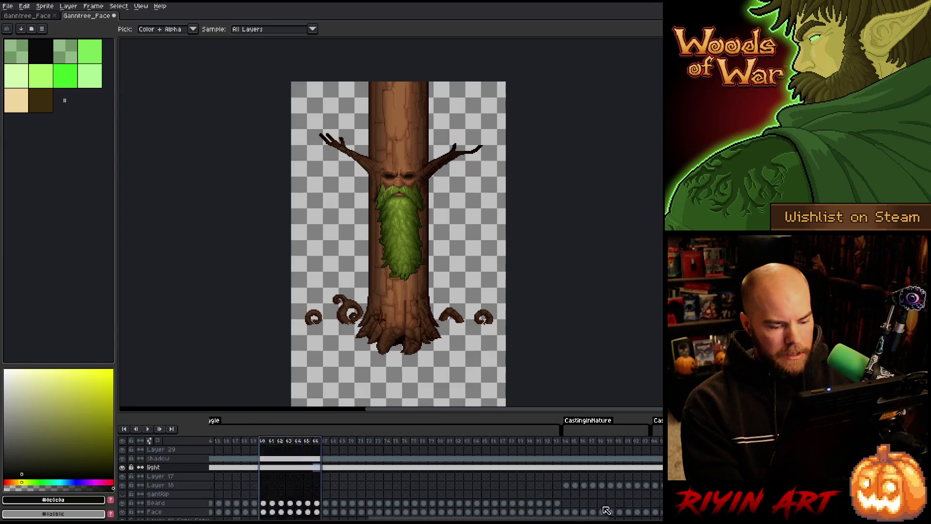
mouse_move(618, 449)
left_mouse_down()
mouse_move(470, 445)
mouse_move(311, 455)
mouse_move(550, 458)
mouse_move(73, 471)
mouse_move(644, 457)
mouse_move(155, 447)
mouse_move(627, 441)
mouse_move(249, 442)
left_mouse_up()
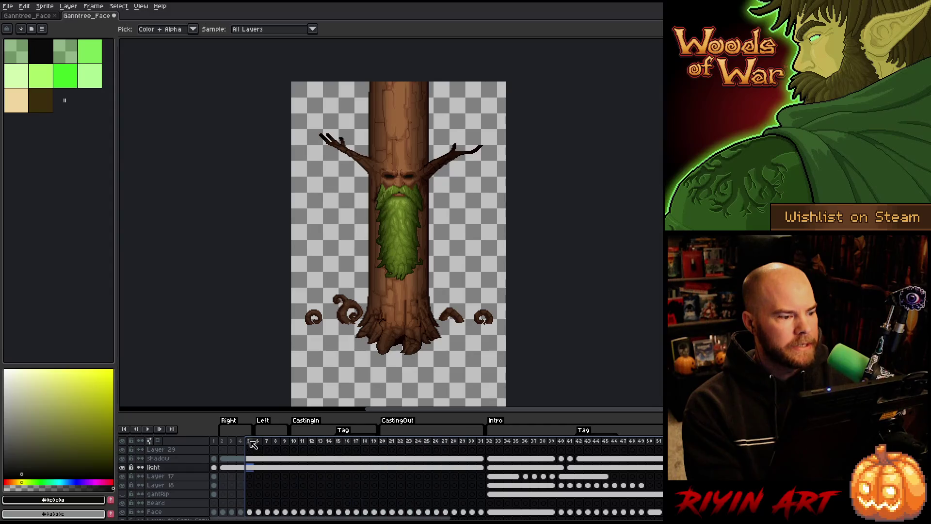
Step: Save the sprite, switch to the other tree document, and transform a trunk selection on its Light layer
key("ctrl+s")
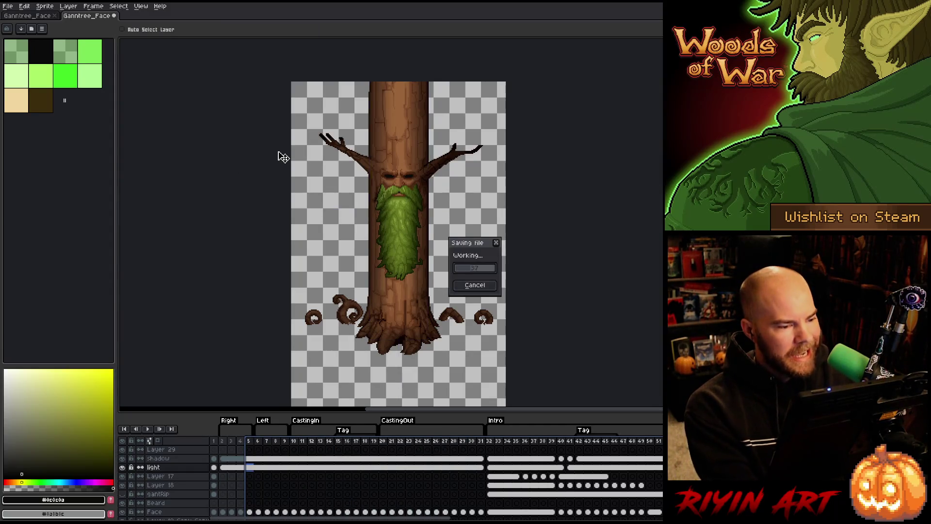
left_click(32, 16)
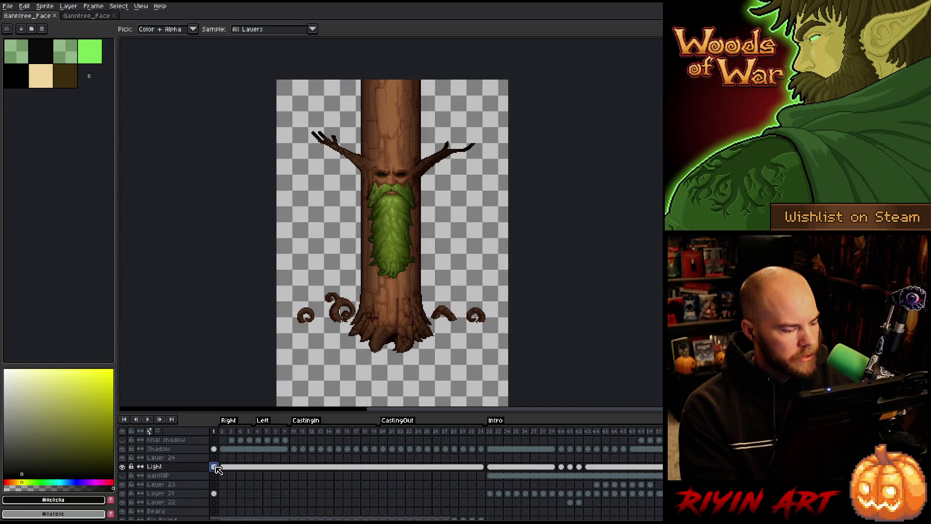
left_click(214, 448, "ctrl")
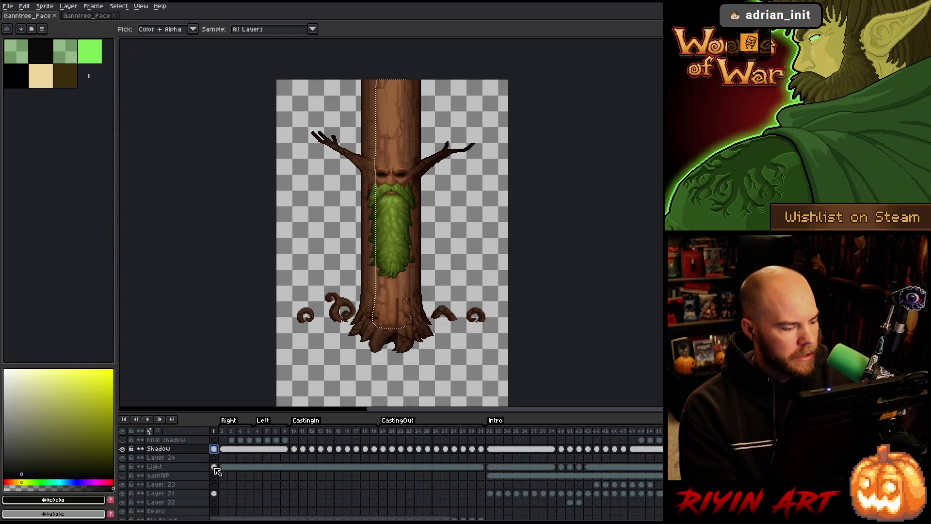
left_click(214, 467)
key("ctrl+t")
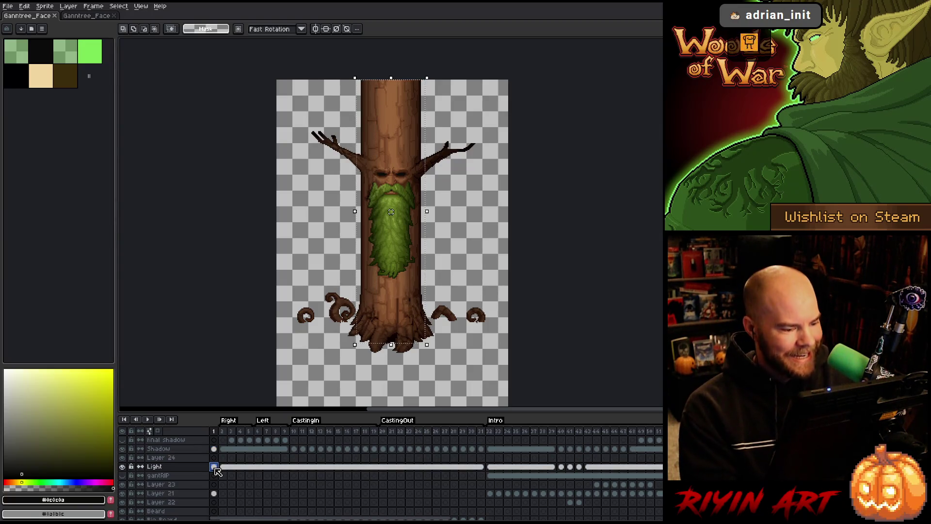
Step: Select the whole Light layer canvas on frame 1, then inspect the glow at frames 32 and 40
scroll(334, 229, "up", 4)
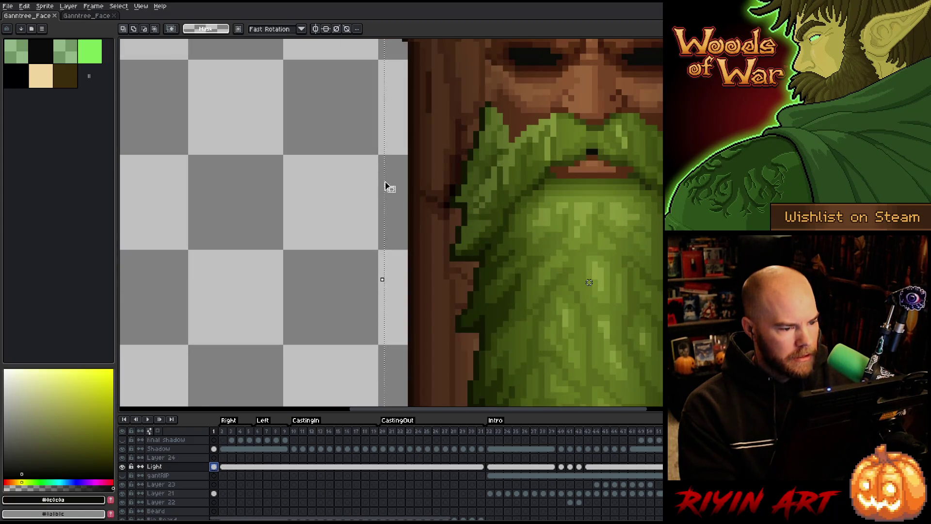
scroll(390, 186, "down", 4)
scroll(223, 502, "down", 3)
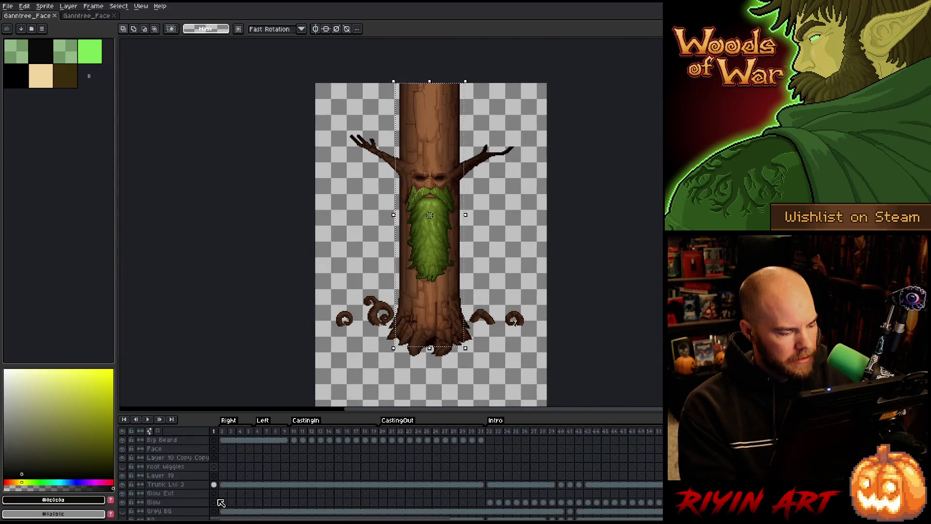
left_click(219, 485)
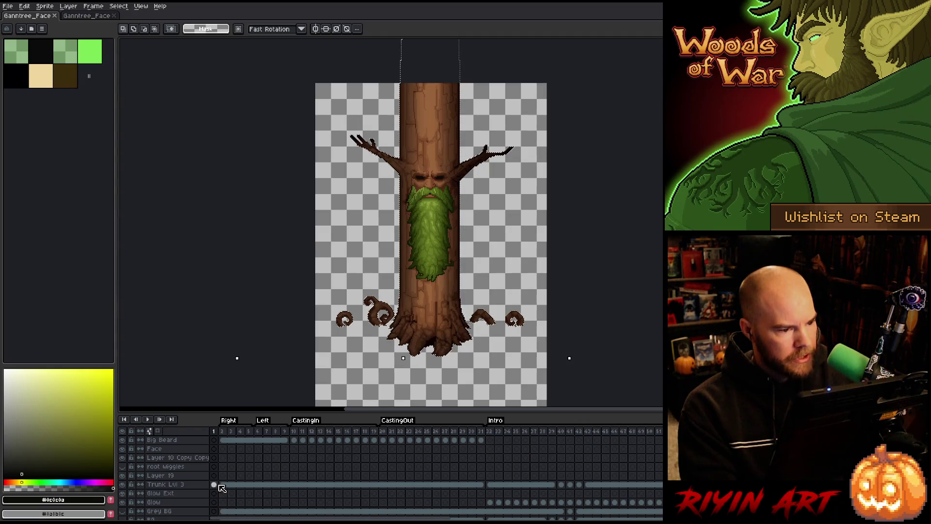
scroll(222, 487, "up", 3)
left_click(216, 467)
key("ctrl+a")
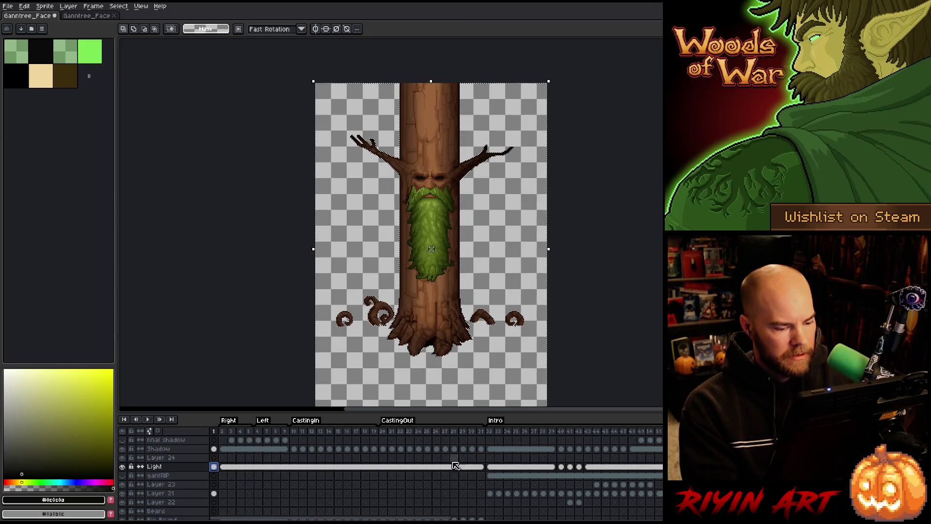
left_click(491, 466)
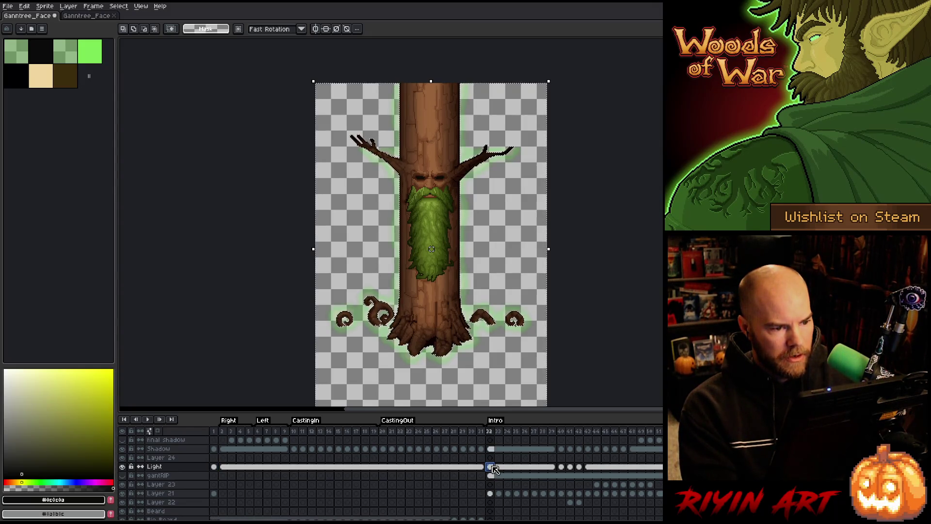
left_click(561, 466)
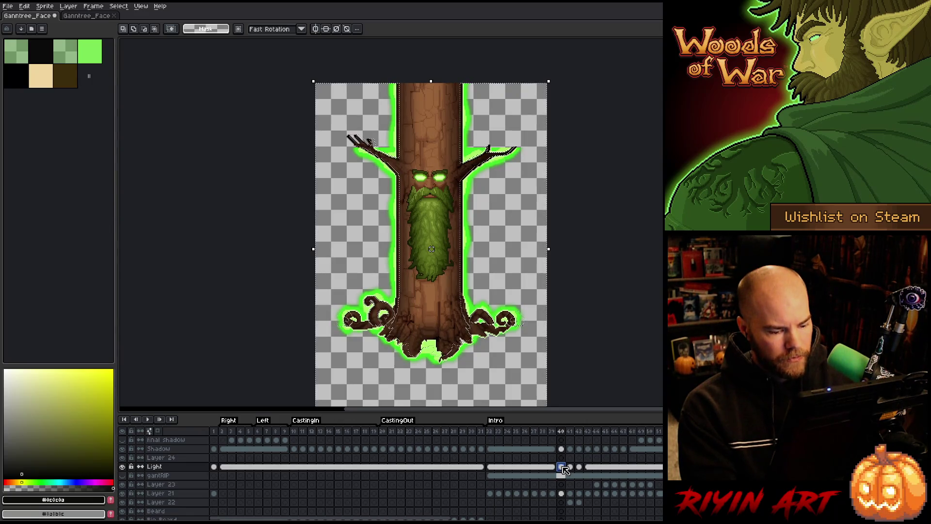
left_click(568, 471)
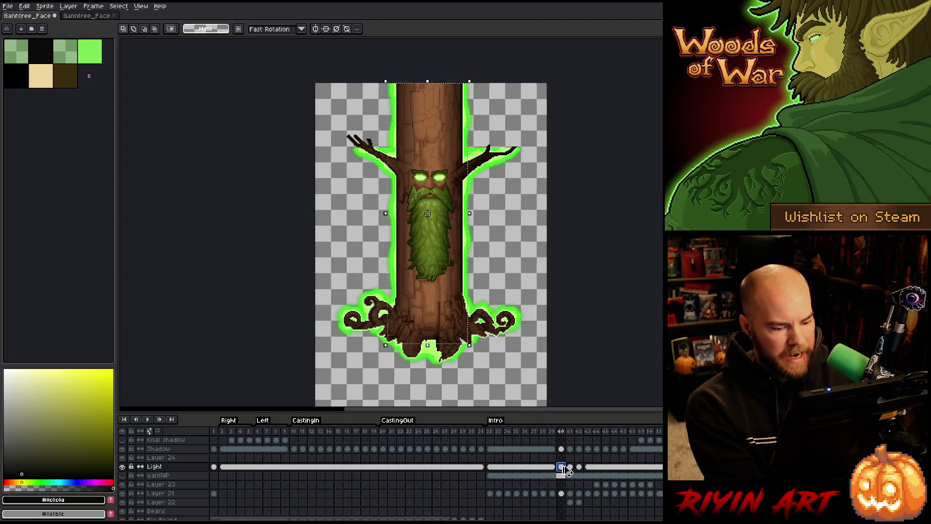
Step: Inspect frame 47, select all of the Light layer on frame 2, and return to frame 40
left_click(624, 468)
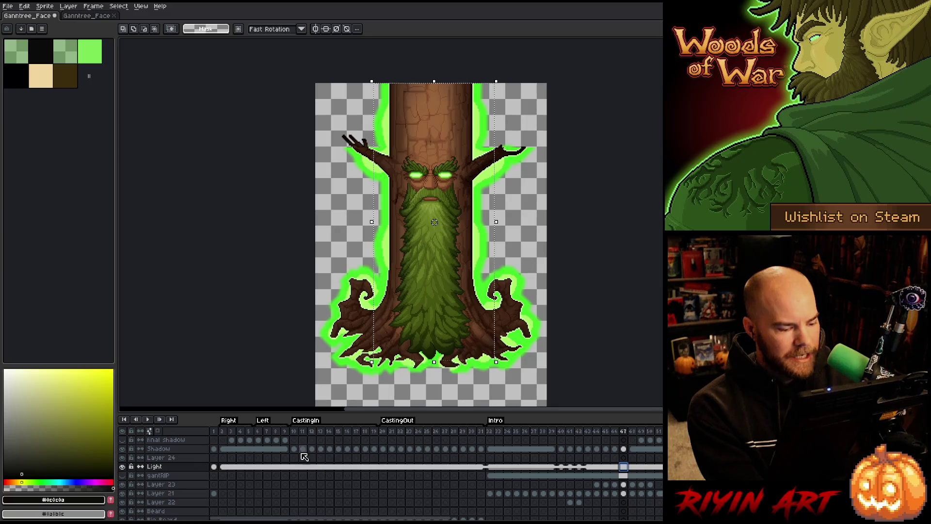
left_click(232, 433)
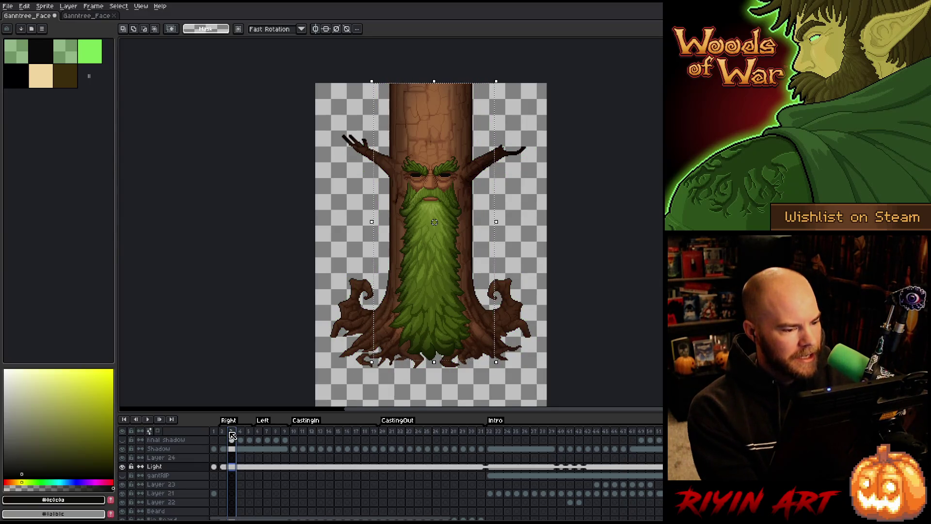
left_click(225, 467)
scroll(227, 472, "down", 5)
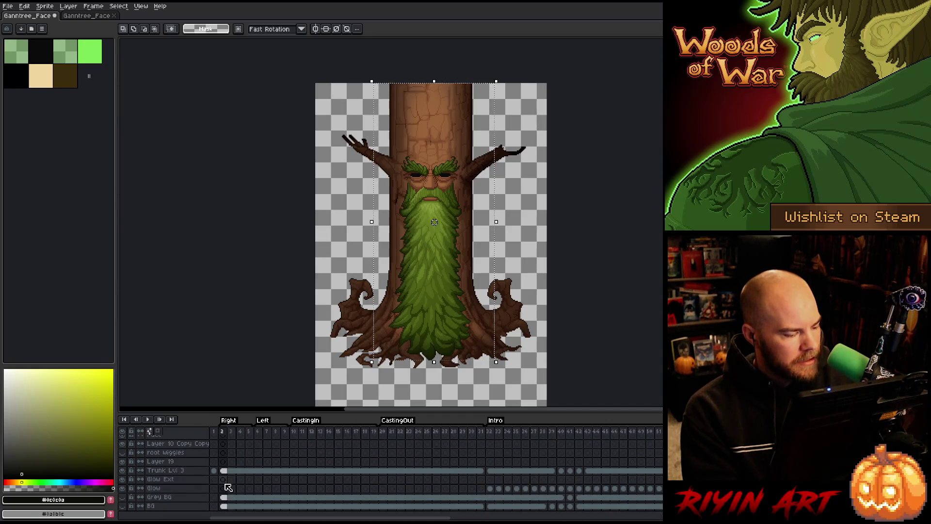
scroll(227, 474, "up", 5)
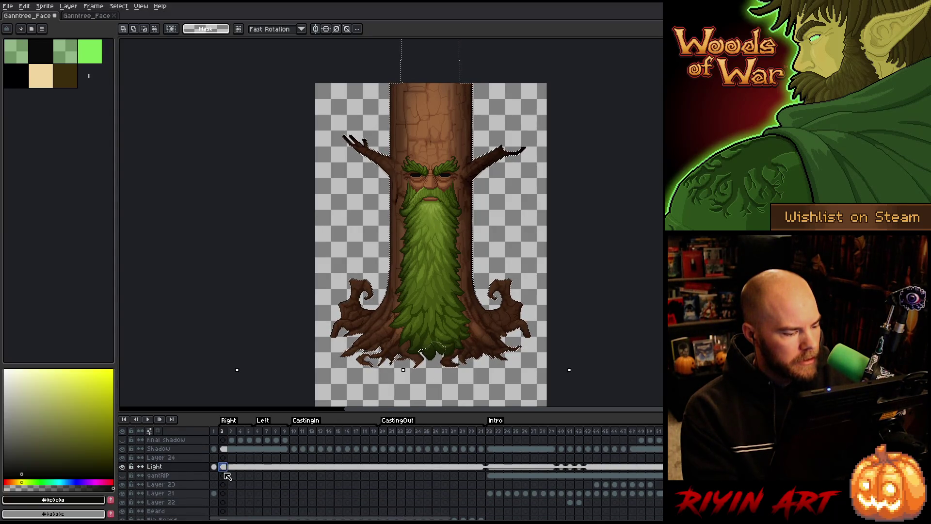
scroll(226, 475, "down", 5)
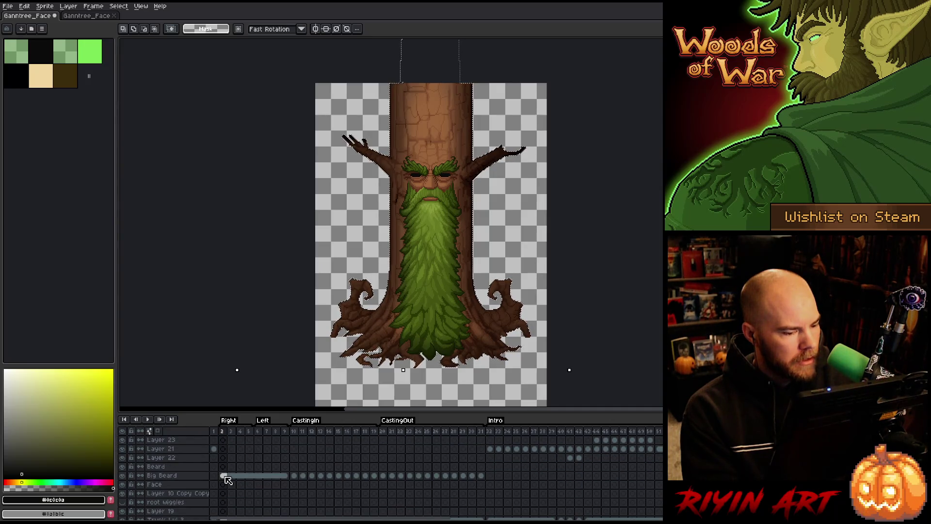
scroll(228, 480, "up", 5)
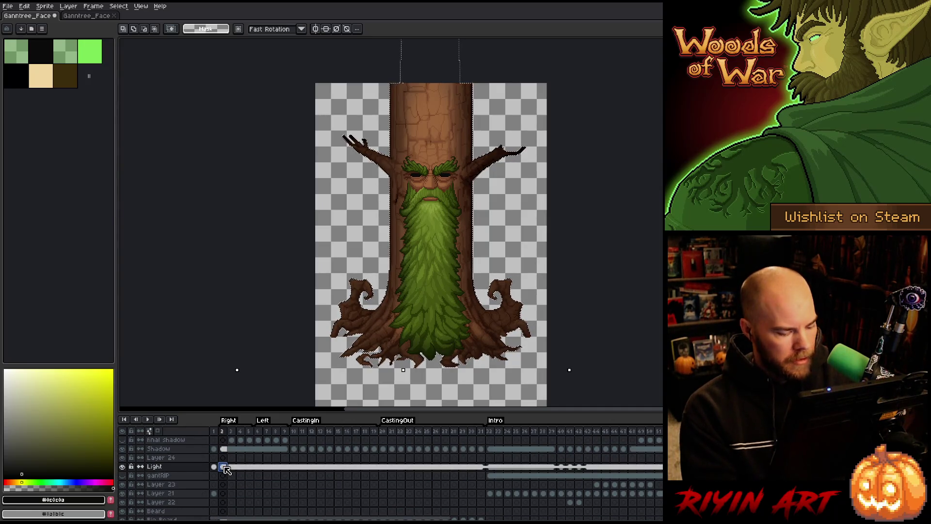
key("ctrl+a")
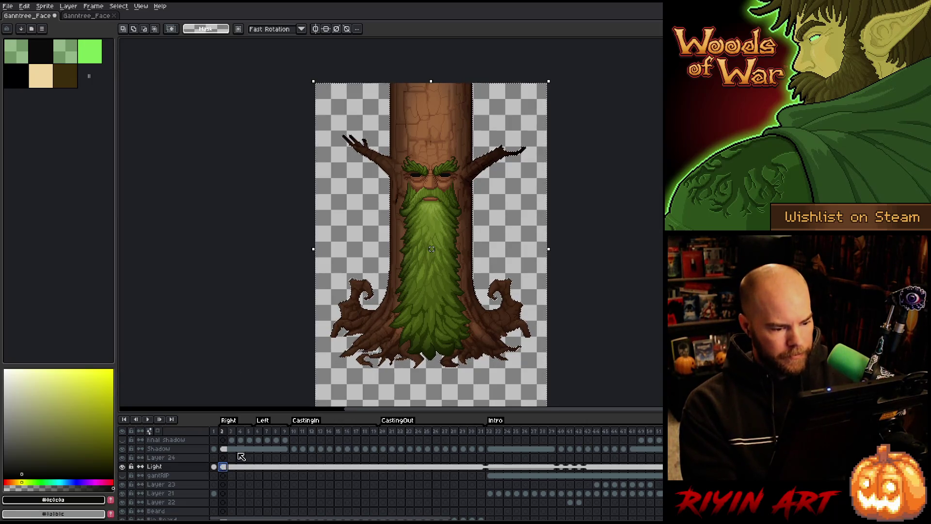
left_click(562, 466)
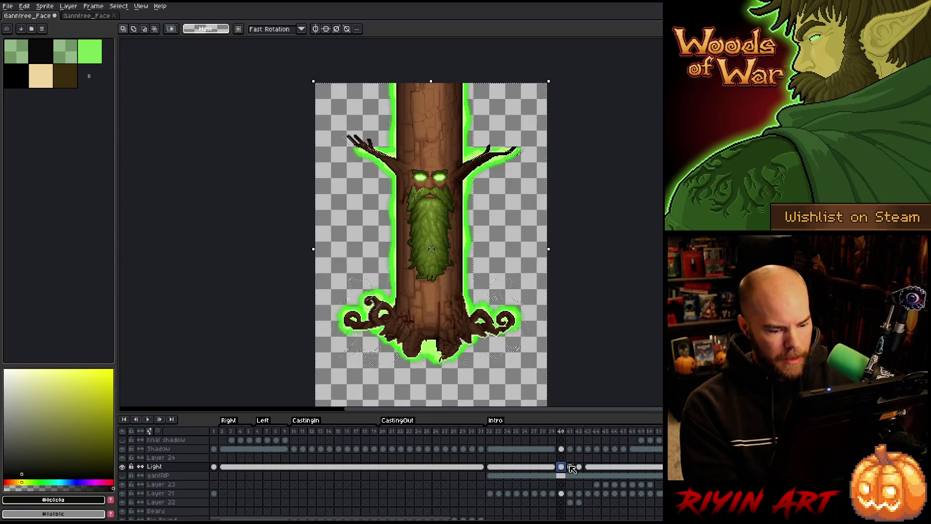
Step: Check frame 43, select frames 36–38, then select the whole sprite on Light frame 40
left_click(587, 467)
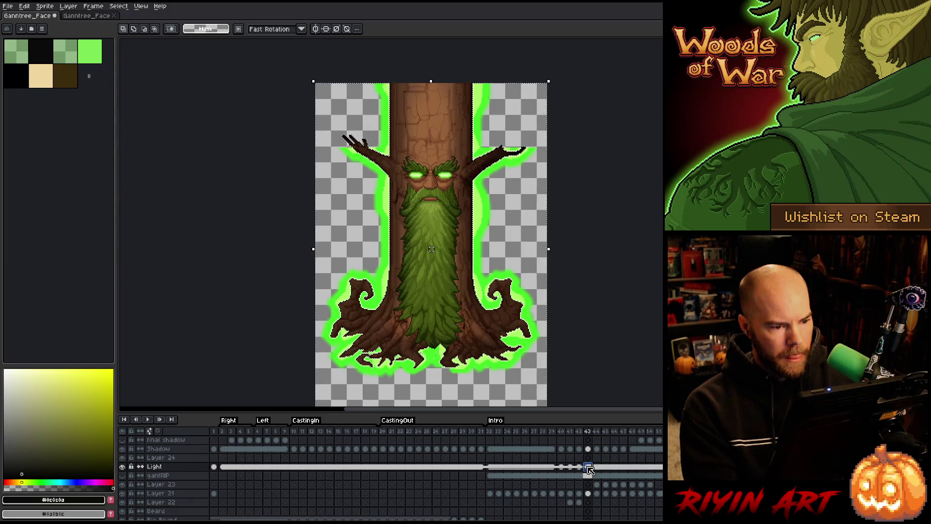
left_click(590, 469)
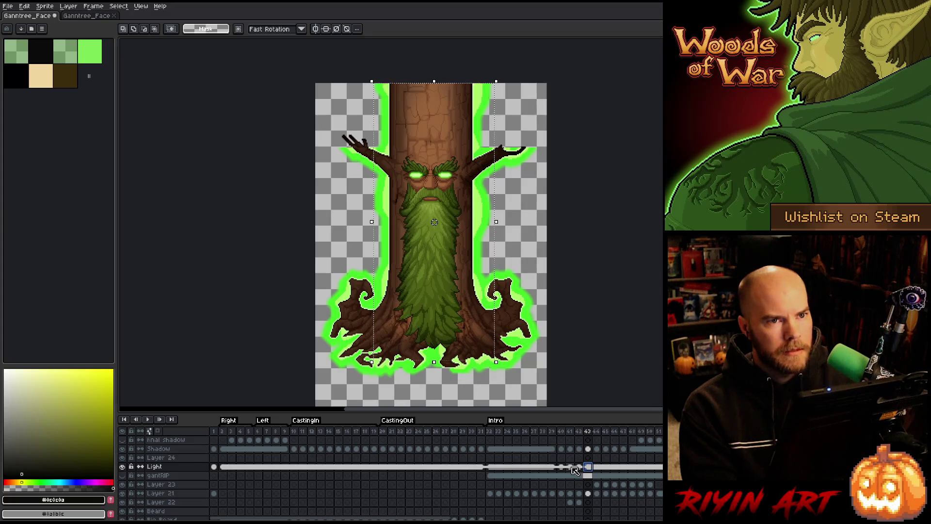
left_click_drag(526, 431, 572, 433)
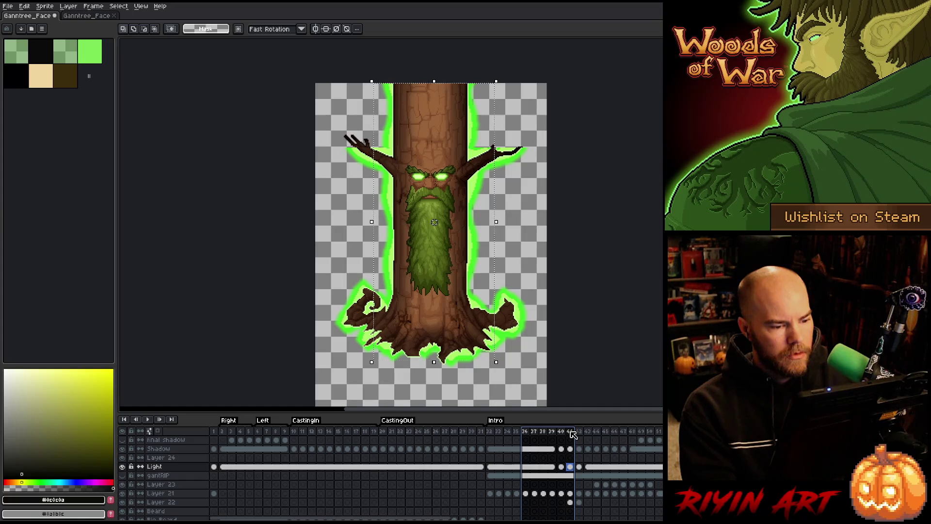
left_click(562, 468)
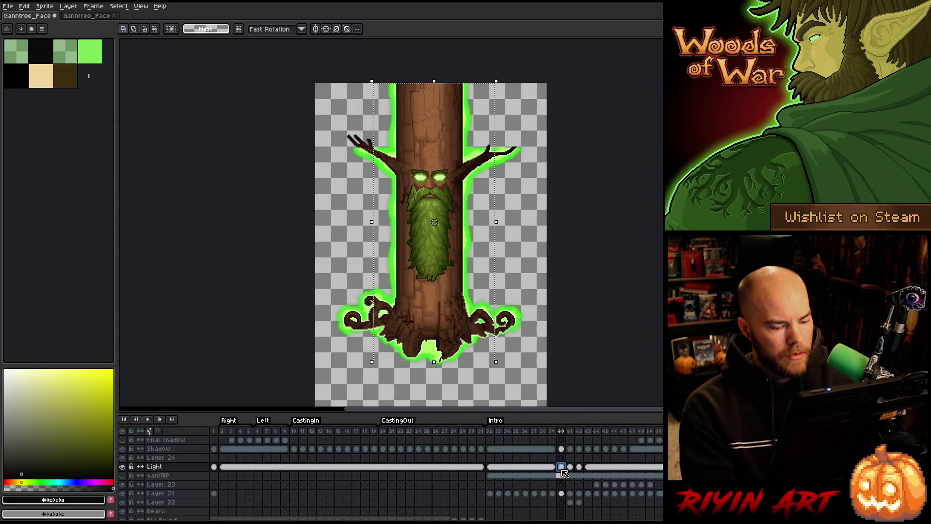
scroll(564, 473, "down", 3)
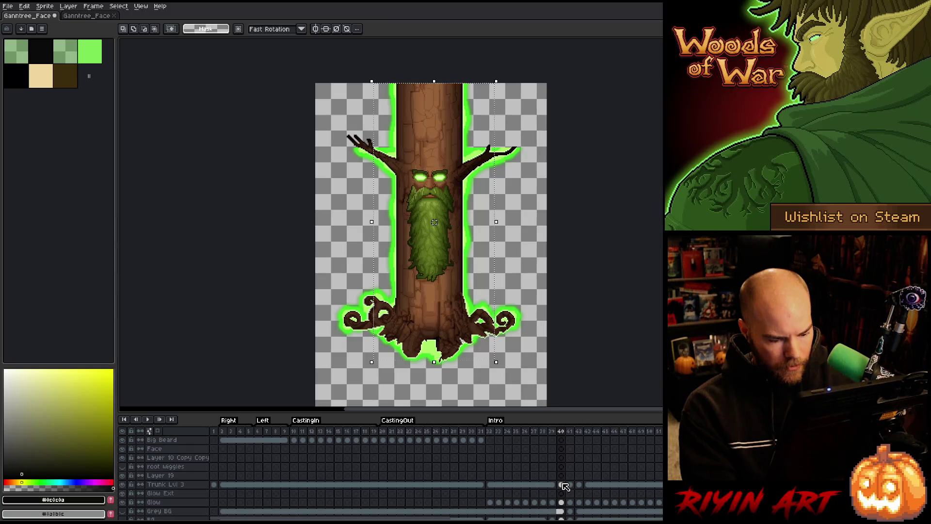
scroll(564, 482, "up", 3)
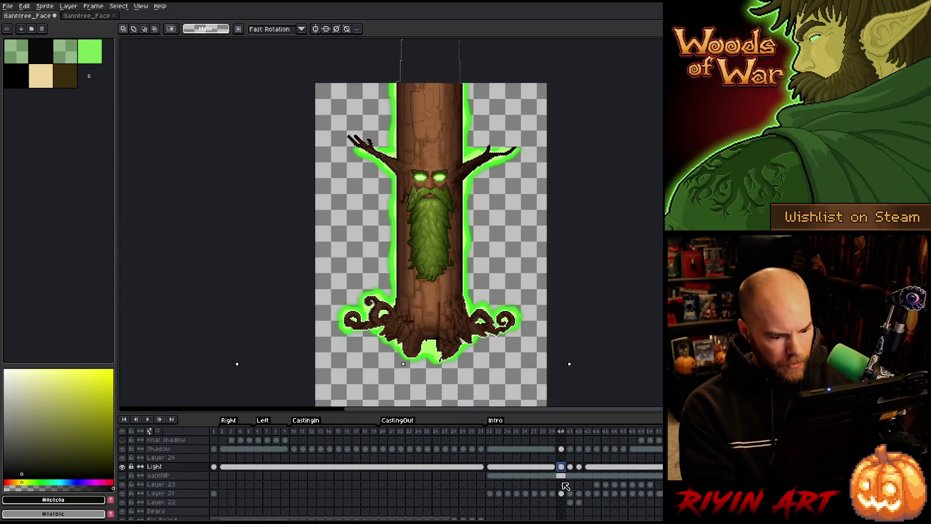
key("ctrl+a")
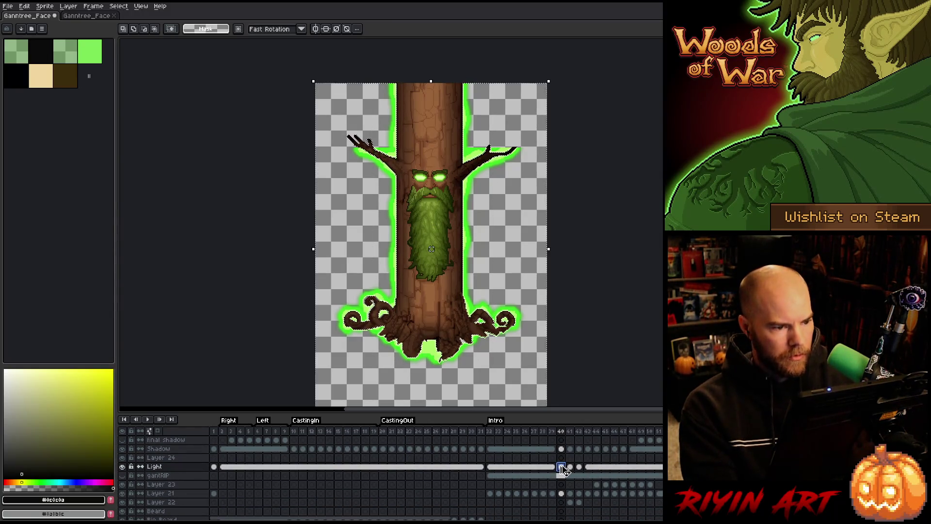
Step: Widen the green glow on Light layer frames 41, 42 and 43 in turn
scroll(562, 468, "down", 3)
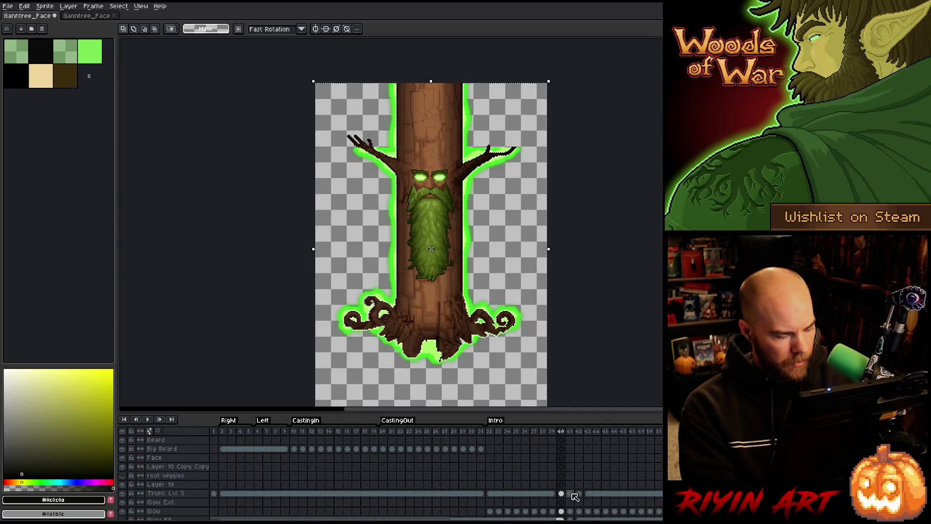
scroll(575, 490, "up", 3)
left_click(572, 467)
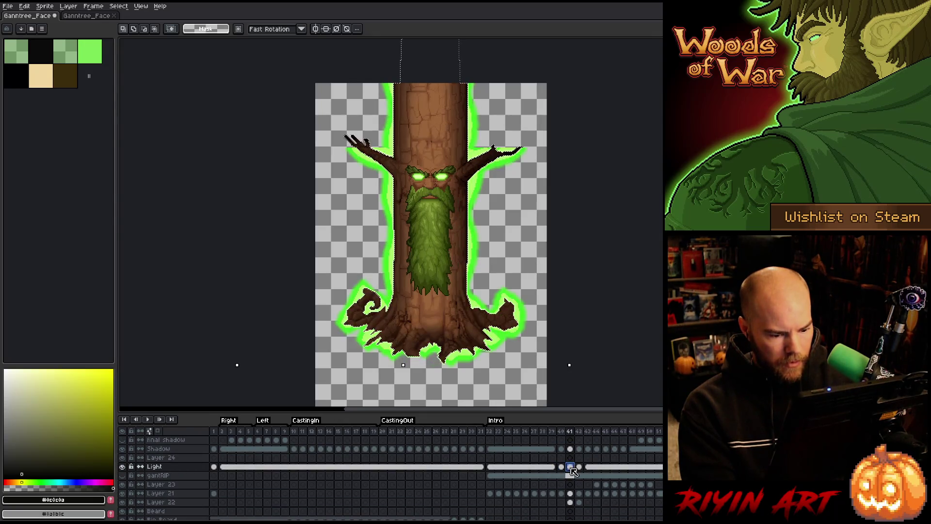
left_click(571, 467)
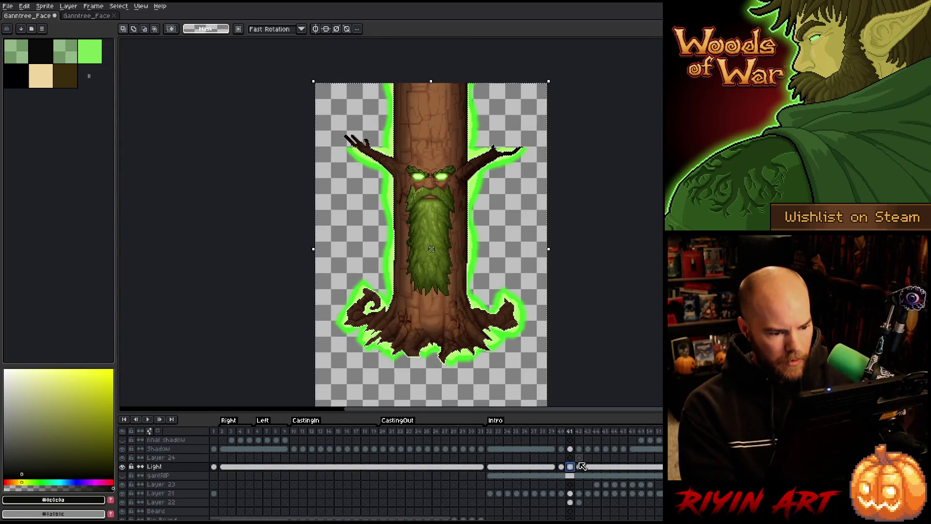
scroll(582, 466, "down", 3)
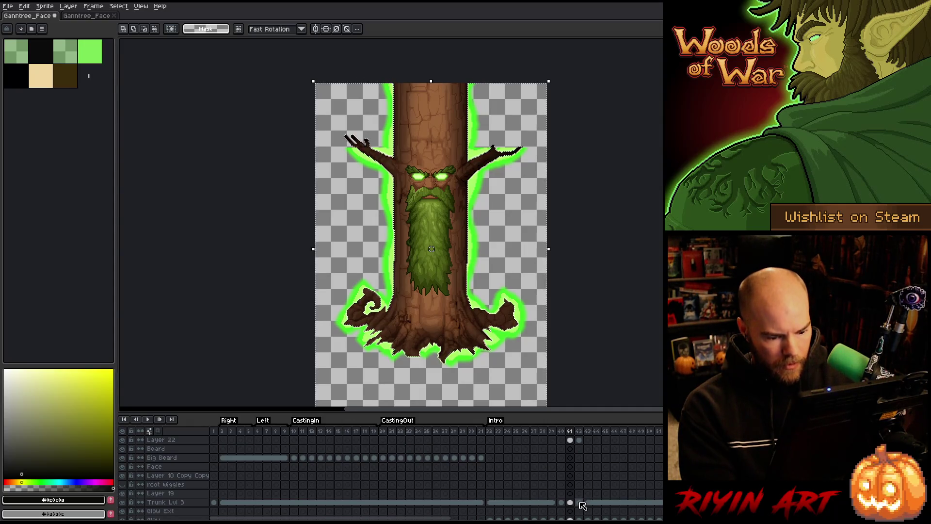
scroll(584, 507, "up", 3)
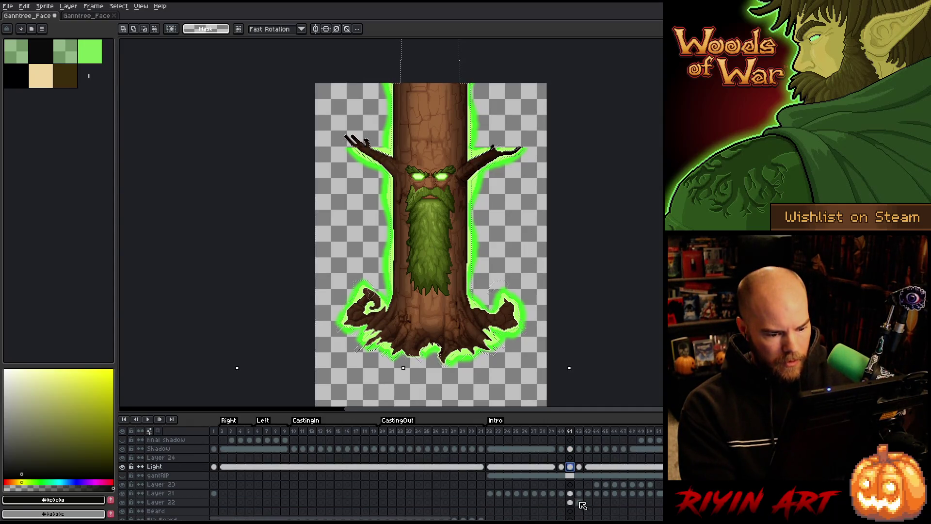
left_click(580, 466)
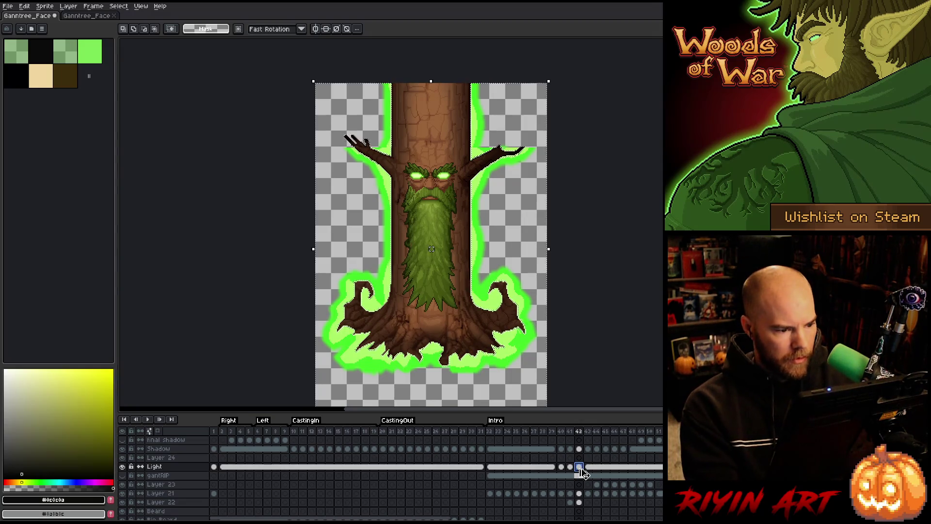
scroll(586, 480, "down", 3)
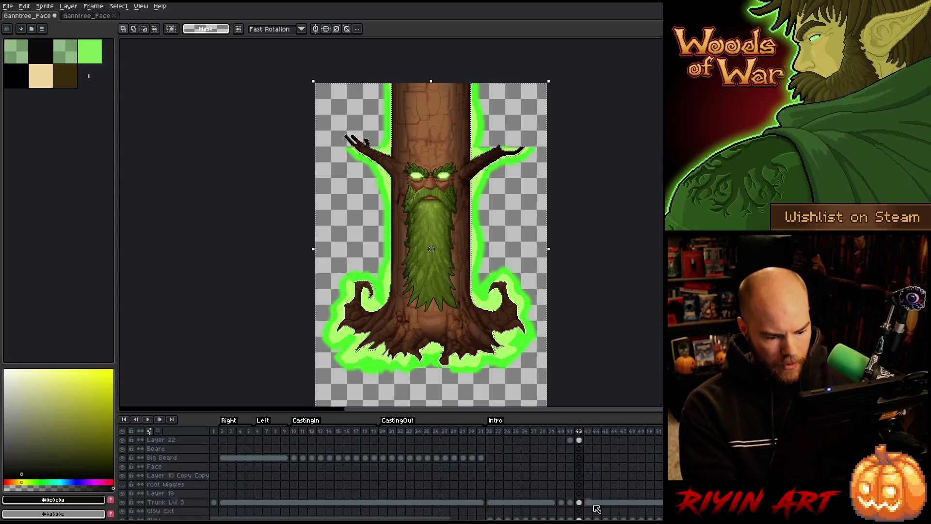
scroll(593, 505, "up", 3)
left_click(587, 466)
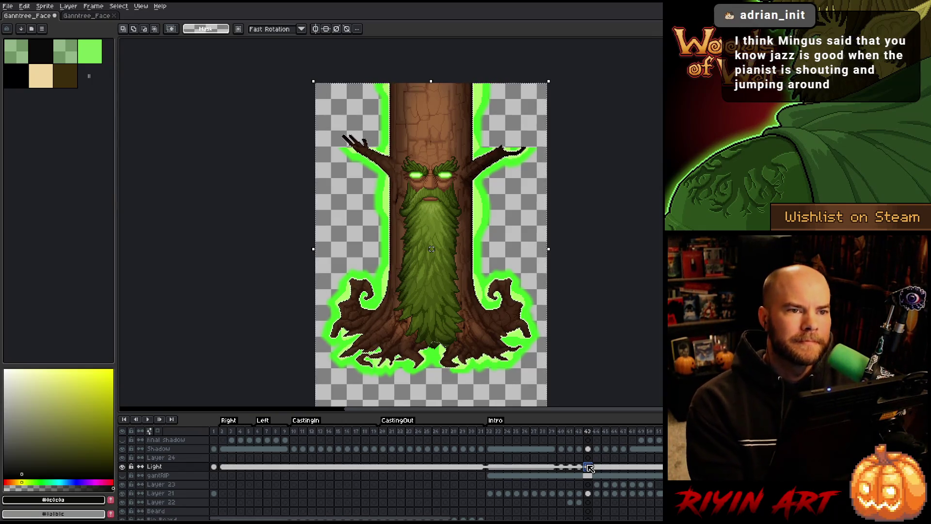
Step: Save the glow edits and scroll the timeline toward the later frames
key("ctrl+s")
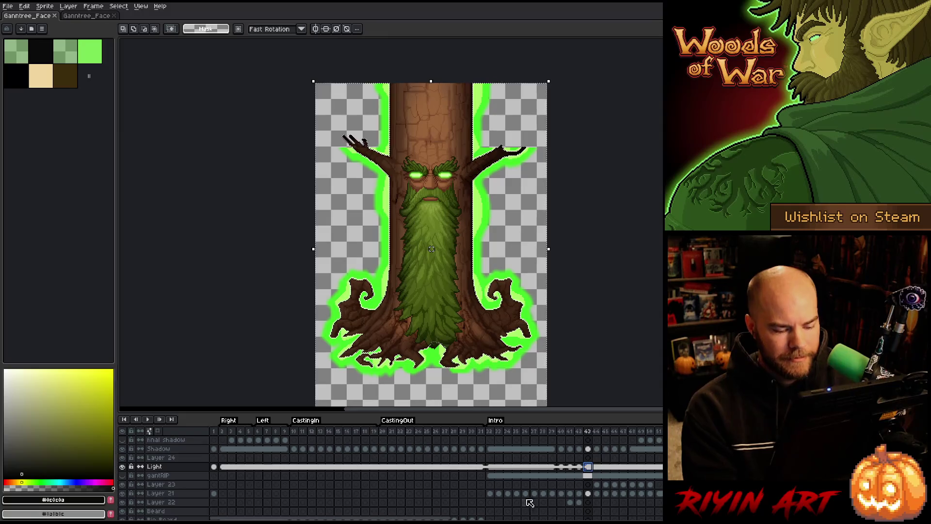
left_click_drag(445, 518, 522, 515)
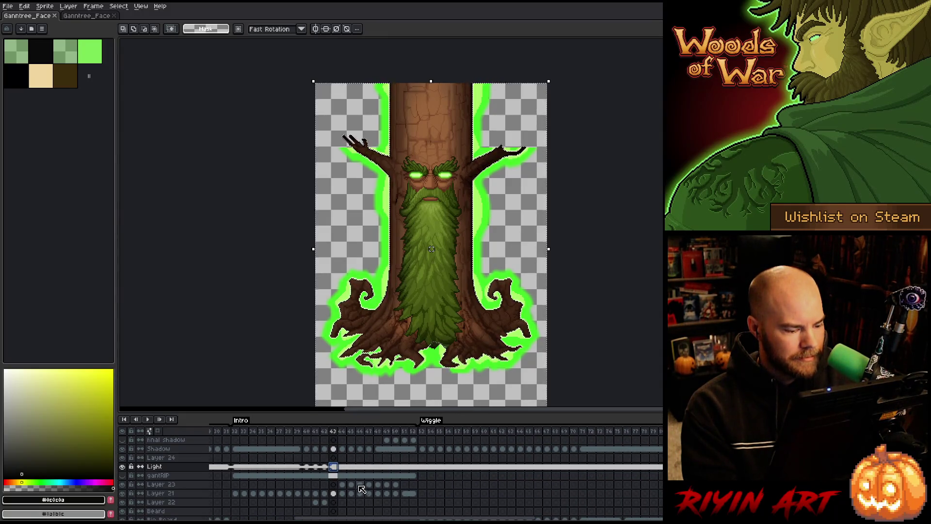
mouse_move(377, 517)
left_mouse_down()
mouse_move(404, 519)
mouse_move(209, 519)
left_mouse_up()
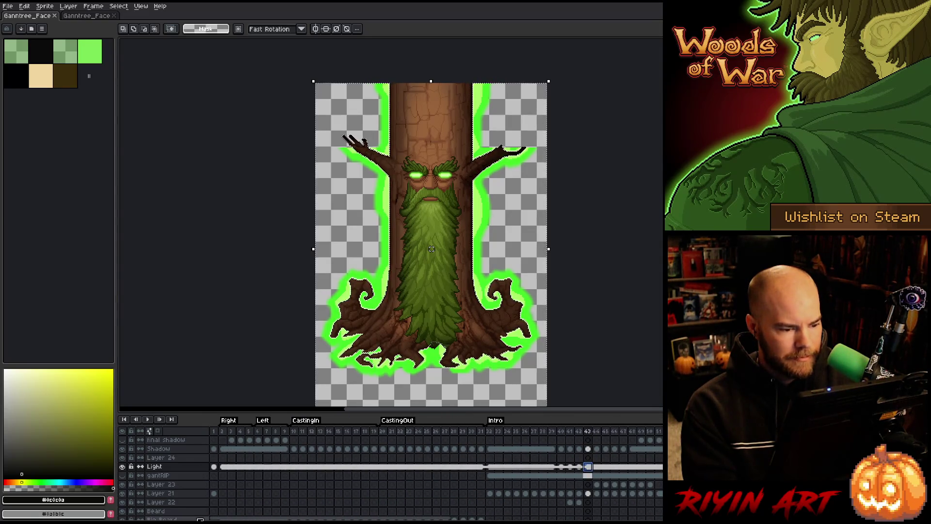
left_click(9, 7)
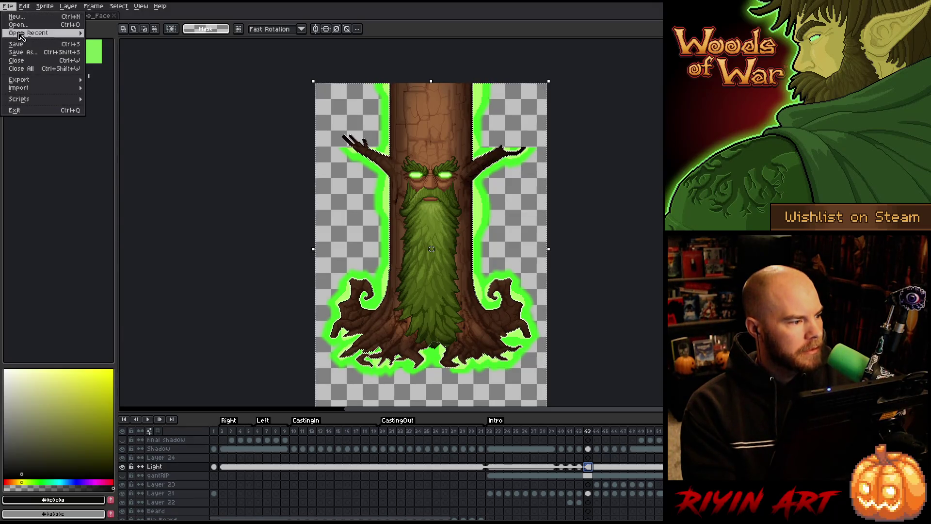
Step: Export the animation via File > Export Sprite Sheet, overwriting tree_wide_lvl3.png
mouse_move(41, 80)
left_click(124, 91)
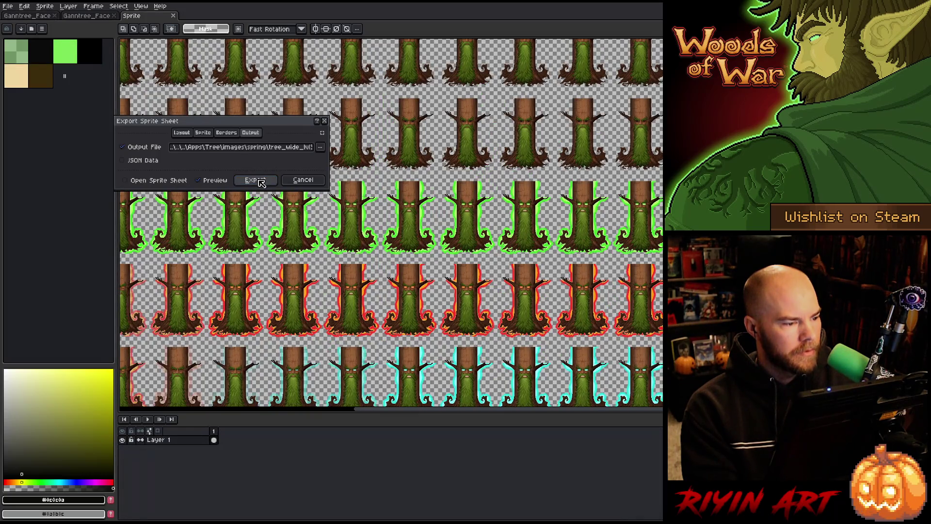
left_click(261, 182)
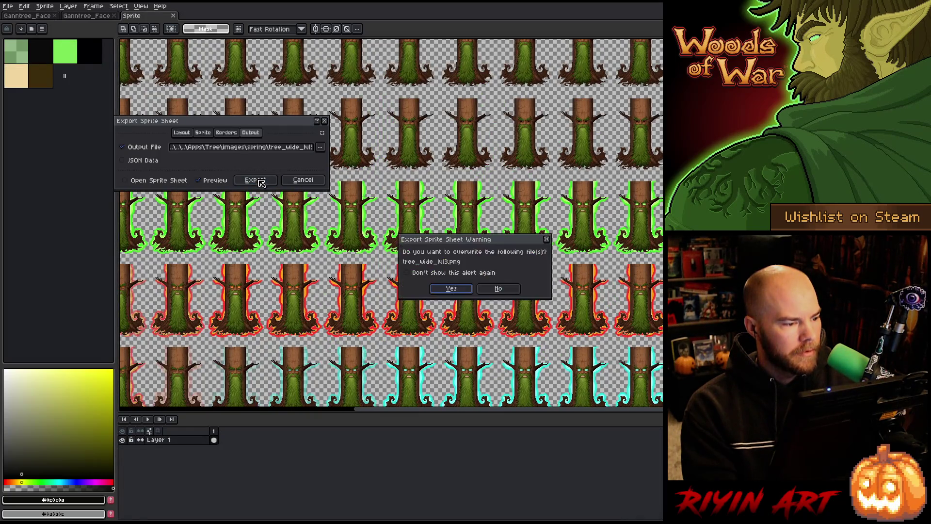
left_click(459, 289)
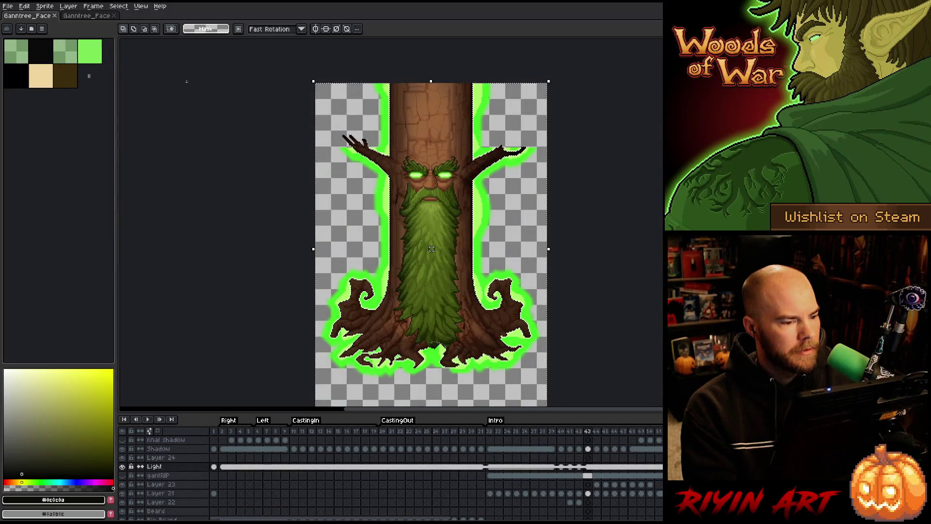
Step: Save the glowing tree document, then switch to the second Ganntree_Face document
left_click(83, 17)
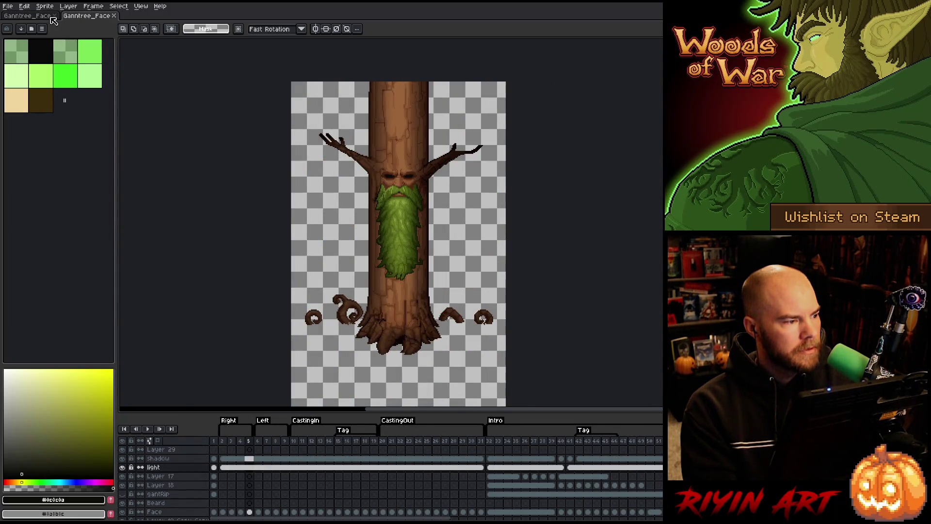
left_click(50, 17)
key("ctrl+s")
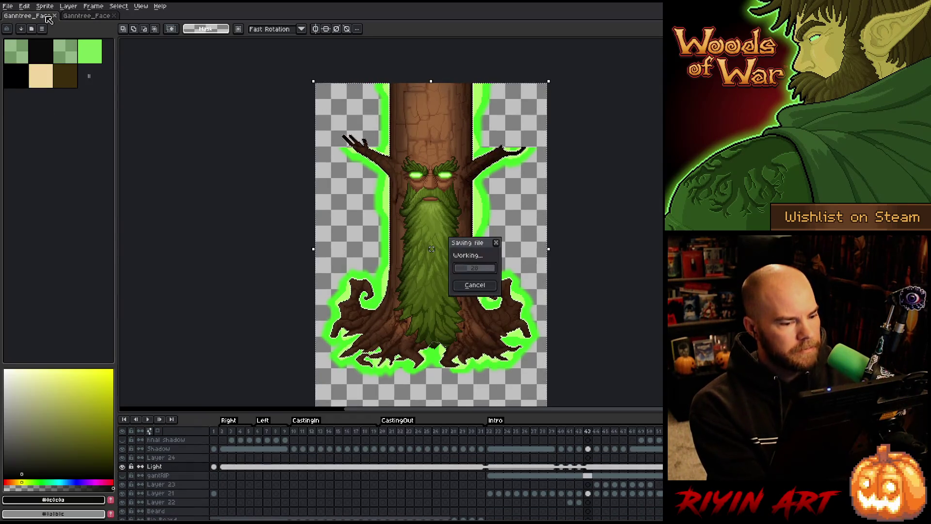
left_click(84, 18)
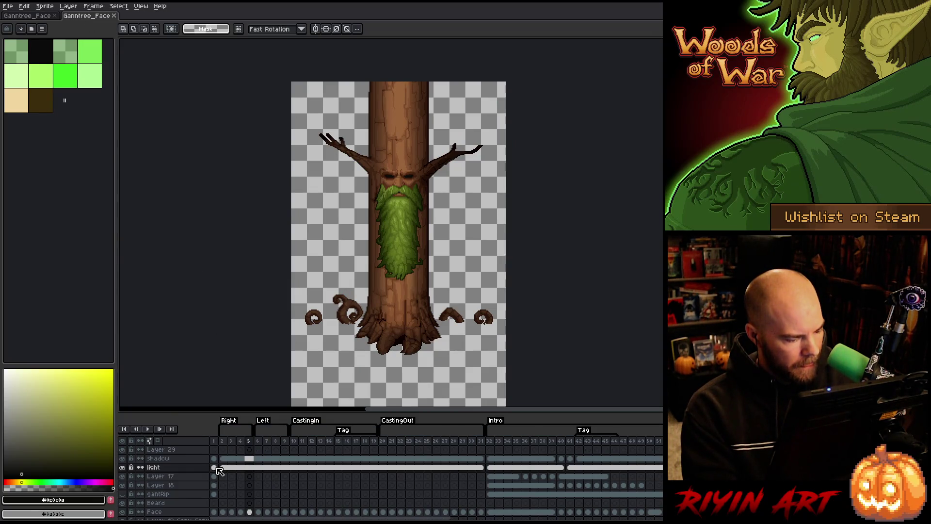
Step: Select the whole canvas on frame 1 of the second document's light layer
scroll(218, 515, "down", 5)
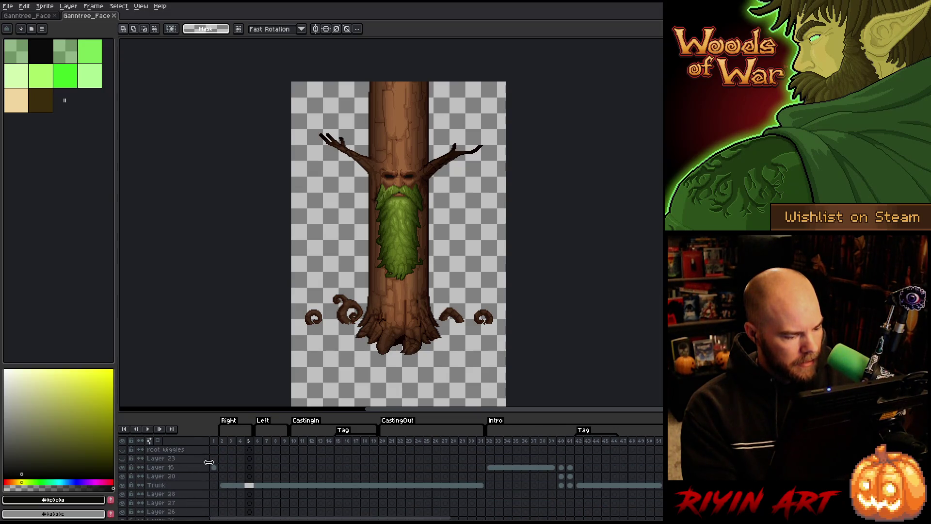
left_click(214, 472, "ctrl")
scroll(217, 473, "up", 5)
scroll(215, 470, "up", 1)
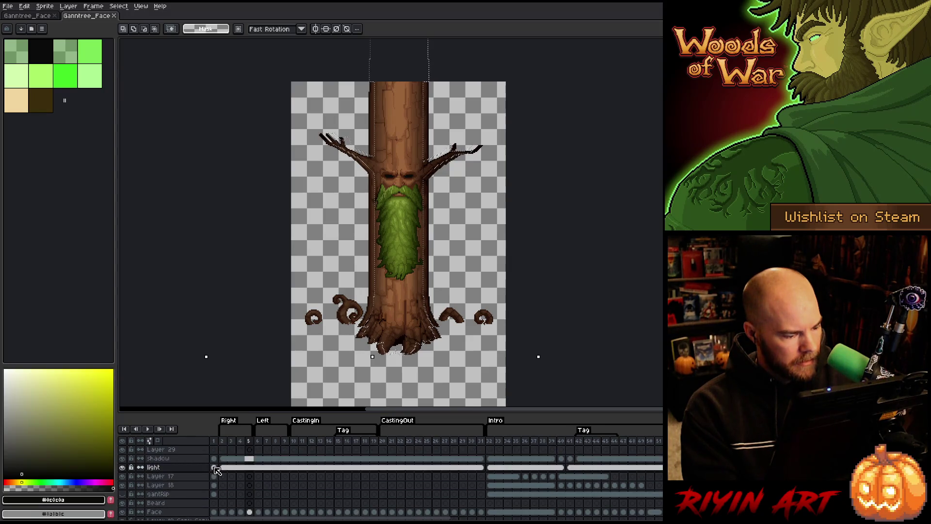
left_click(215, 468)
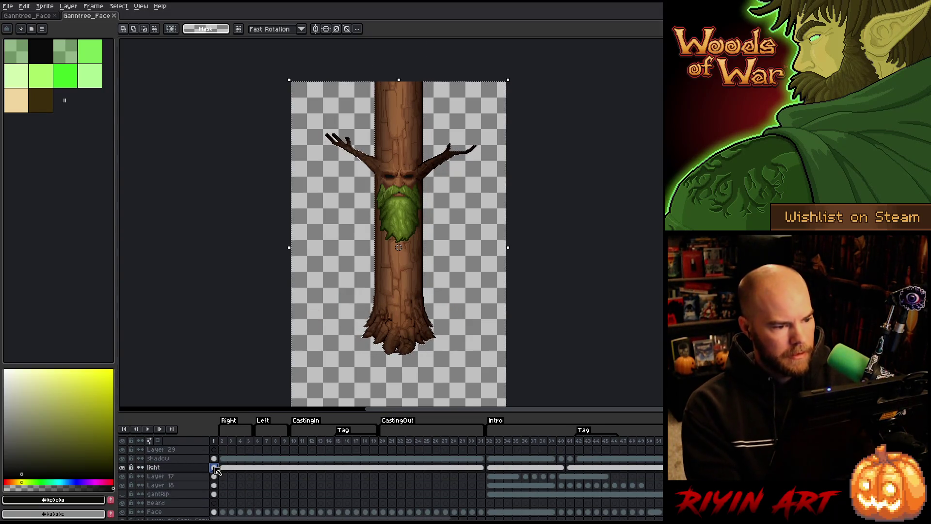
key("ctrl+a")
Step: Check the green glow at frame 35, frame 2, and frame 42
left_click(516, 468)
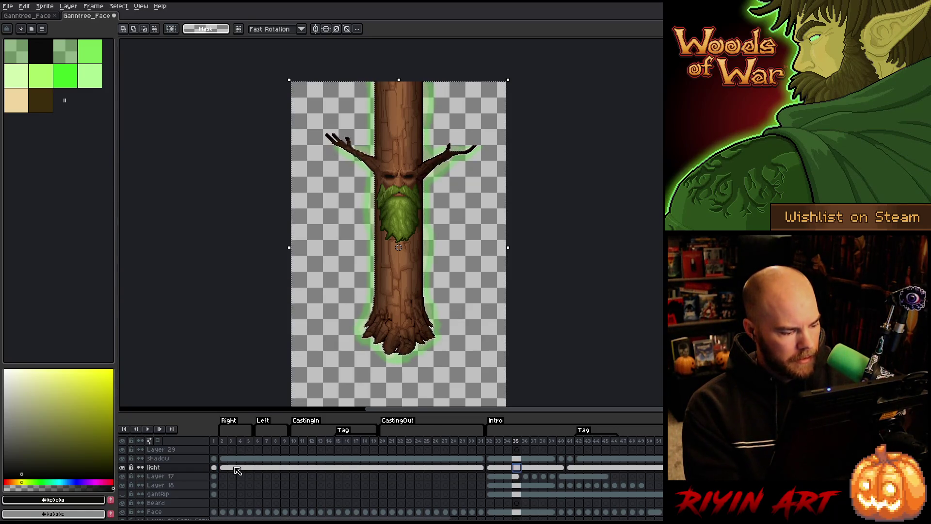
scroll(229, 485, "down", 4)
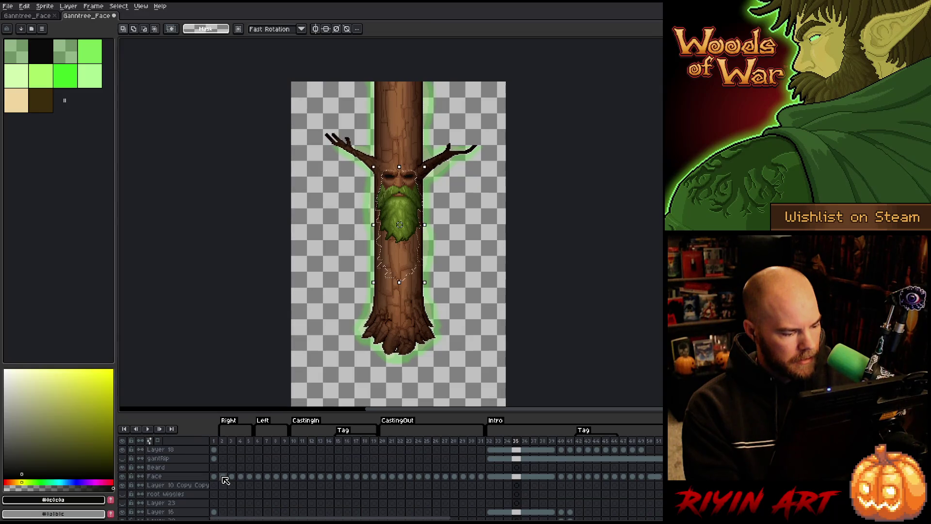
scroll(226, 480, "down", 3)
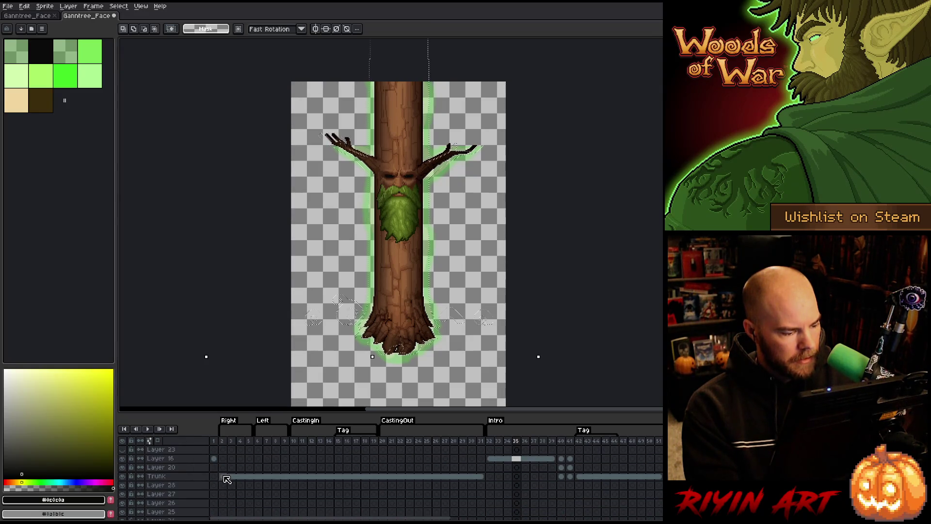
scroll(227, 479, "up", 6)
left_click(225, 468)
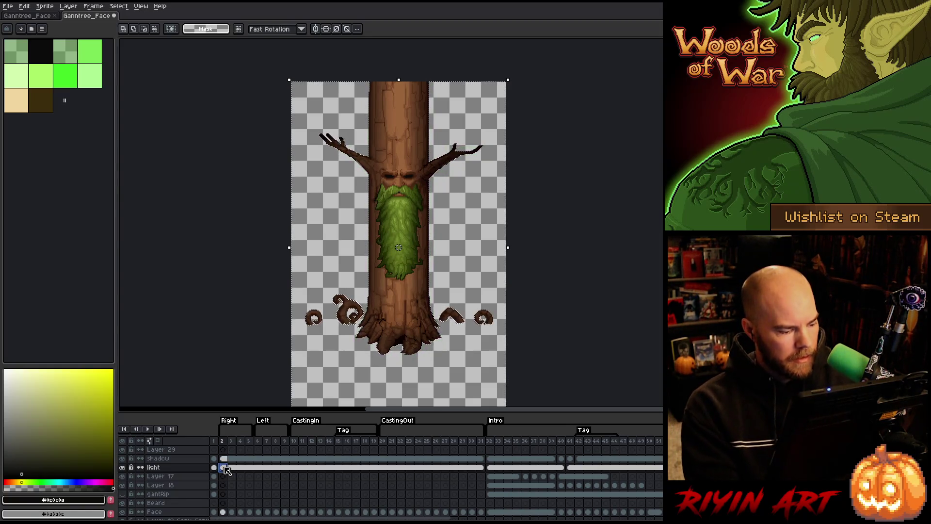
left_click(580, 468)
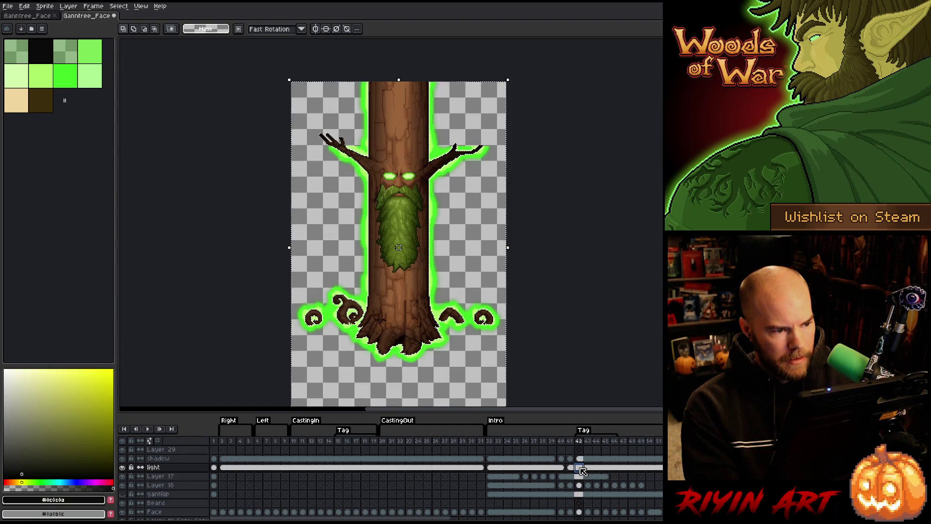
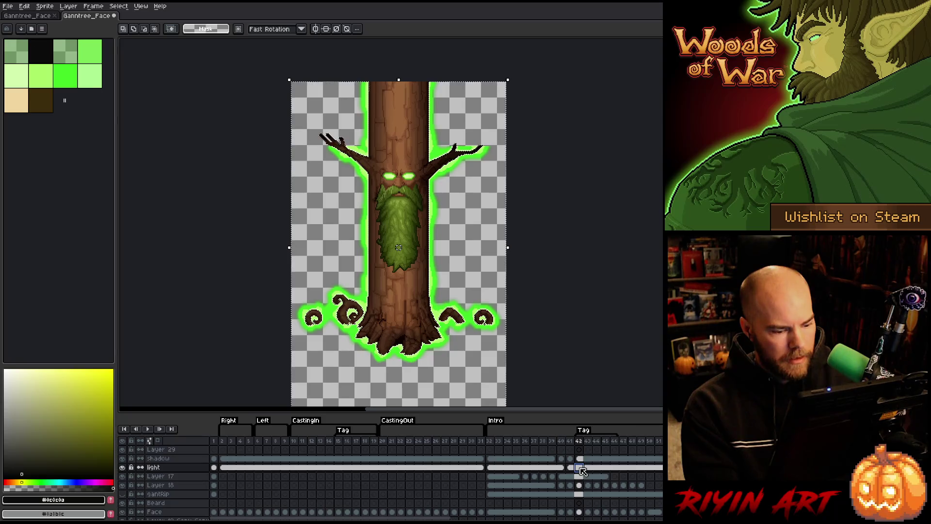
Step: Inspect the tree poses at frames 40, 30, 39 and 43, then clear the selection
left_click(563, 468)
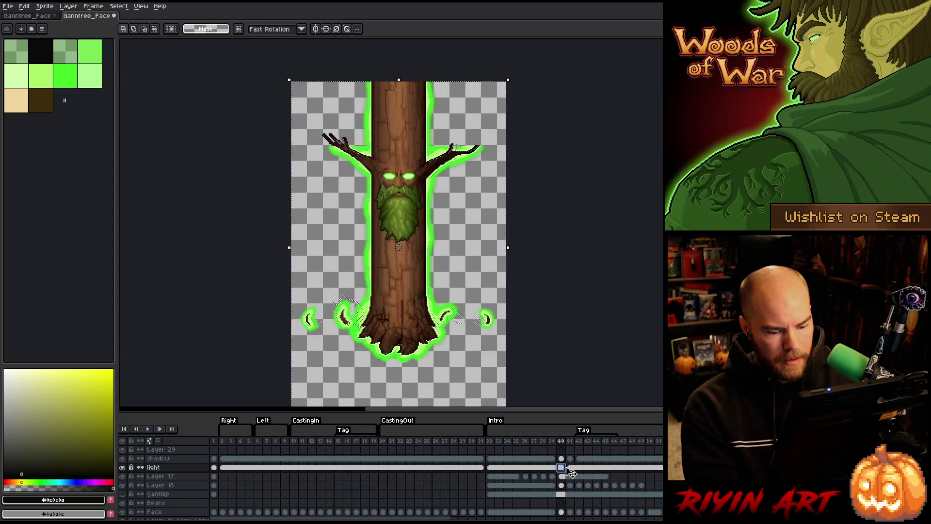
left_click(472, 468)
left_click(473, 467, "ctrl")
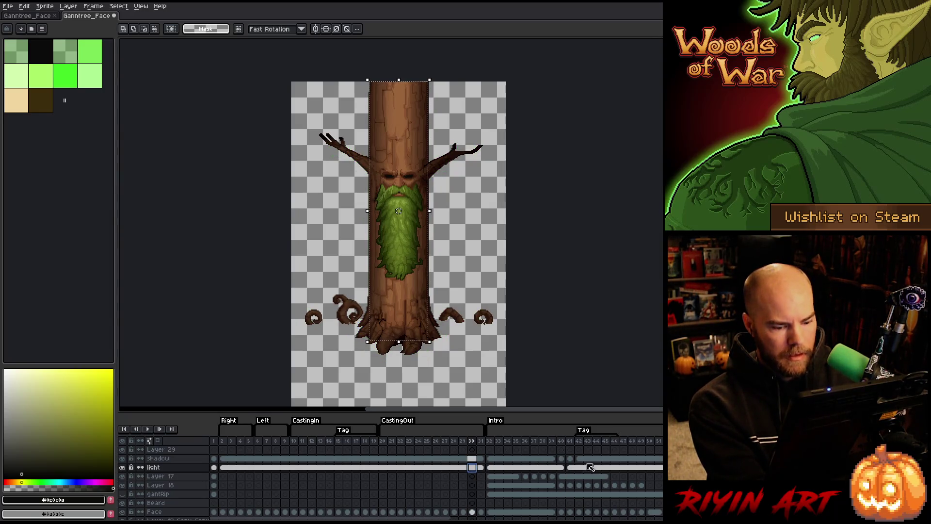
left_click(553, 468)
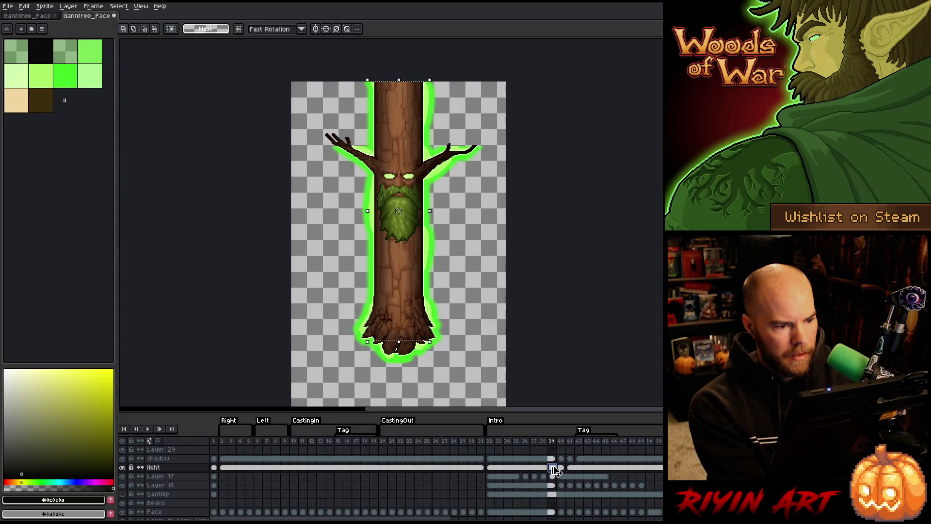
left_click(587, 468)
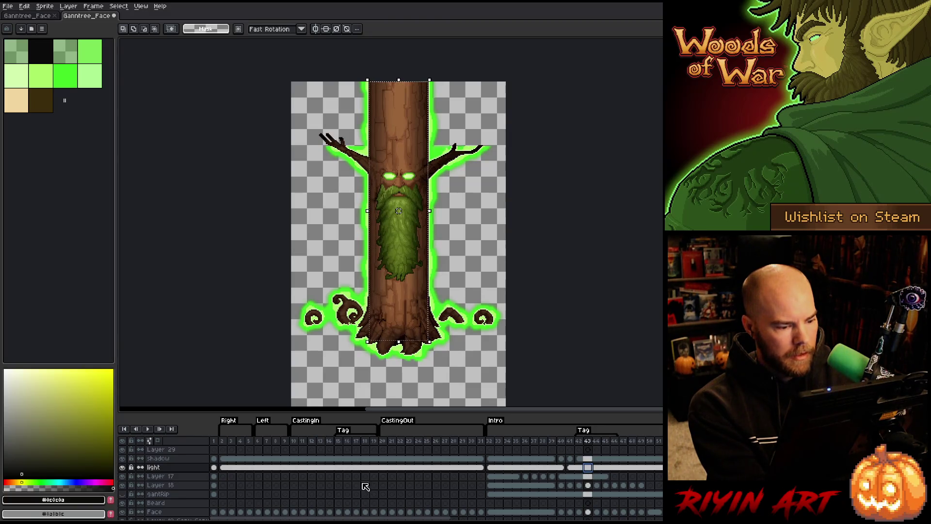
key("ctrl+d")
Step: Select frame ranges across the timeline (1–22, 48–51) and settle on frame 25
mouse_move(214, 441)
left_mouse_down()
mouse_move(582, 432)
mouse_move(662, 440)
mouse_move(443, 441)
mouse_move(614, 440)
left_mouse_up()
scroll(356, 86, "up", 4)
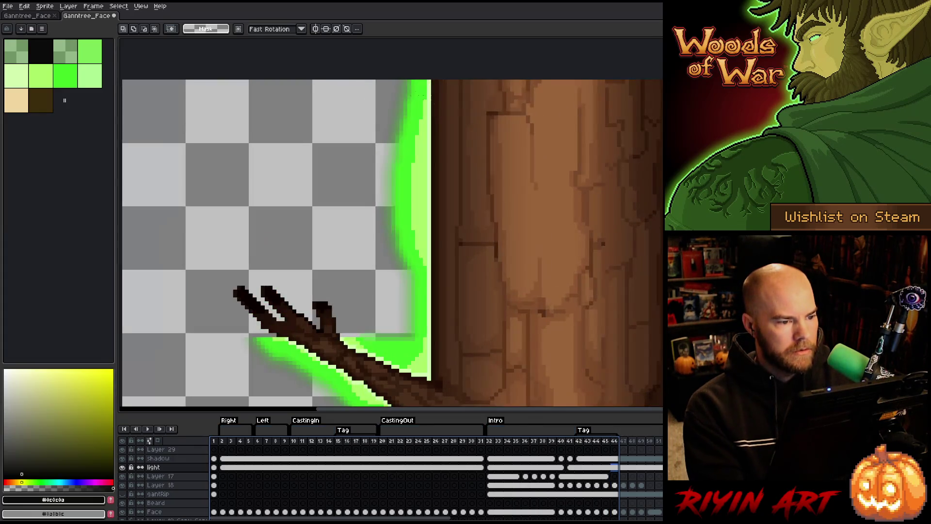
scroll(377, 148, "up", 2)
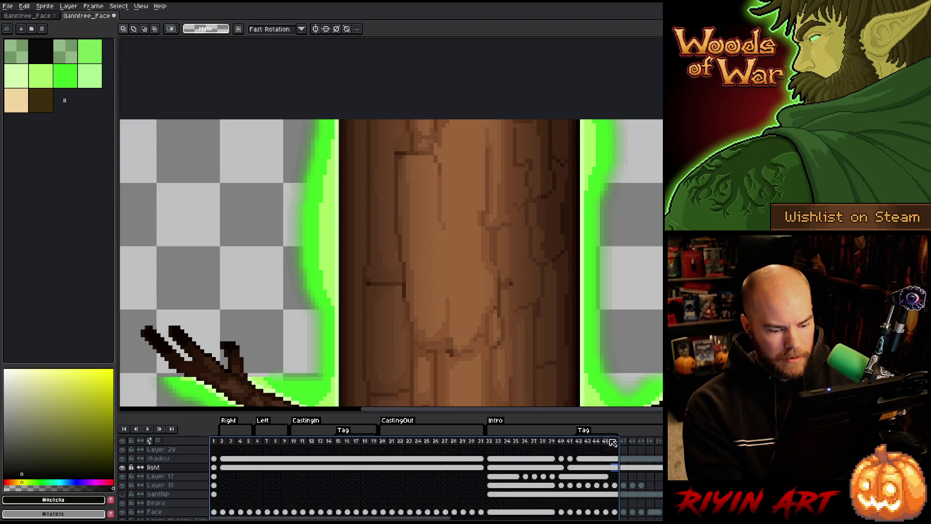
left_click(640, 441)
left_click_drag(640, 441, 658, 440)
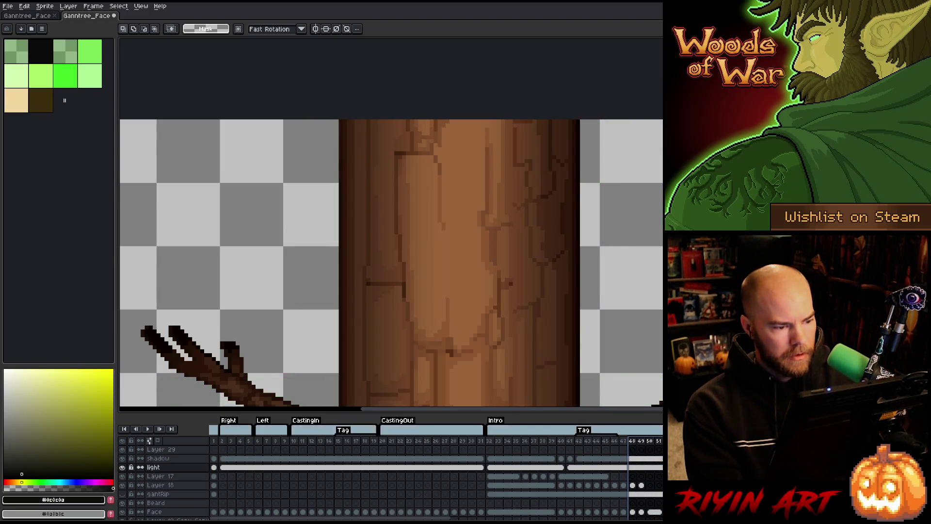
scroll(485, 466, "right", 5)
left_click(348, 440)
left_click_drag(348, 440, 294, 440)
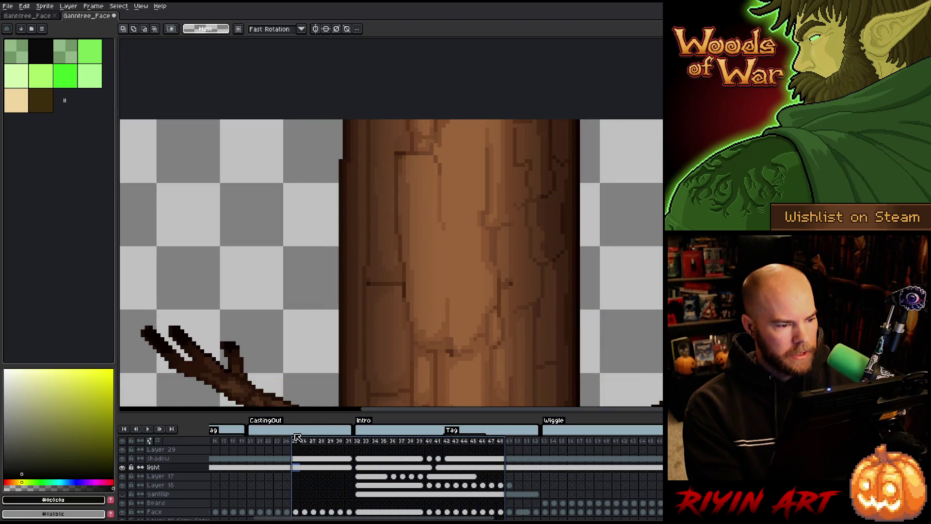
Step: Pan the canvas, select the Trunk cel at frame 42 and fit the whole tree into view
key("h")
left_click_drag(381, 318, 445, 318)
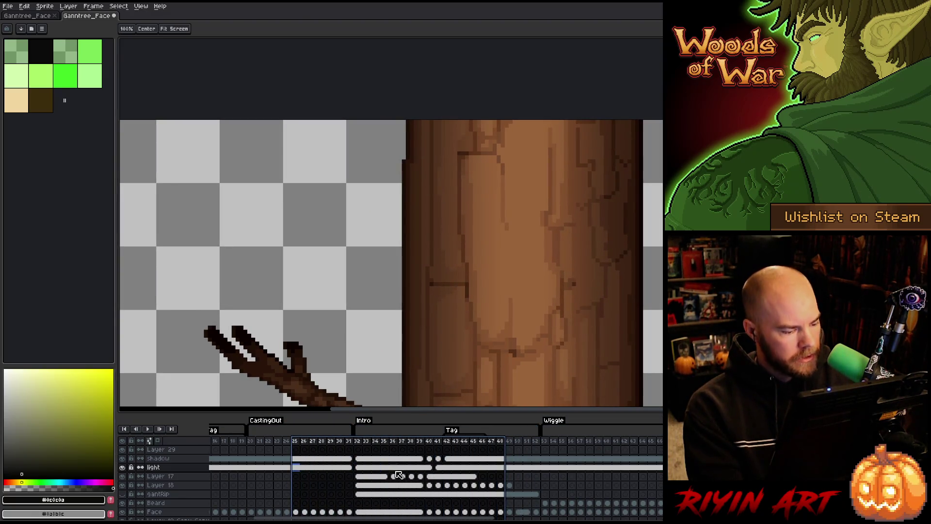
scroll(393, 478, "down", 5)
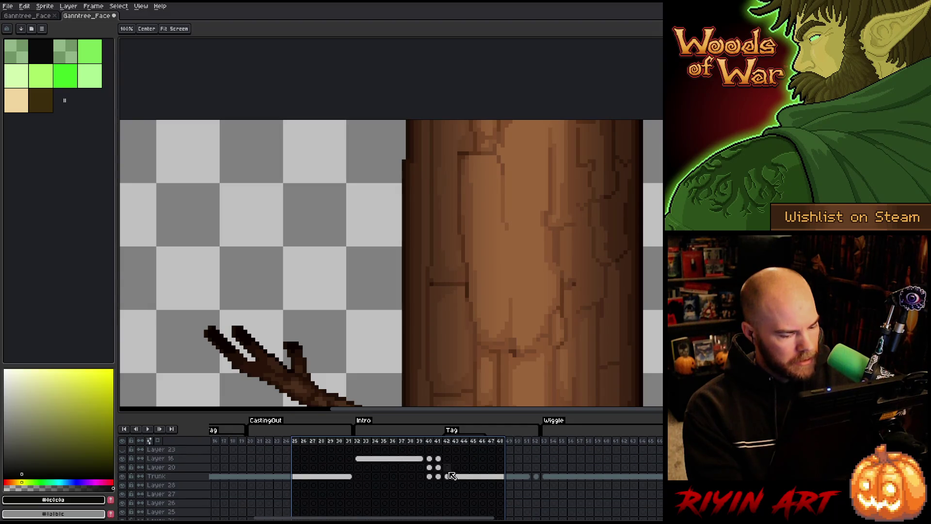
left_click(448, 477)
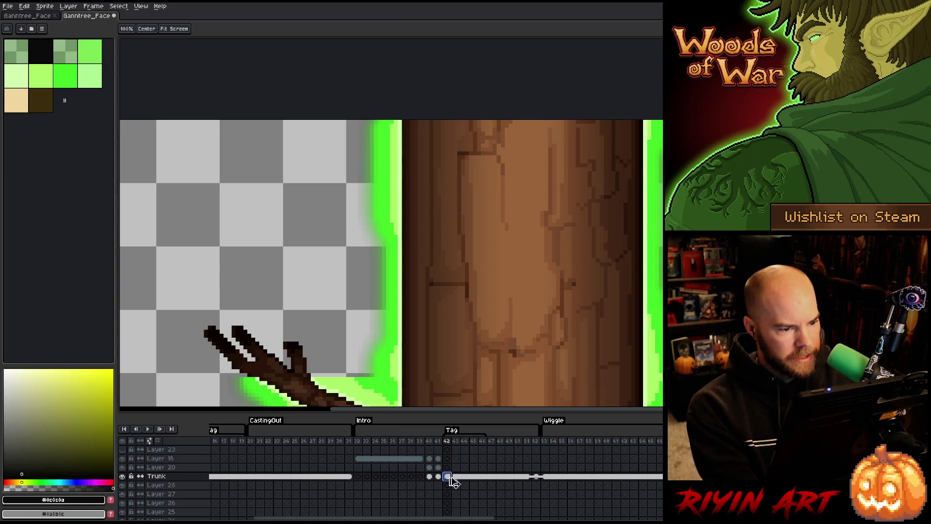
key("m")
key("minus")
key("minus")
scroll(499, 331, "up", 1)
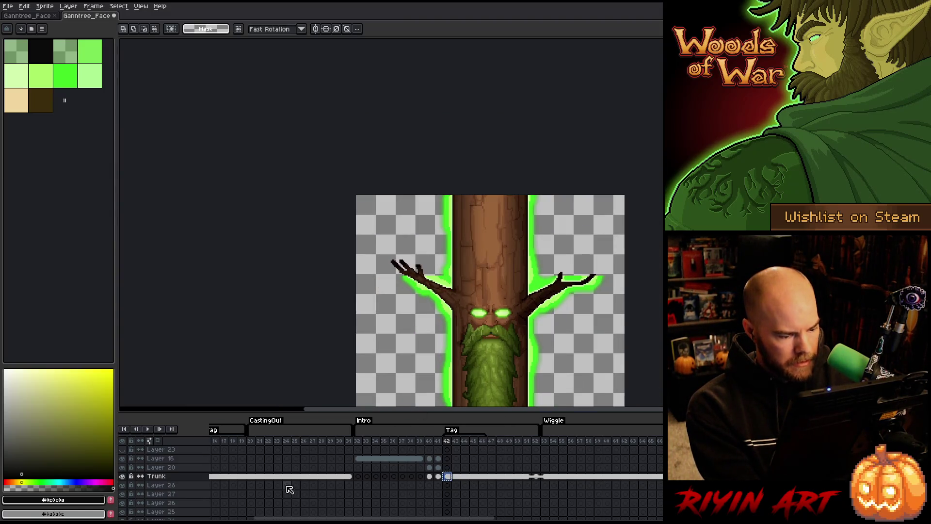
scroll(301, 478, "up", 1)
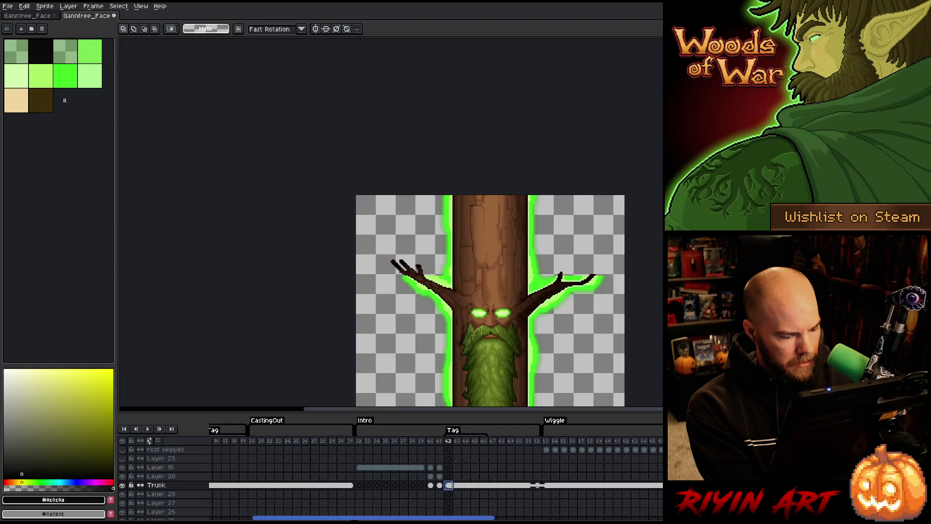
left_click_drag(359, 518, 272, 517)
Step: Select the Trunk cels in frames 2–31 and apply Link Cels, then select frames 1–39
left_click(225, 485)
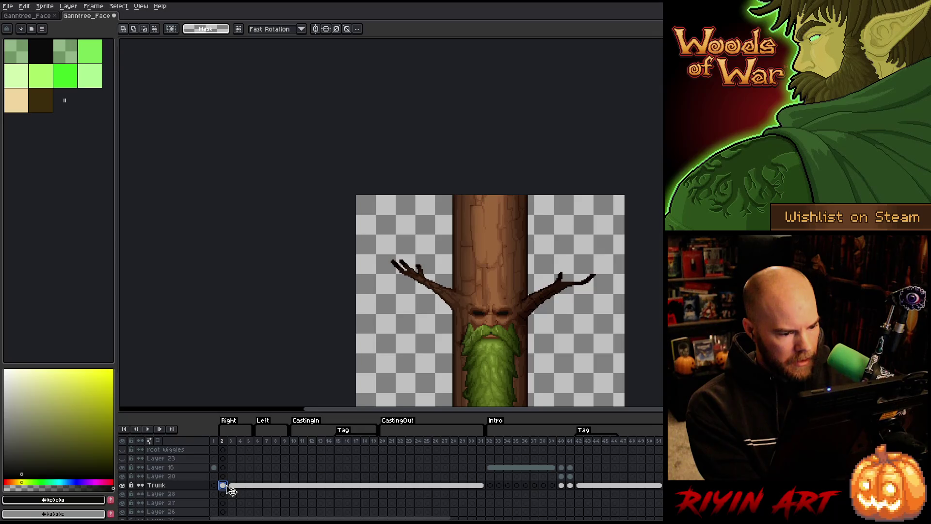
left_click(229, 486)
left_click_drag(225, 486, 486, 486)
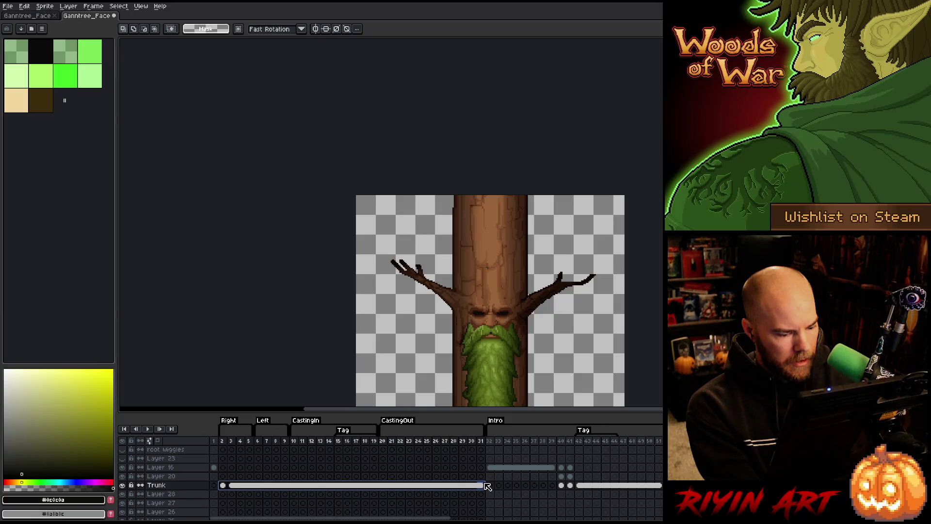
right_click(486, 485)
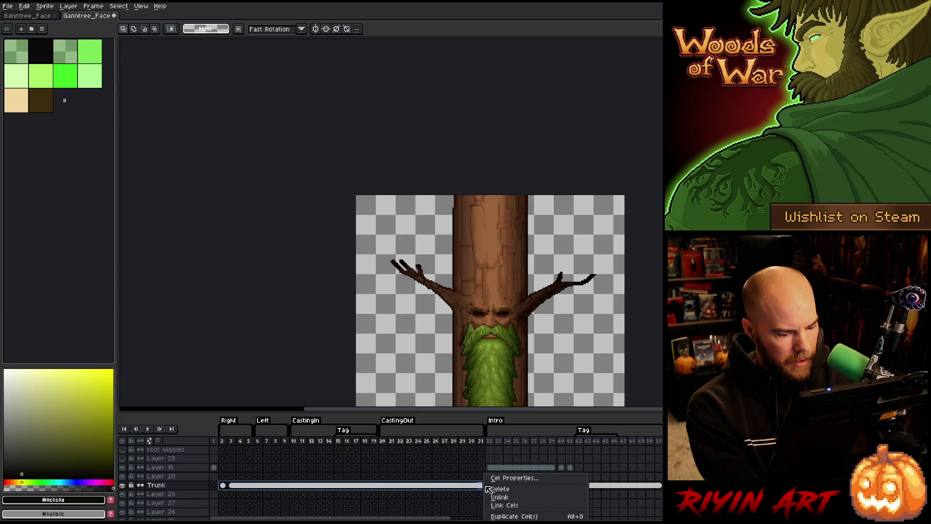
left_click(497, 506)
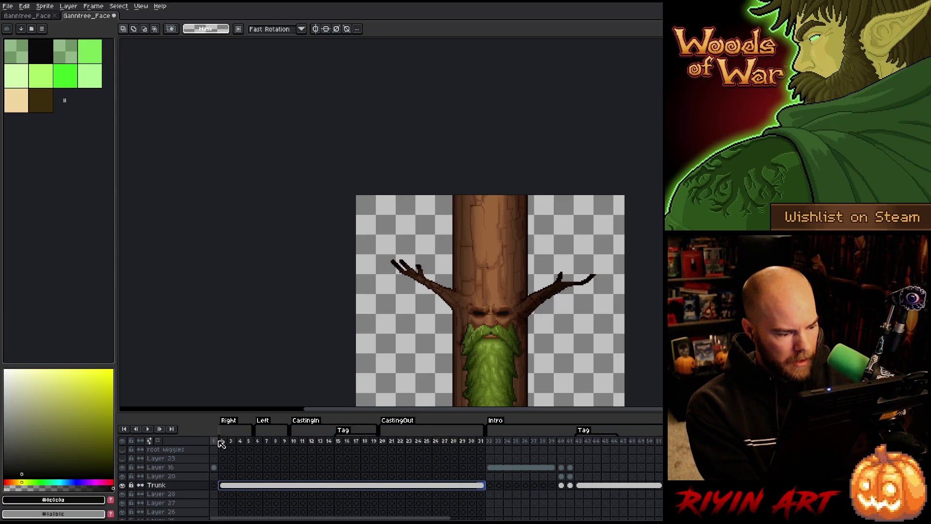
left_click_drag(220, 445, 558, 432)
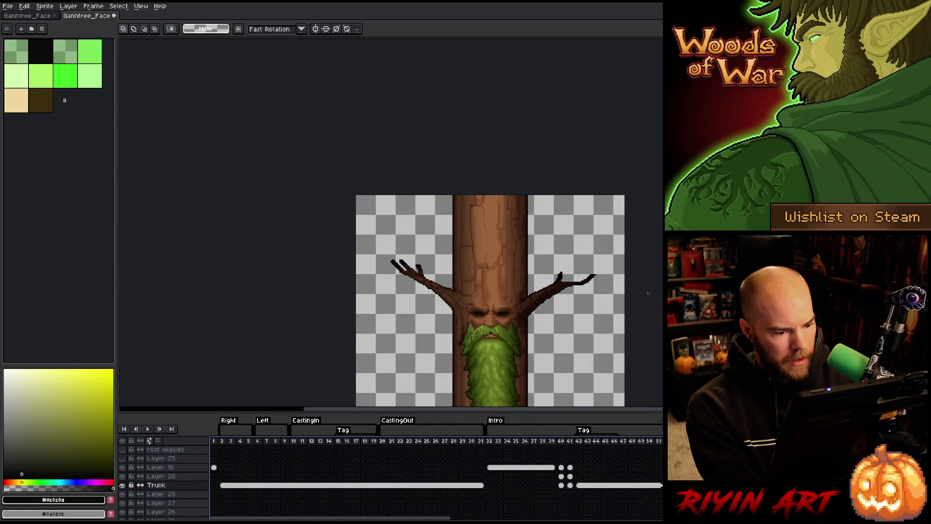
Step: Pan the canvas to the trunk edge and go to frame 42 on the Trunk layer
scroll(617, 313, "down", 2)
left_click_drag(617, 312, 450, 272)
scroll(453, 195, "up", 4)
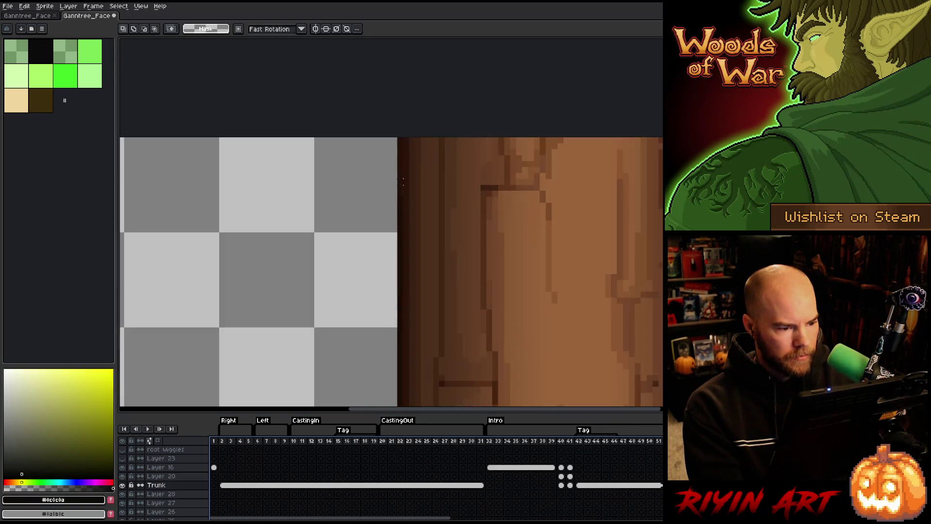
left_click_drag(453, 196, 407, 239)
scroll(518, 481, "up", 5)
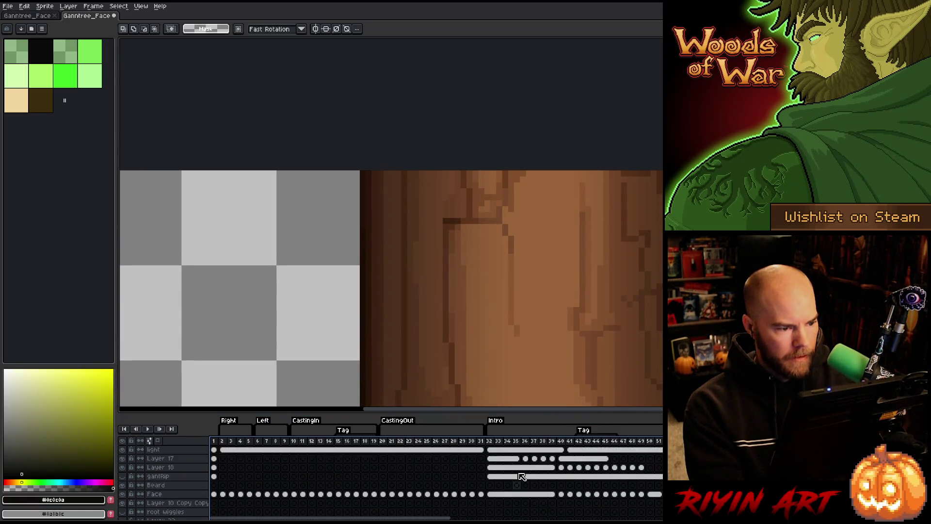
left_click(581, 442)
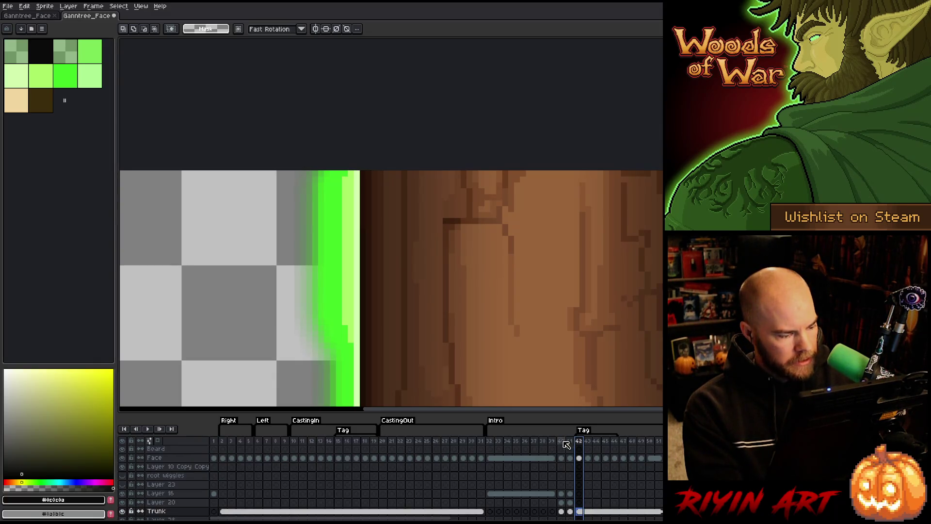
scroll(567, 448, "up", 3)
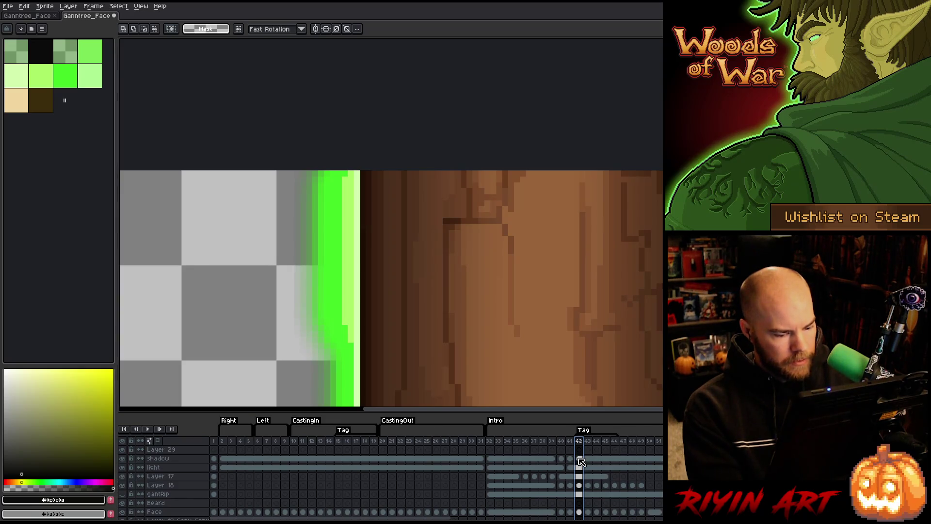
Step: Toggle the shadow layer's visibility to compare, then leave only the shadow layer showing
left_click(123, 458)
left_click(122, 459)
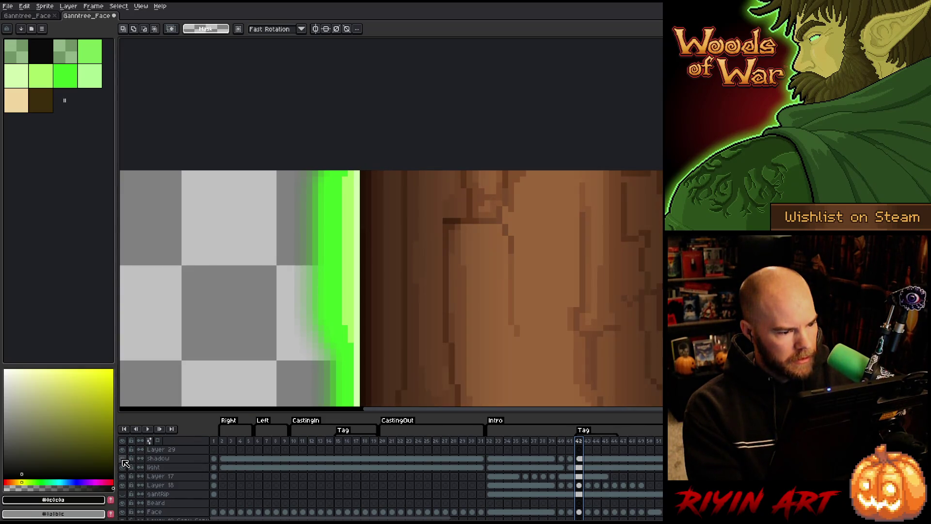
left_click(123, 458, "alt")
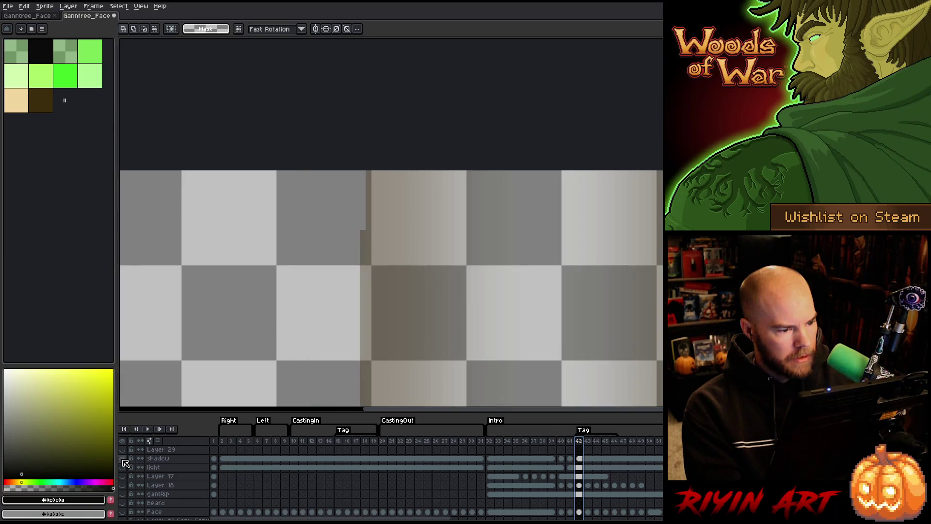
scroll(354, 210, "up", 2)
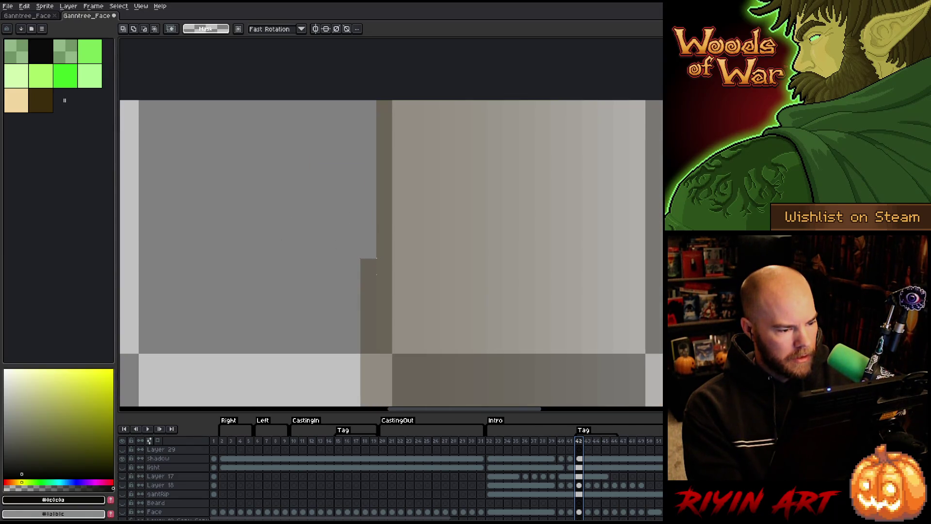
left_click(368, 108)
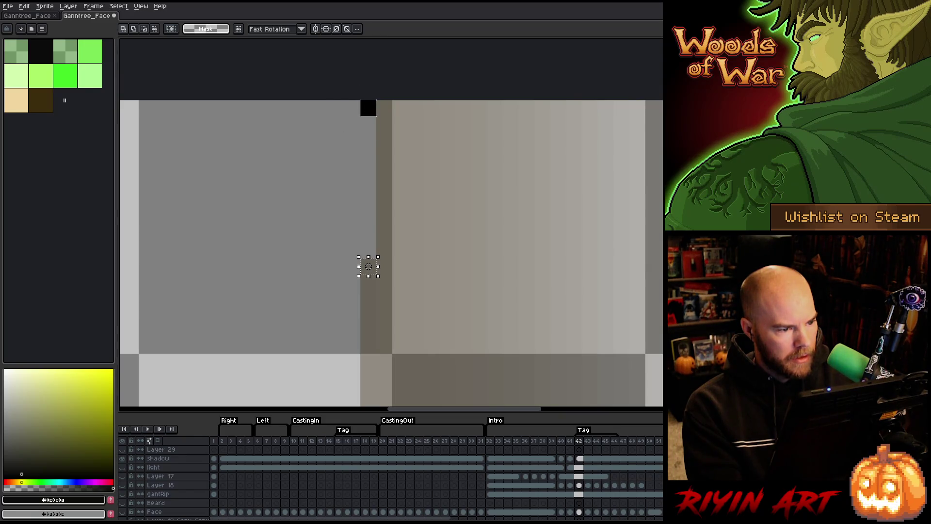
Step: Pick the dark brown colour from the canvas and palette while on the shadow layer's frame 42
key("i")
left_click(375, 274)
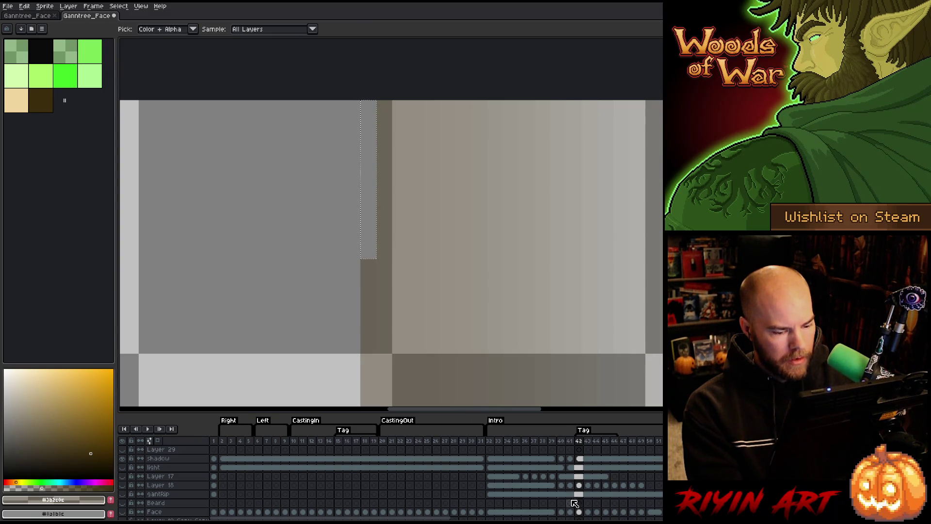
left_click(584, 460)
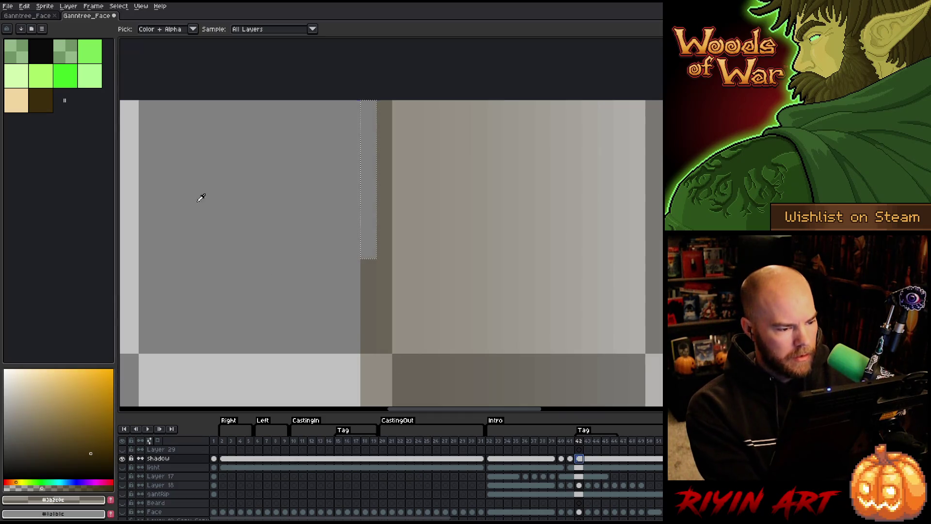
left_click(46, 104)
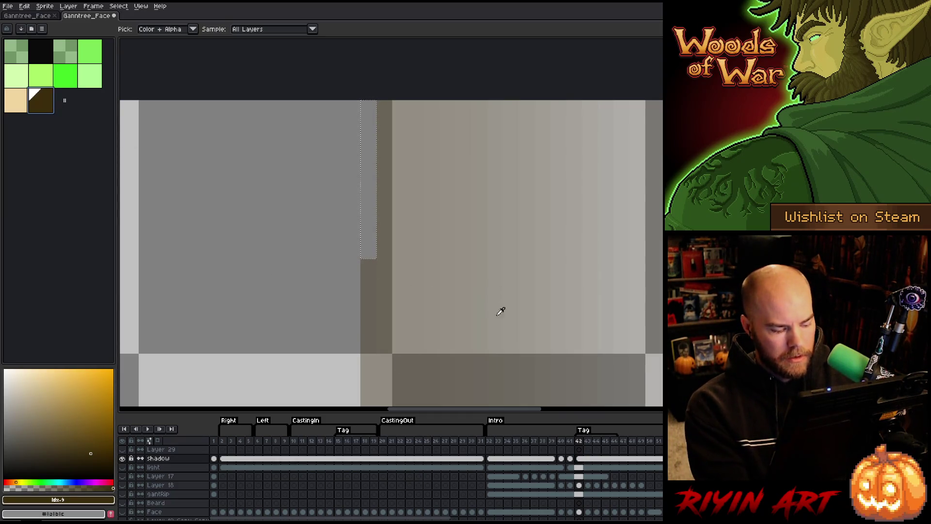
left_click(579, 458)
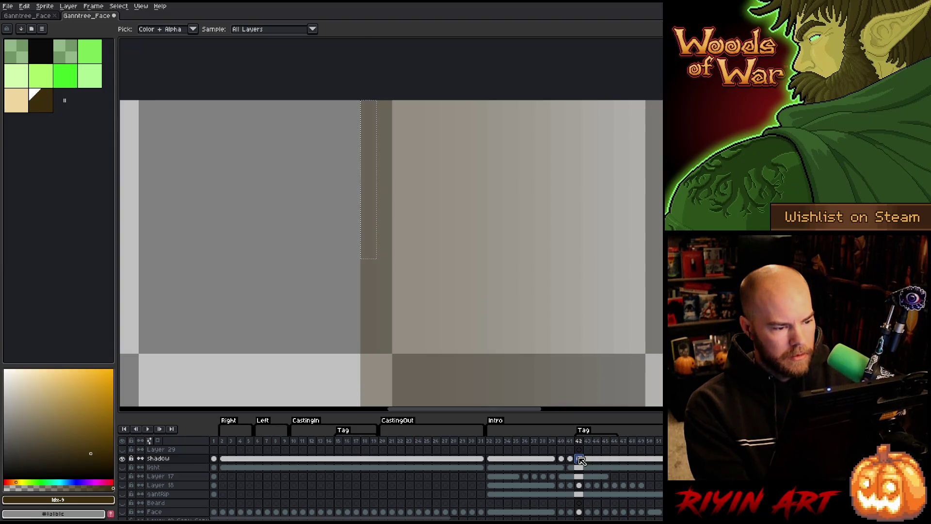
left_click(371, 241)
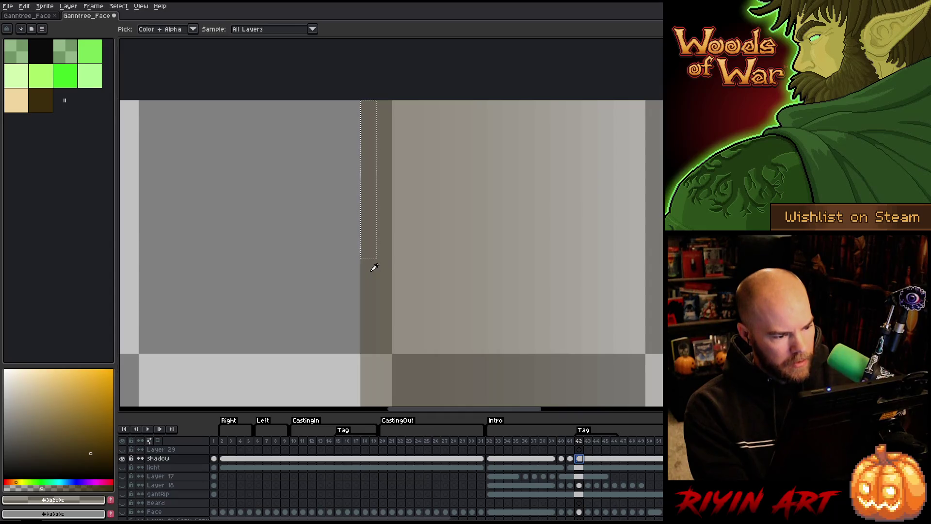
left_click(50, 101)
Step: Check the shadow layer at frames 41, 30 and 31, then select frames 1–51 and zoom out
left_click(571, 458)
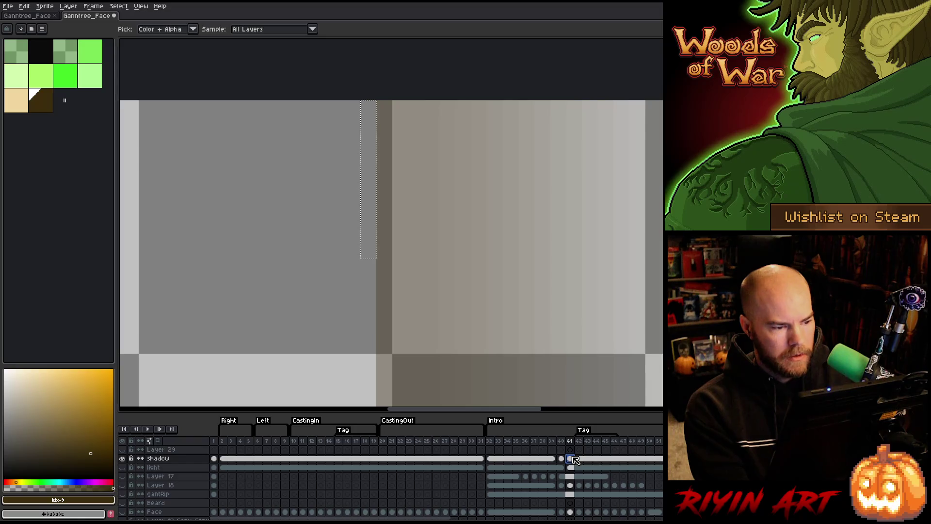
left_click(471, 440)
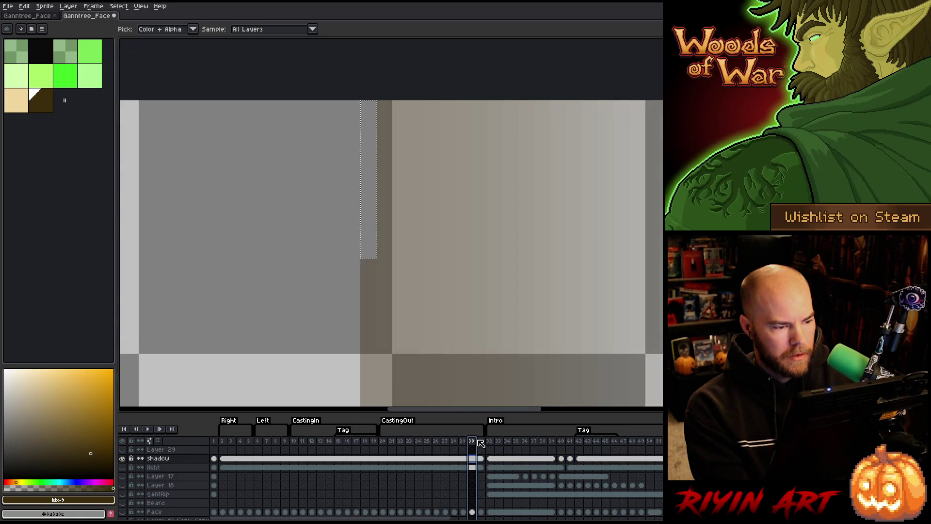
left_click(481, 459)
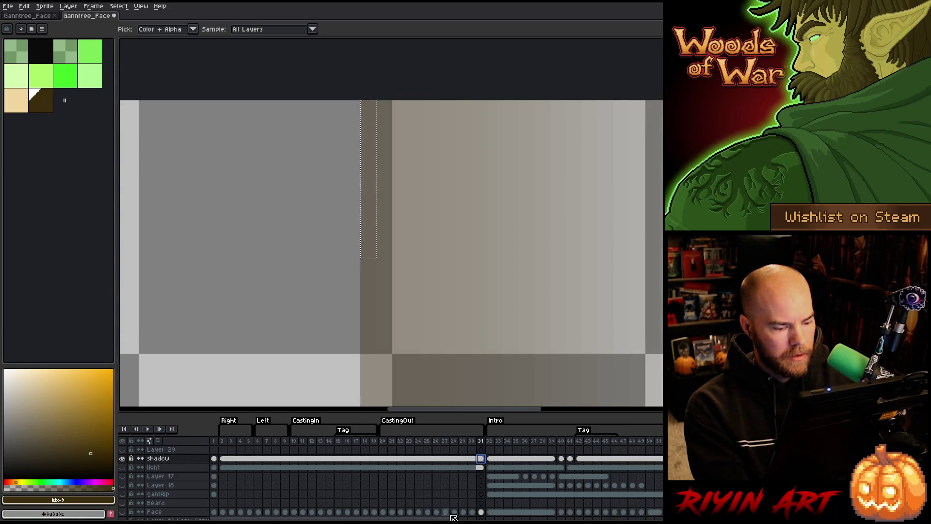
scroll(483, 463, "right", 10)
scroll(376, 509, "left", 10)
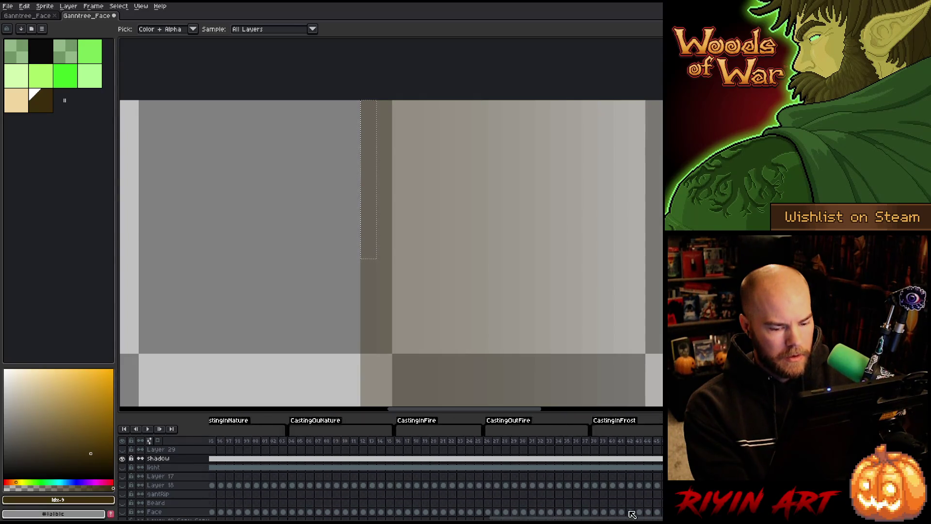
left_click_drag(215, 440, 662, 440)
scroll(492, 301, "down", 5)
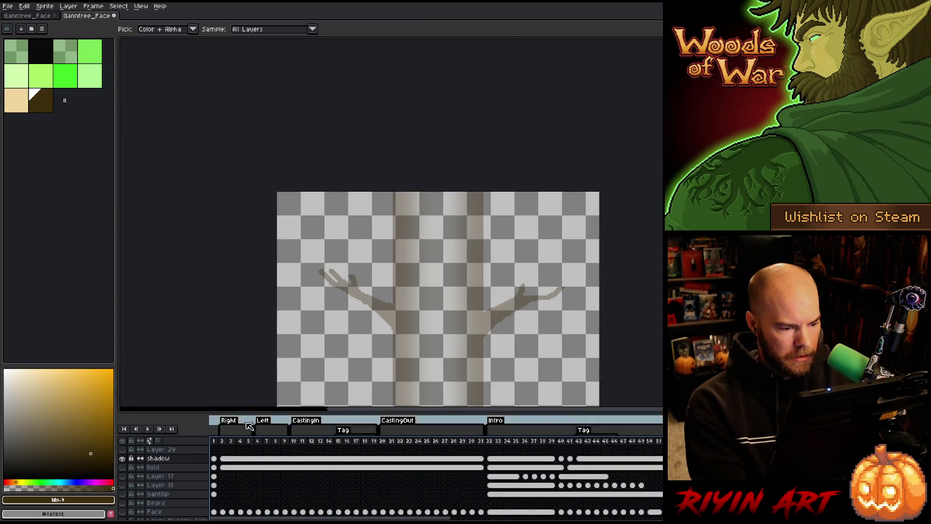
Step: Make all the hidden tree layers visible again and delete Layer 29
left_click(122, 458, "alt")
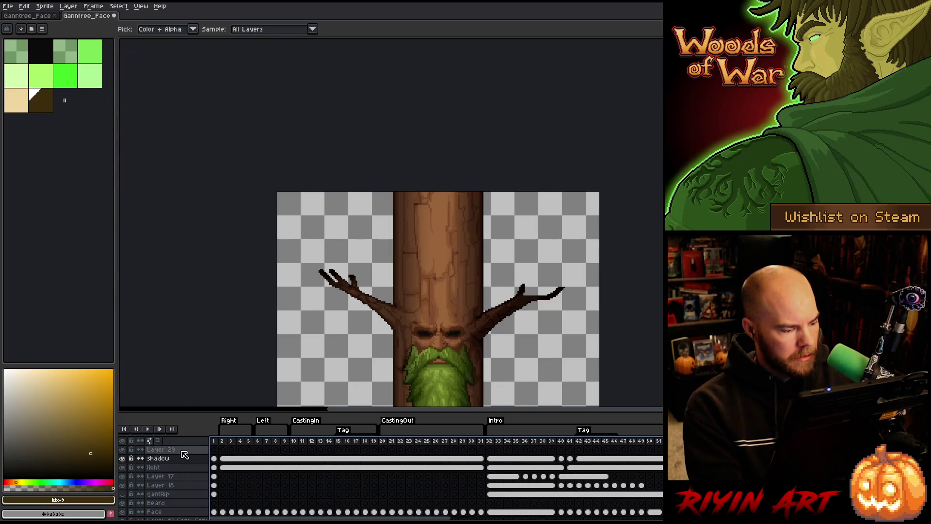
left_click(164, 449)
right_click(180, 450)
left_click(190, 473)
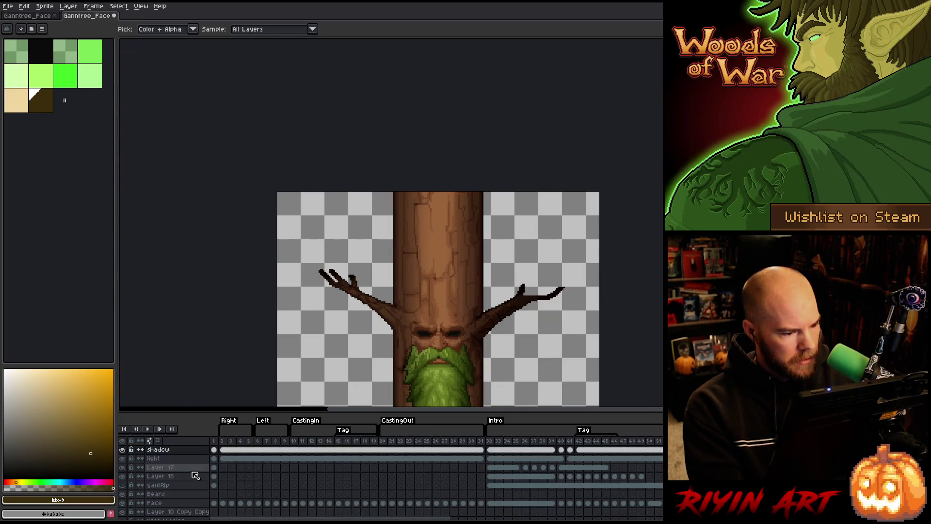
Step: Play the Intro animation to preview it and save the Ganntree_Face sprite with Ctrl+S
scroll(368, 245, "down", 1)
scroll(368, 246, "down", 1)
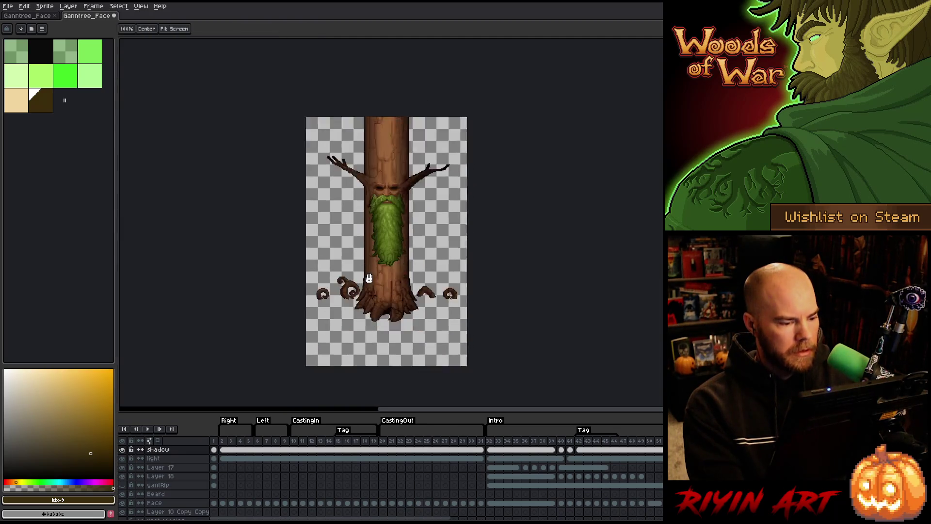
left_click(490, 440)
key("Return")
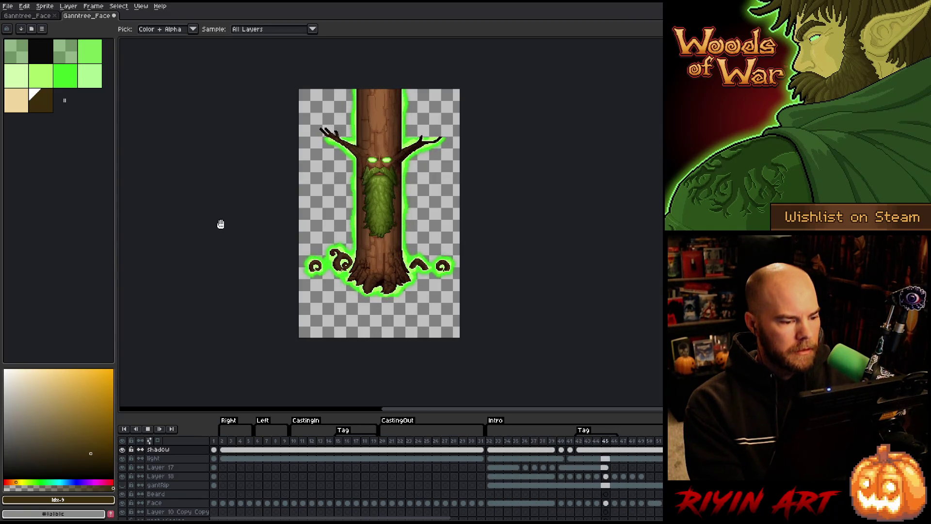
key("ctrl+s")
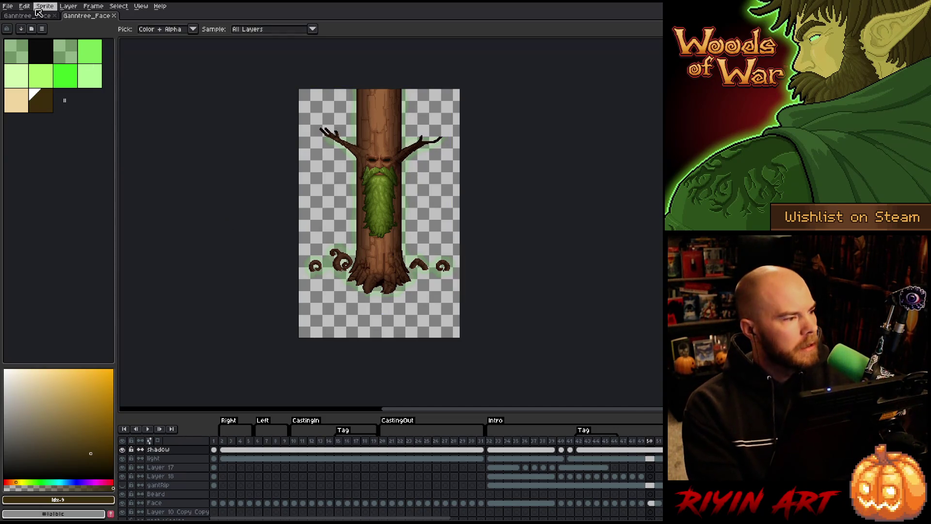
left_click(8, 6)
Step: Open Export Sprite Sheet with all settings expanded and browse for the output file
mouse_move(44, 80)
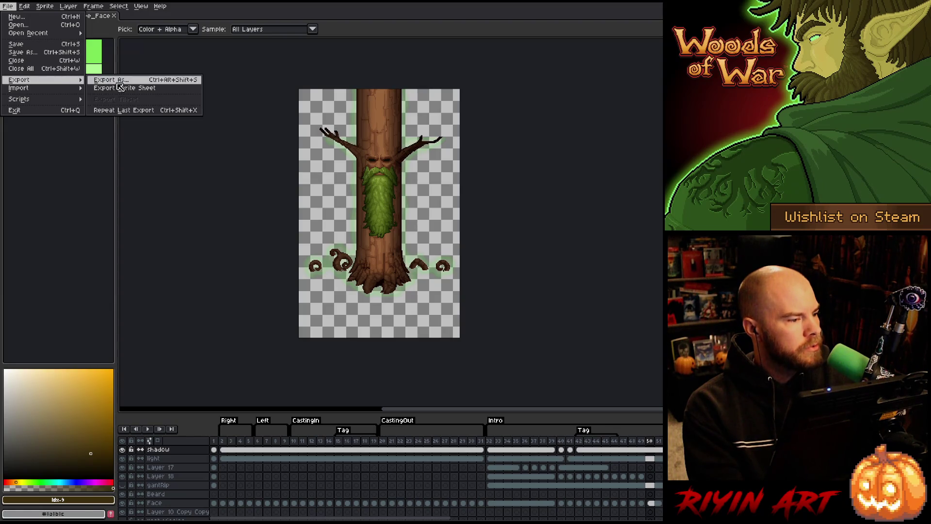
left_click(120, 87)
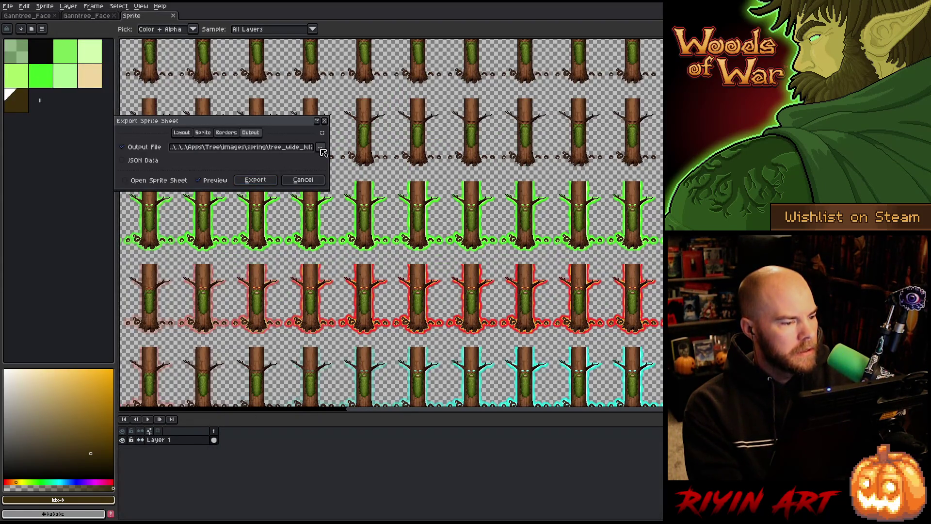
left_click(322, 133)
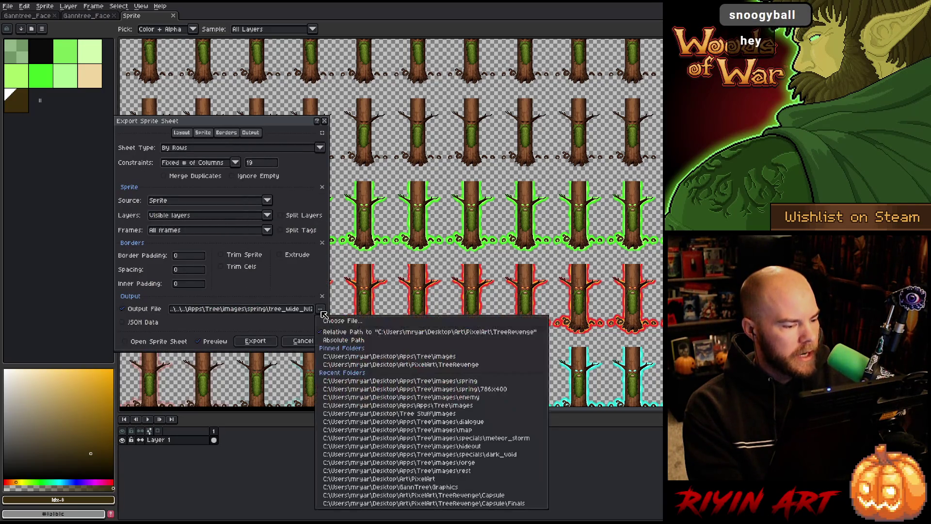
left_click(301, 308)
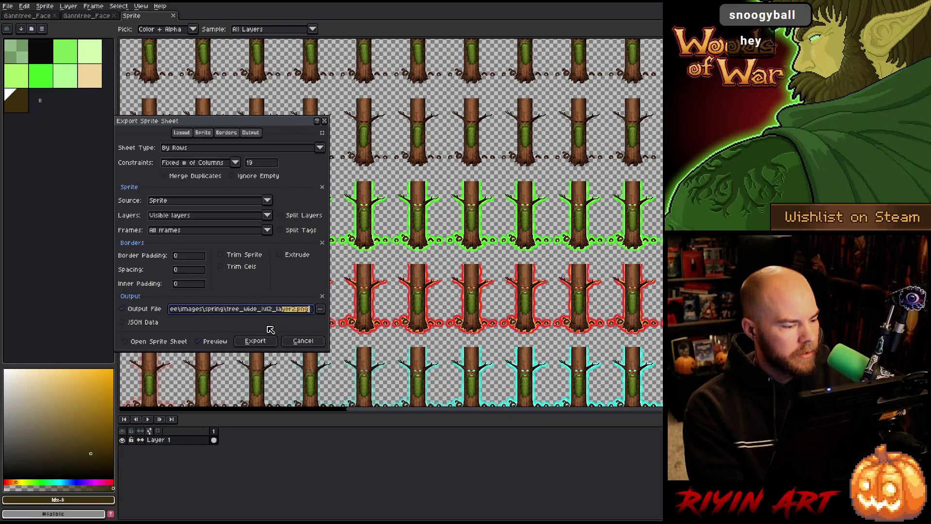
left_click(319, 308)
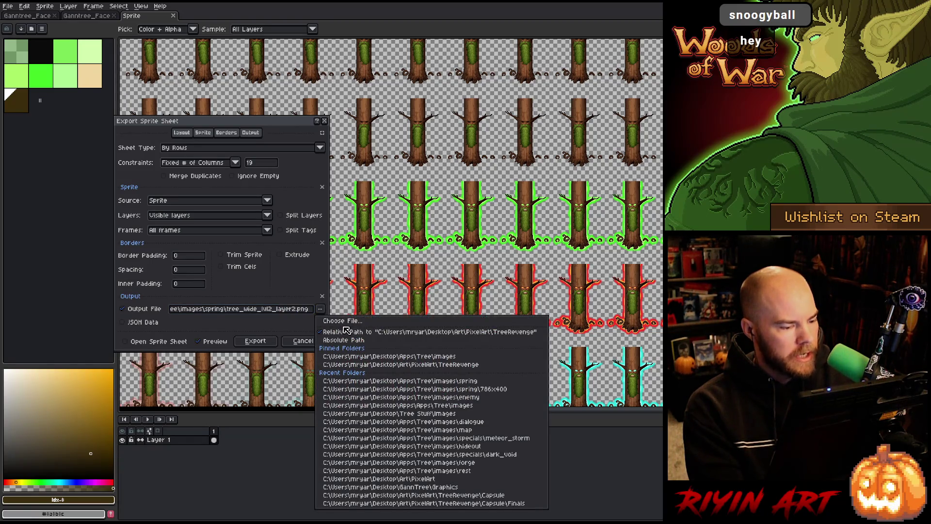
left_click(344, 321)
Step: Choose tree_wide_lvl2.png in the spring folder as output, confirm overwriting, and export the sheet
left_click(342, 98)
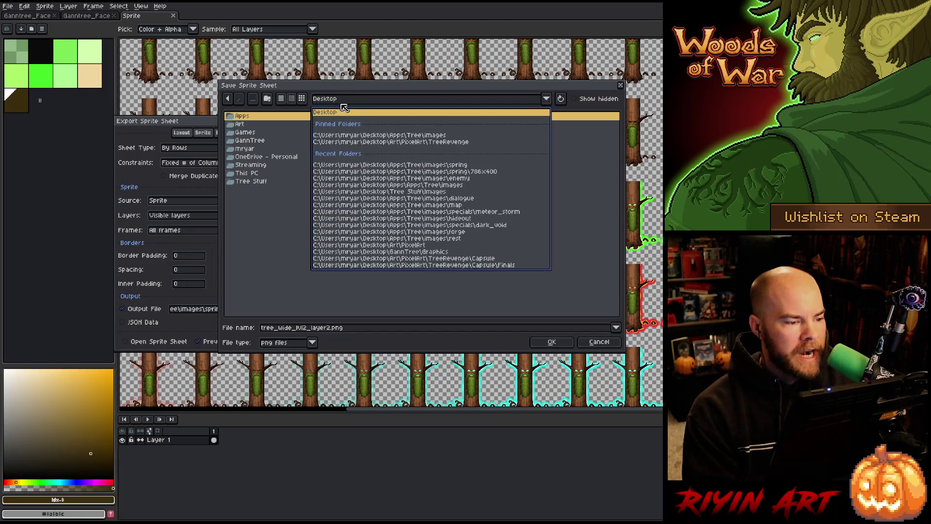
left_click(357, 137)
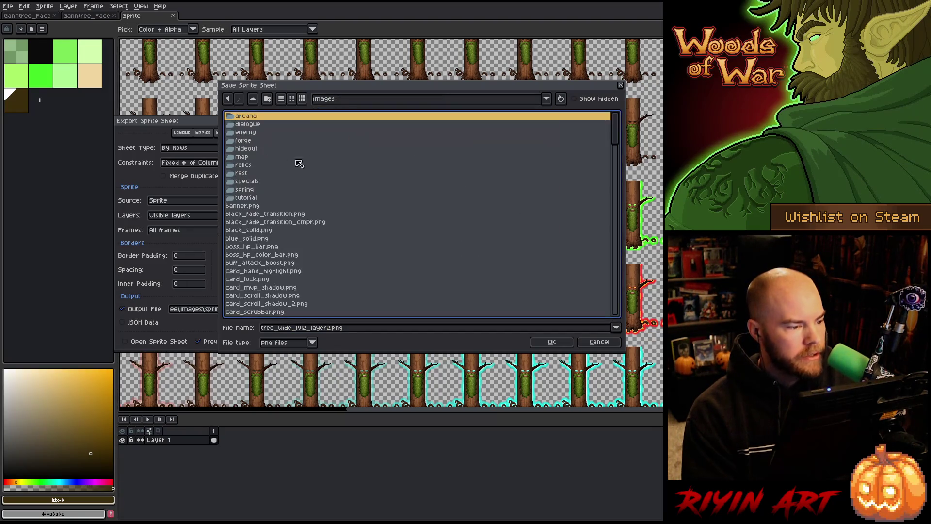
double_click(262, 190)
scroll(254, 228, "down", 10)
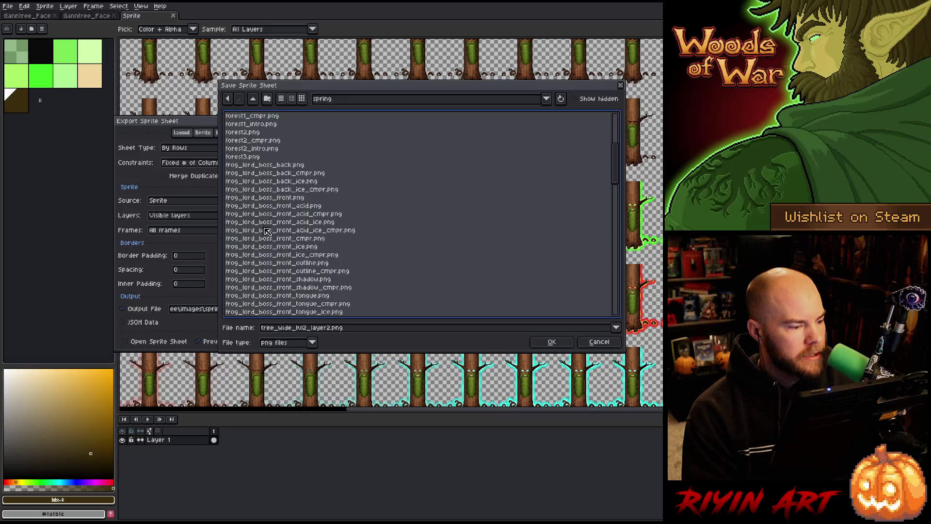
scroll(257, 236, "down", 5)
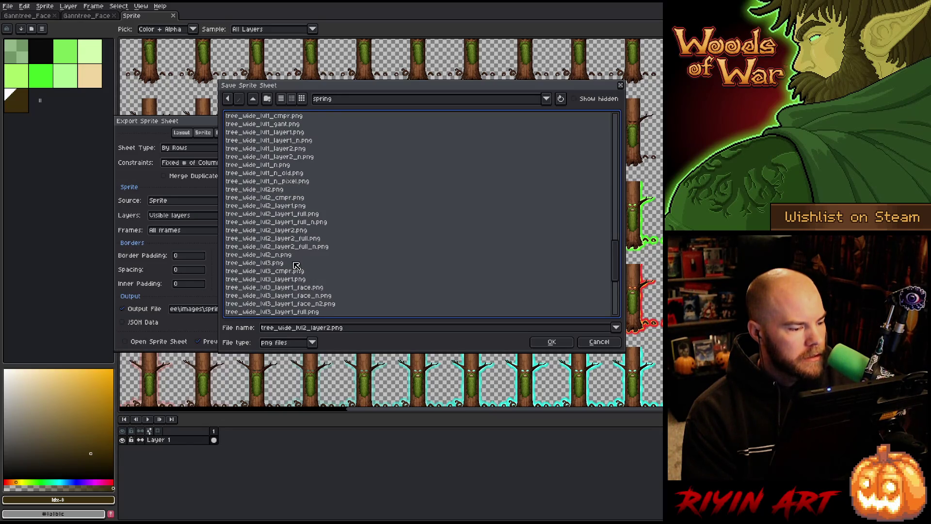
left_click(271, 190)
left_click(552, 340)
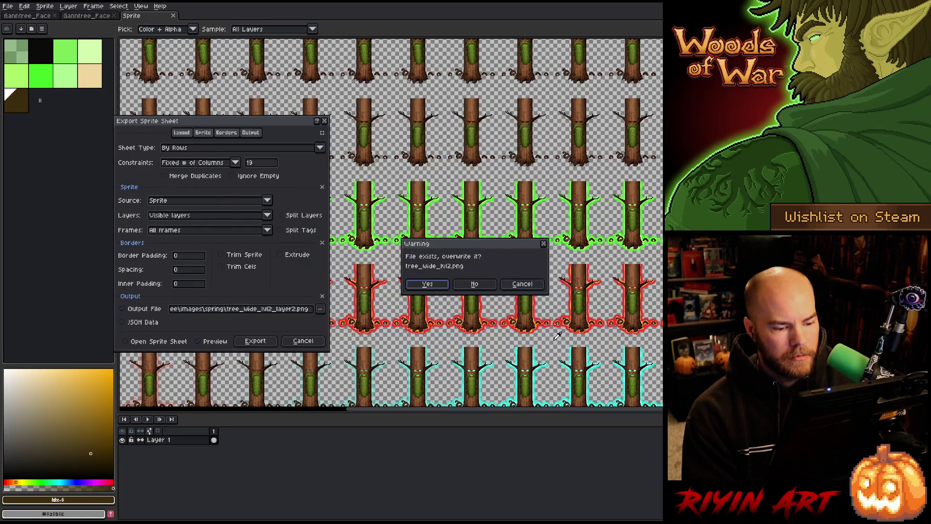
left_click(428, 284)
left_click(256, 342)
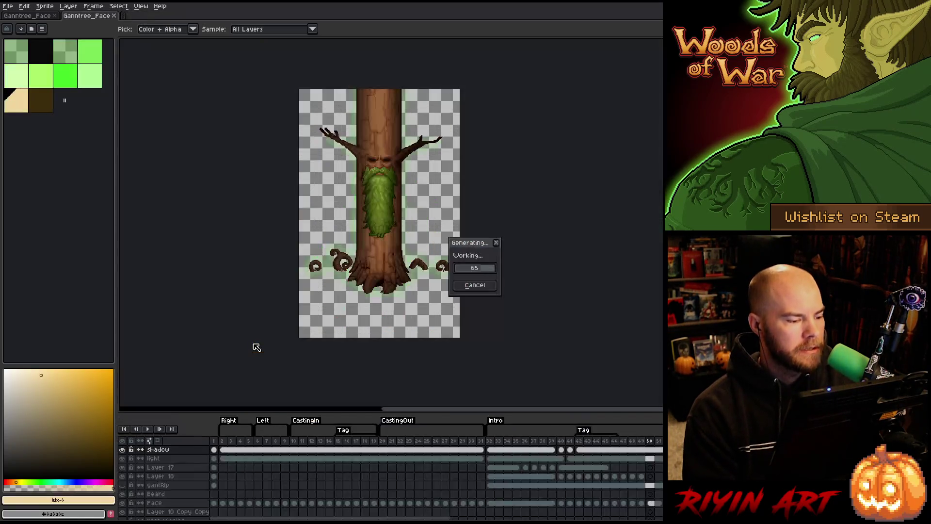
Step: Switch to the other tree sprite and open the File Open dialog in the pinned TreeRevenge folder
left_click(58, 18)
left_click(8, 6)
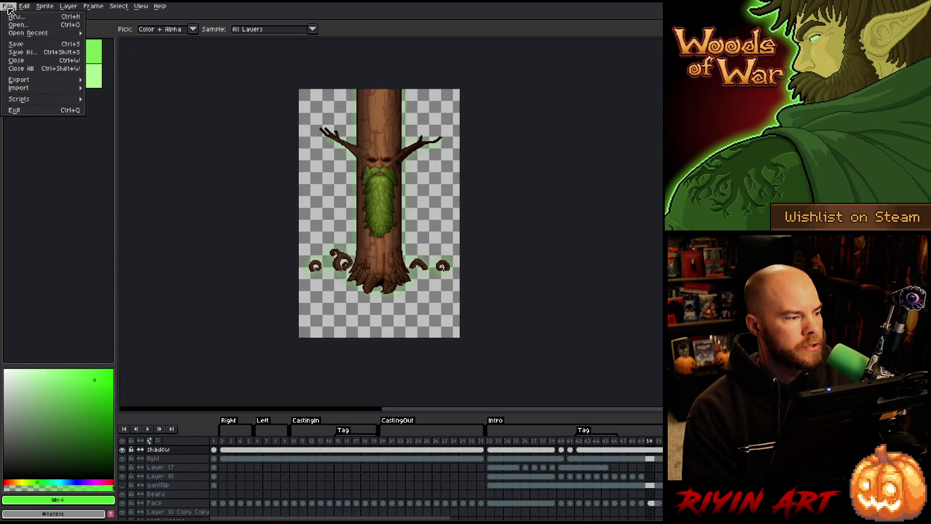
left_click(22, 27)
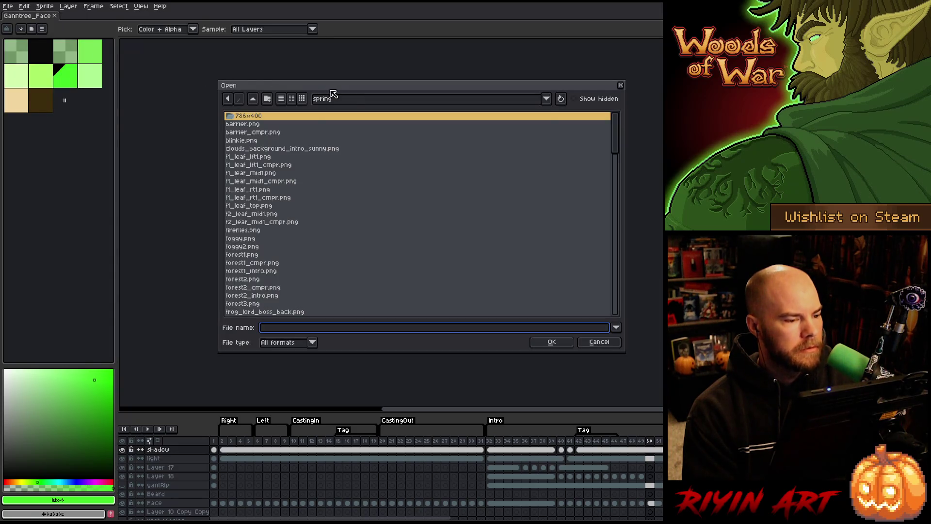
left_click(348, 99)
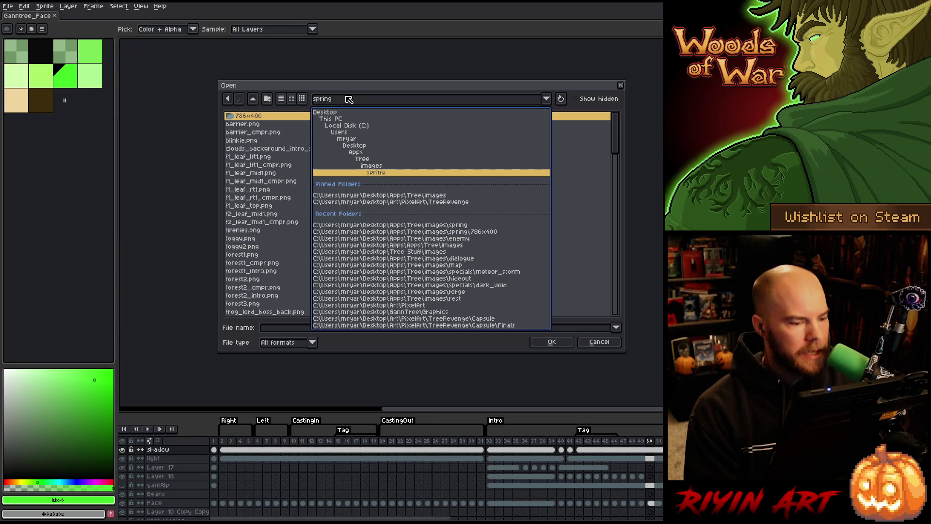
left_click(378, 202)
scroll(359, 228, "down", 10)
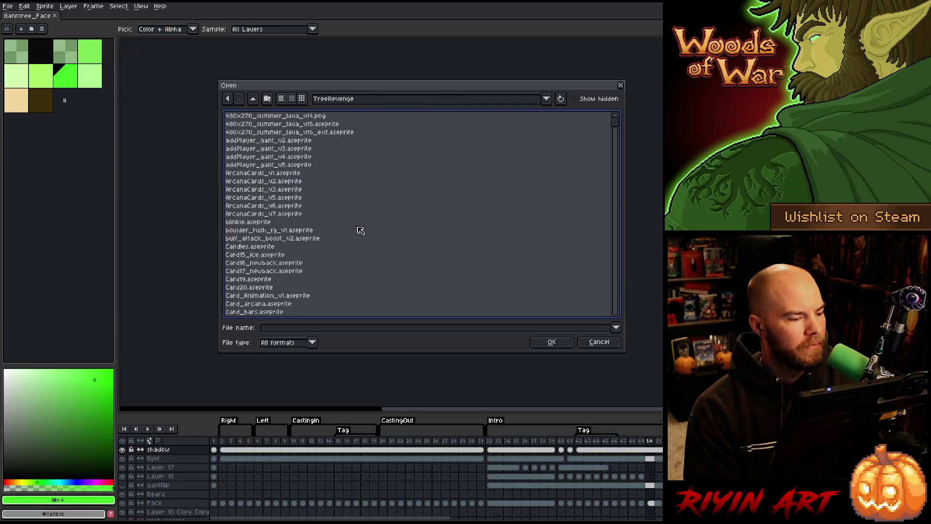
left_click(301, 271)
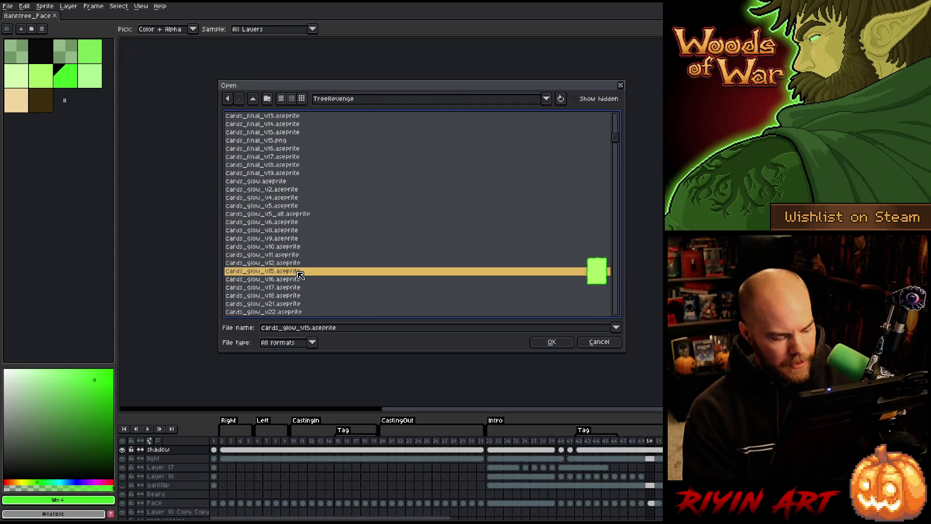
Step: Browse the TreeRevenge file list, previewing Ganntree_Face_v34_wide_lvl1_v5 along the way
key("End")
scroll(301, 276, "down", 8)
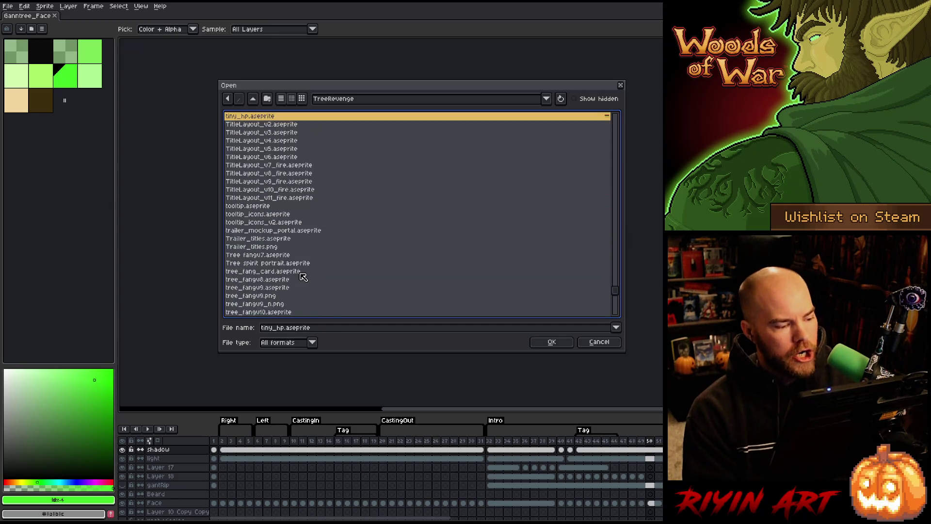
scroll(310, 269, "up", 7)
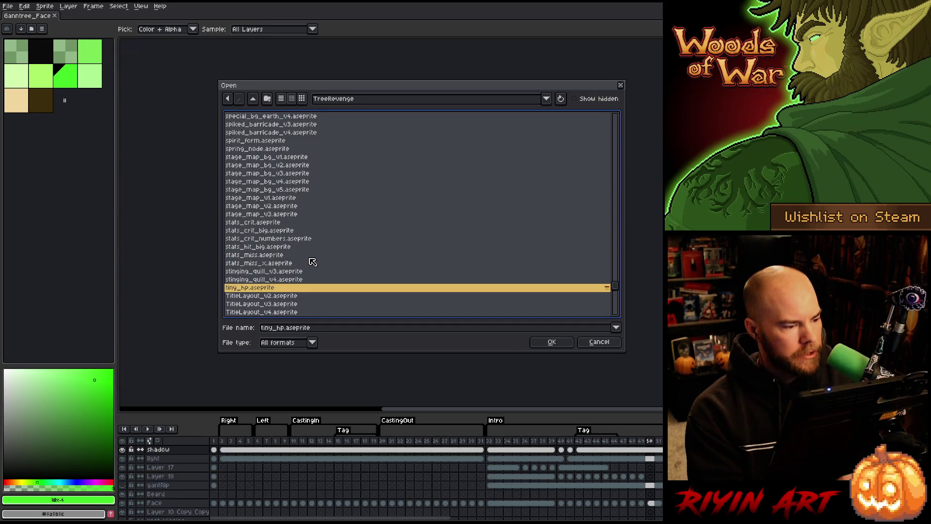
scroll(301, 242, "up", 15)
scroll(285, 212, "up", 10)
scroll(284, 195, "up", 15)
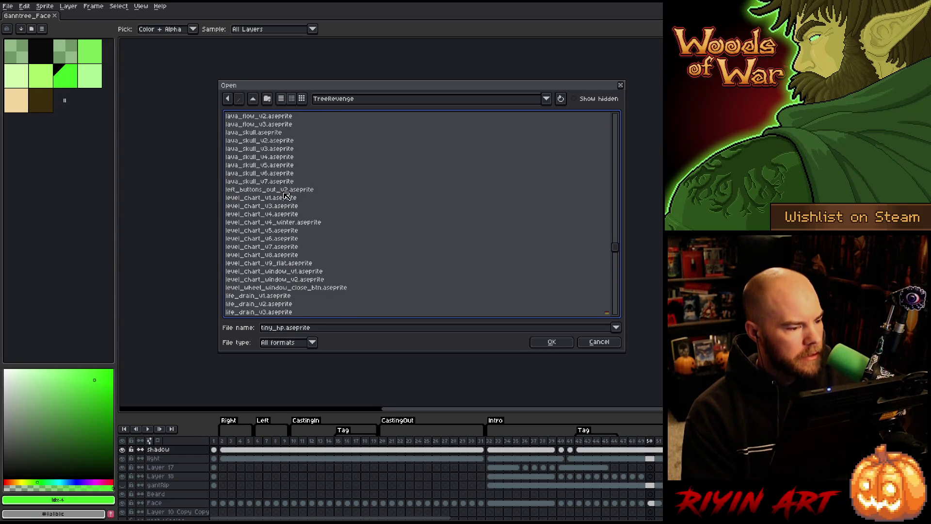
scroll(286, 196, "up", 15)
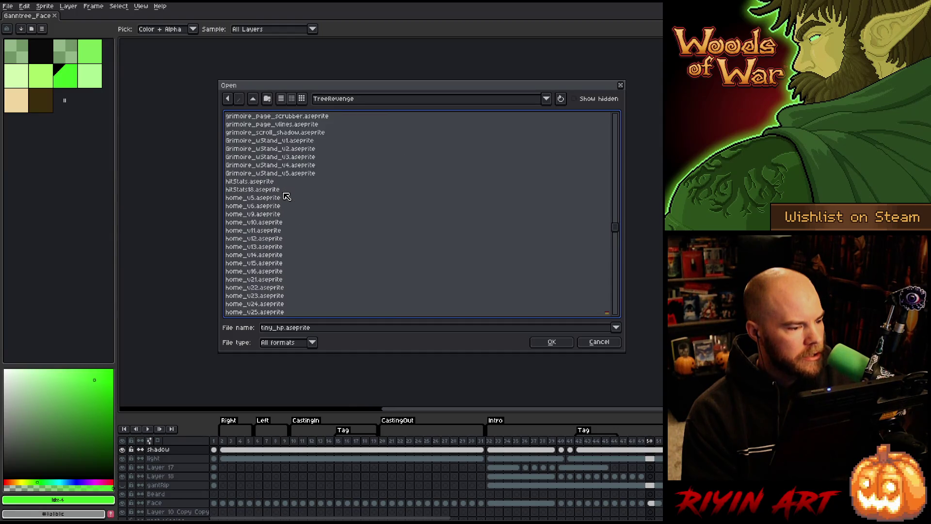
scroll(286, 196, "down", 4)
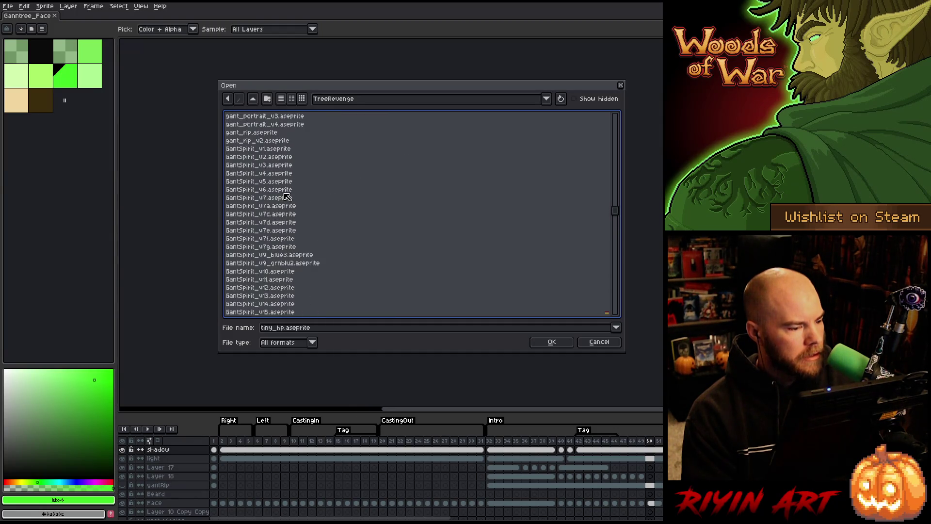
scroll(297, 204, "up", 10)
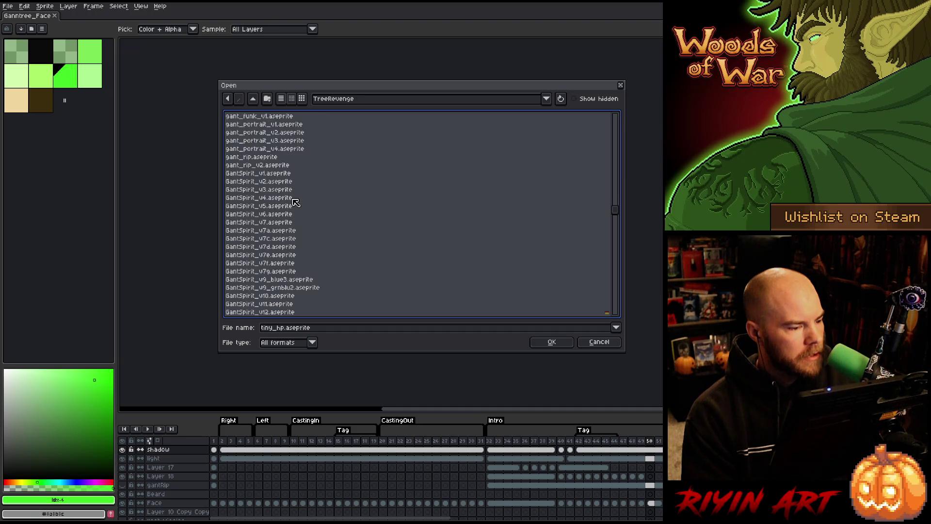
scroll(301, 196, "up", 2)
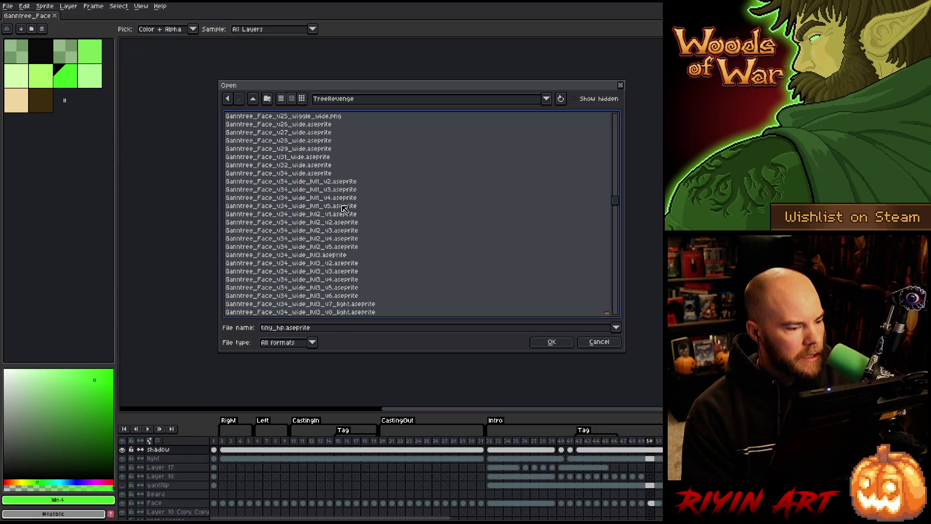
left_click(342, 206)
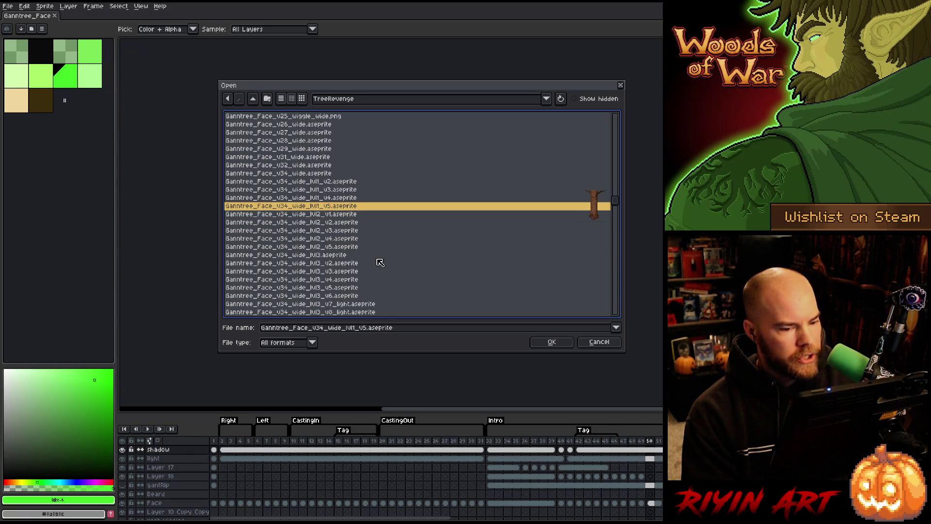
scroll(381, 259, "down", 8)
scroll(382, 259, "up", 4)
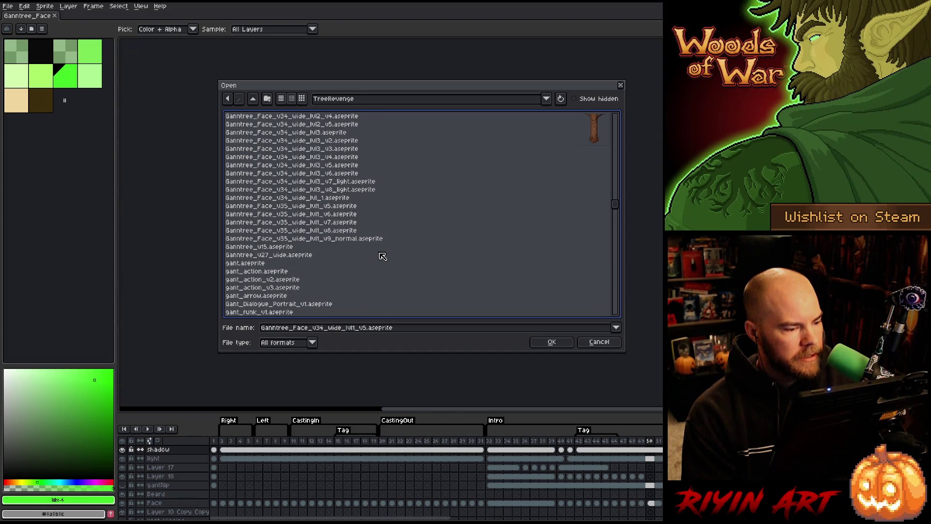
scroll(382, 256, "up", 2)
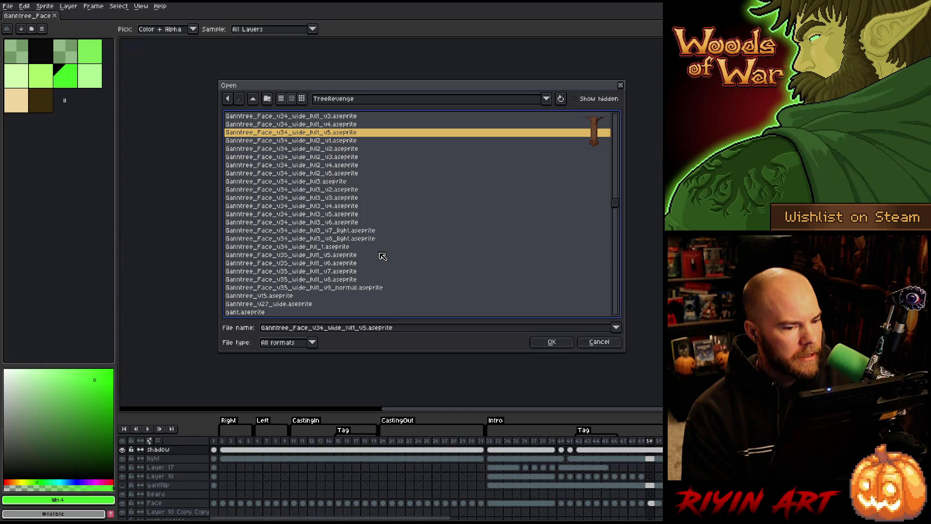
Step: Select Ganntree_Face_v35_wide_lvl1_v9_normal.aseprite and open it
left_click(339, 288)
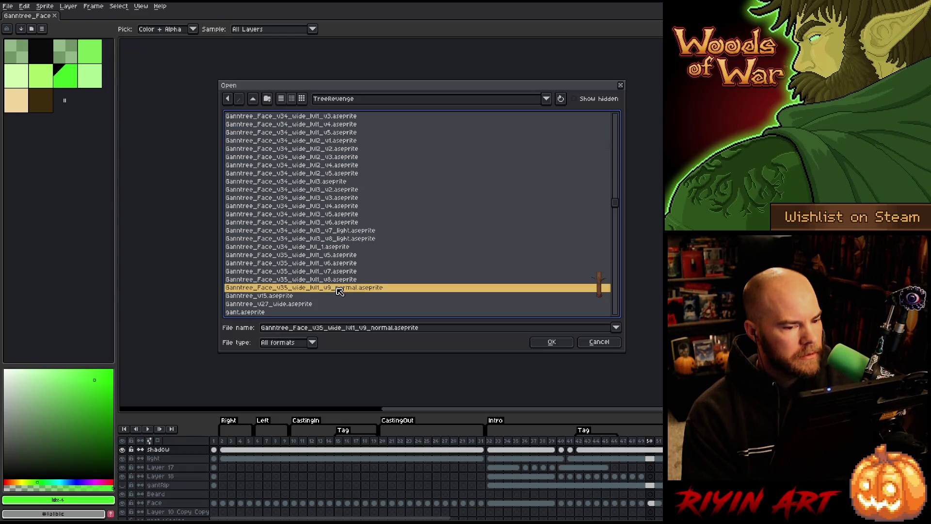
left_click(342, 280)
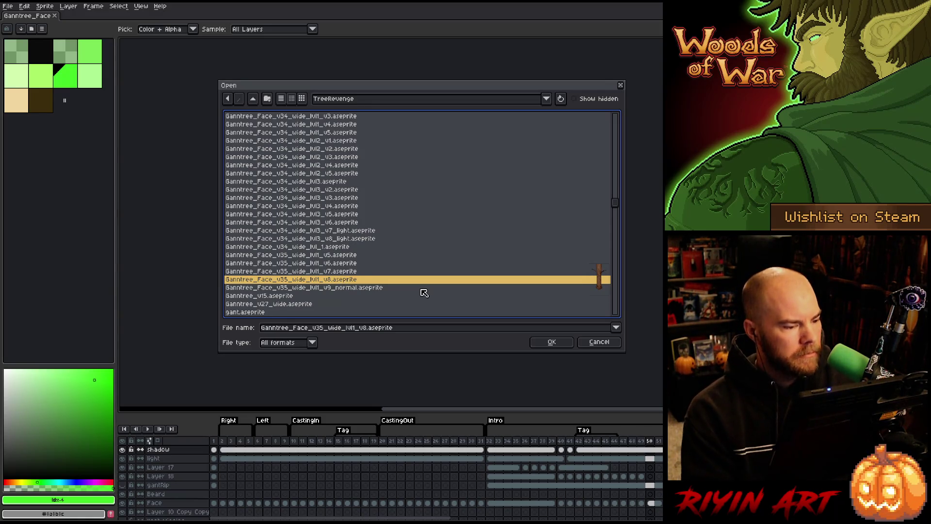
scroll(424, 292, "up", 2)
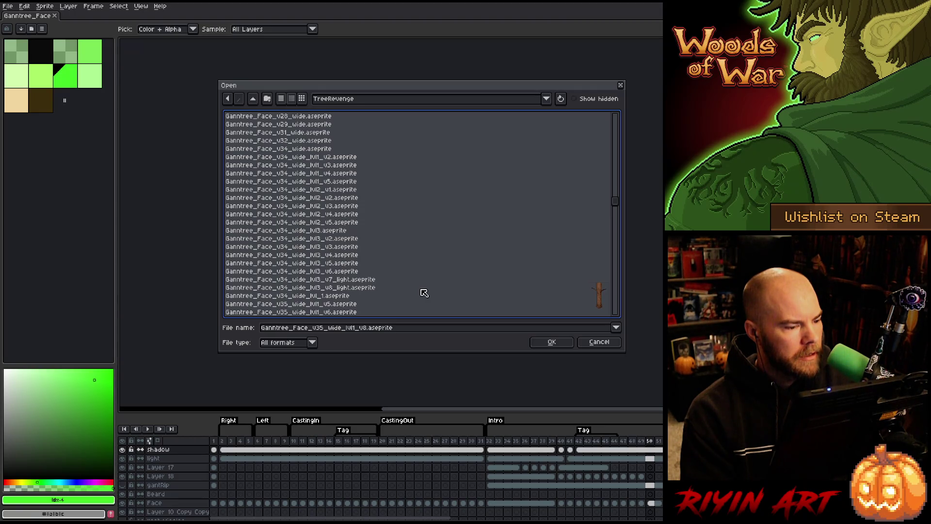
left_click(325, 185, "ctrl")
scroll(418, 214, "down", 3)
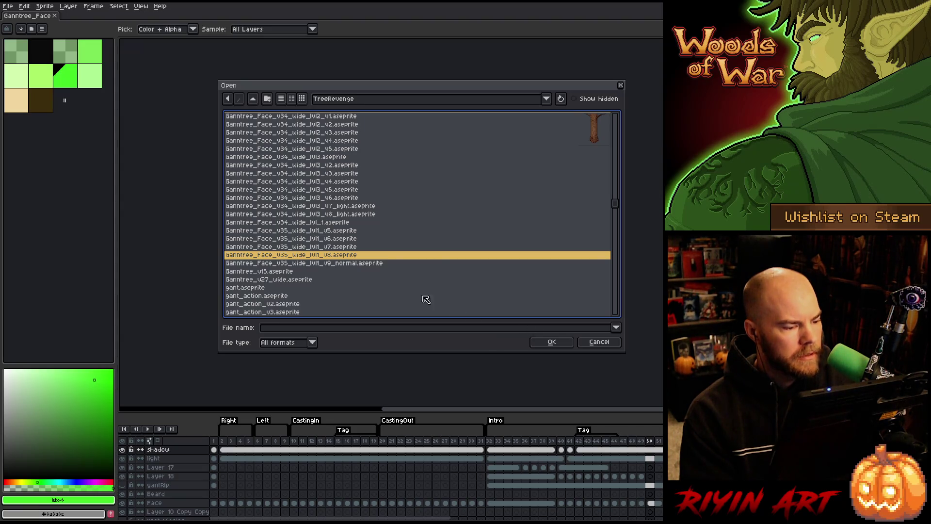
left_click(365, 264)
left_click(548, 342)
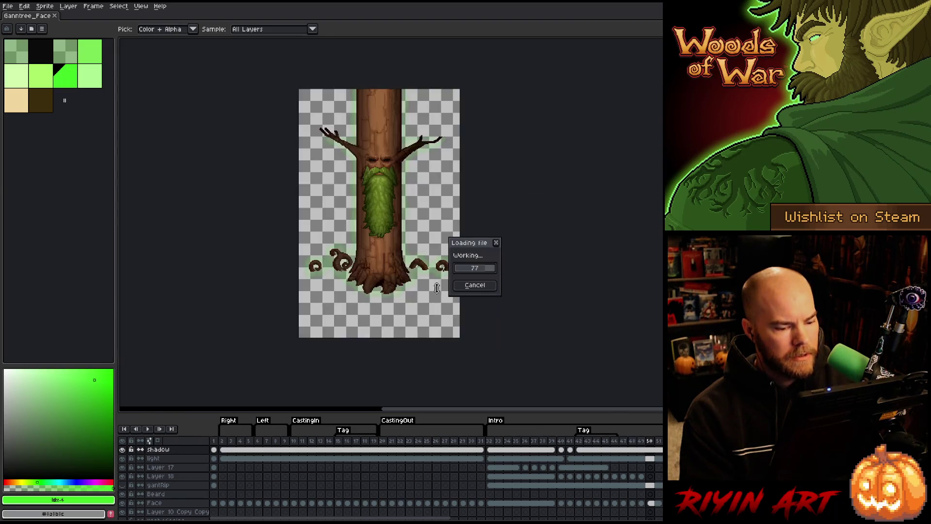
Step: Compare the third and second Ganntree_Face tabs, then close the second Ganntree_Face document
scroll(523, 184, "up", 4)
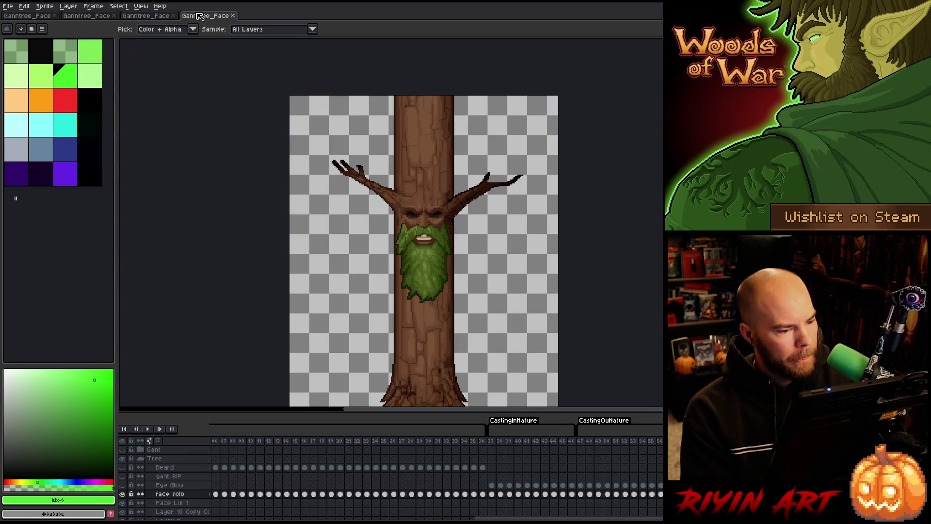
left_click(145, 16)
scroll(506, 194, "up", 4)
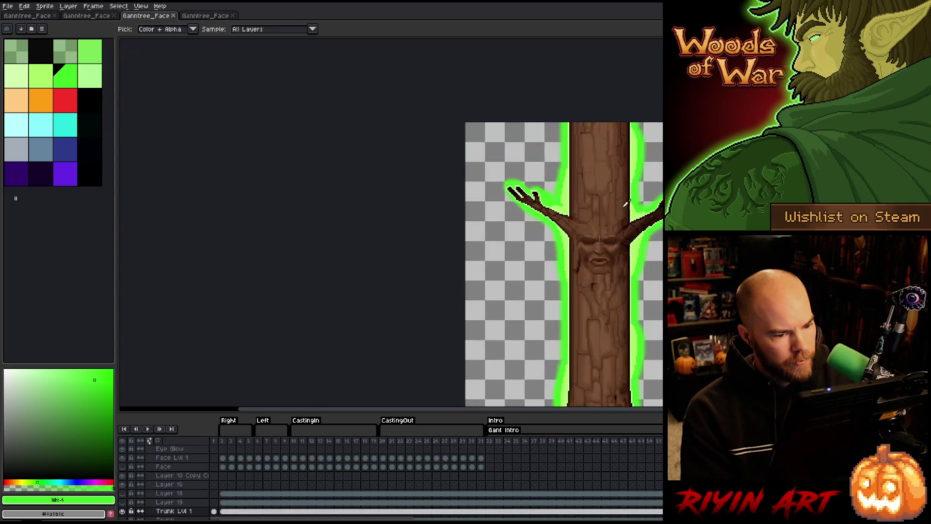
mouse_move(477, 203)
left_mouse_down()
mouse_move(428, 183)
mouse_move(239, 145)
left_mouse_up()
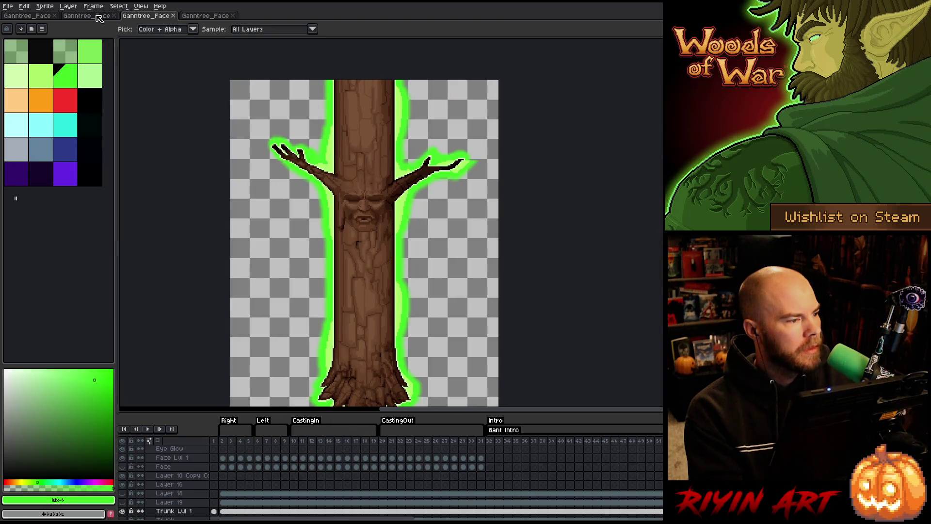
left_click(98, 16)
scroll(533, 196, "up", 3)
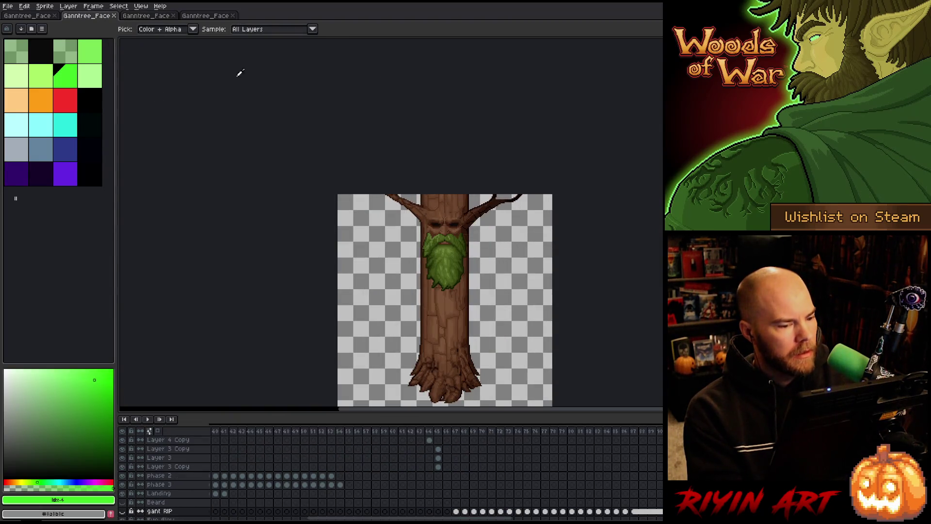
left_click(114, 15)
scroll(461, 97, "down", 2)
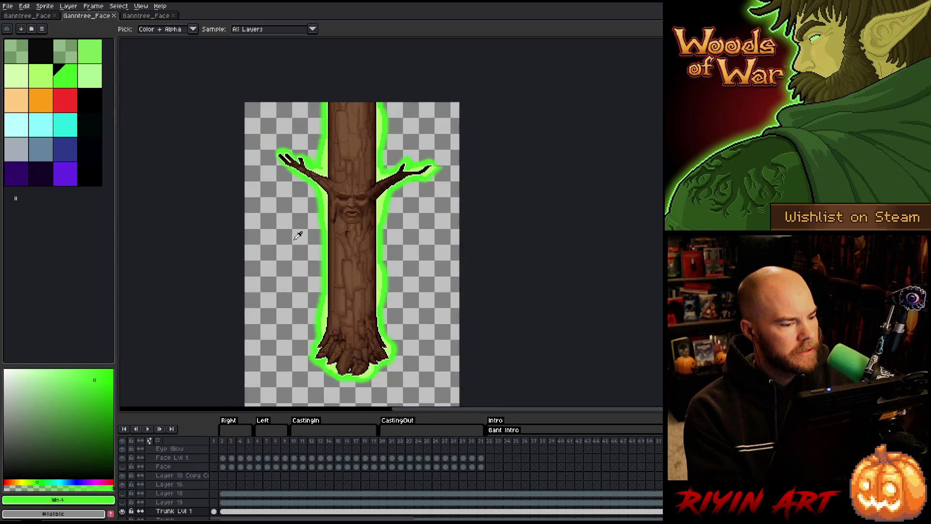
scroll(192, 471, "up", 2)
Step: Add two new layers above the Gant group and name one shadow with Multiply blending
left_click(177, 450)
key("shift+n")
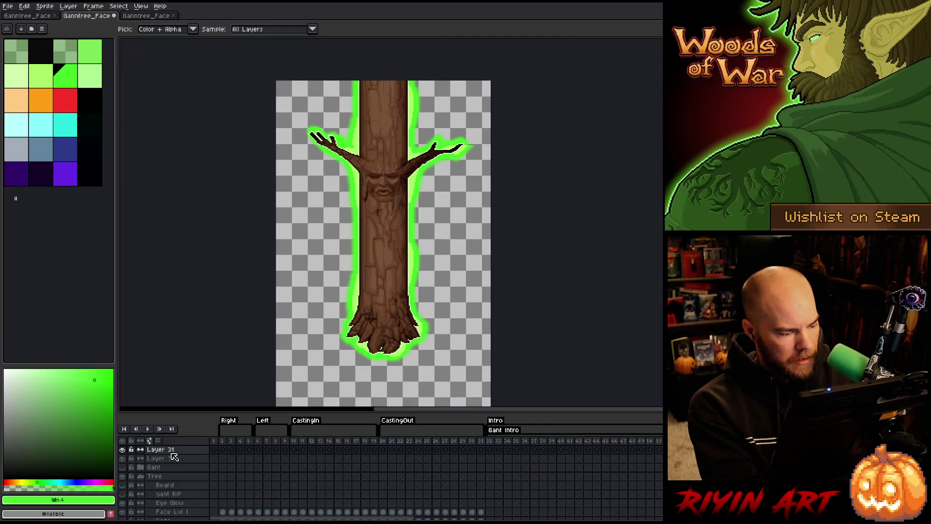
key("shift+n")
double_click(166, 450)
type("shadow")
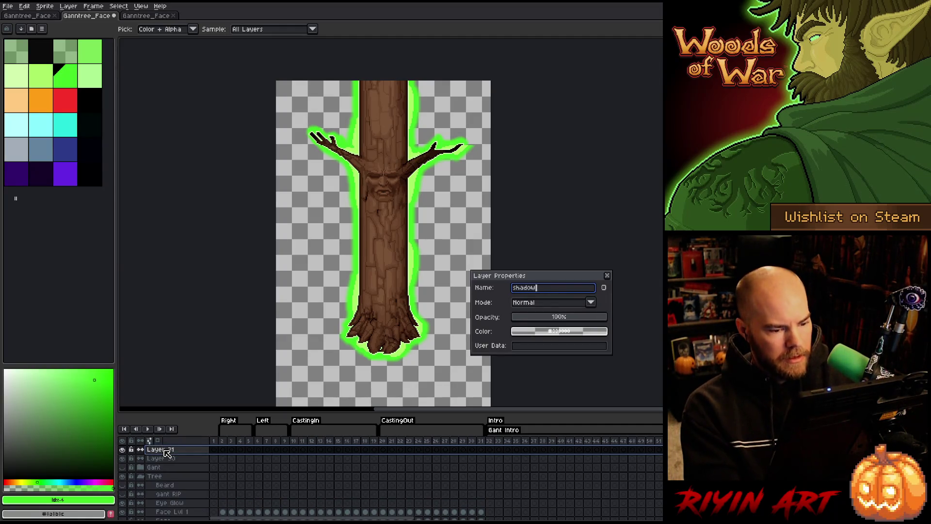
left_click(528, 303)
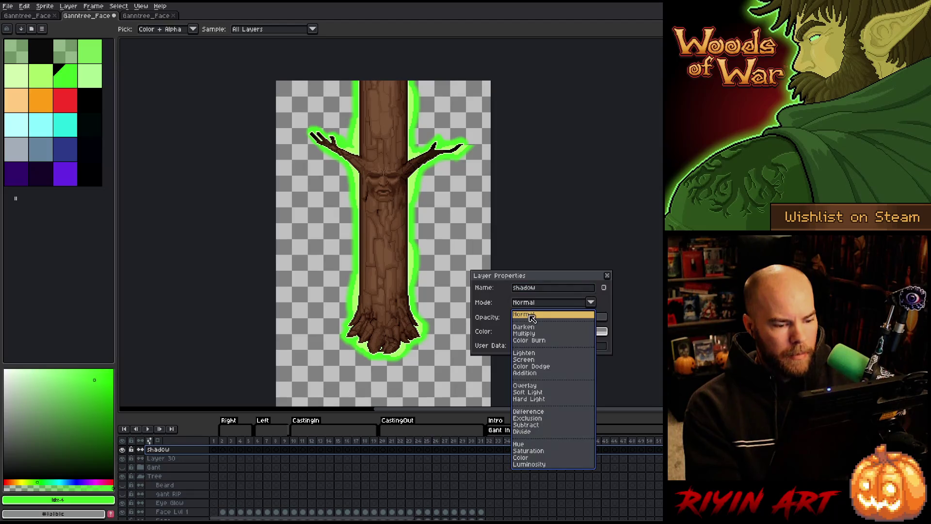
left_click(533, 333)
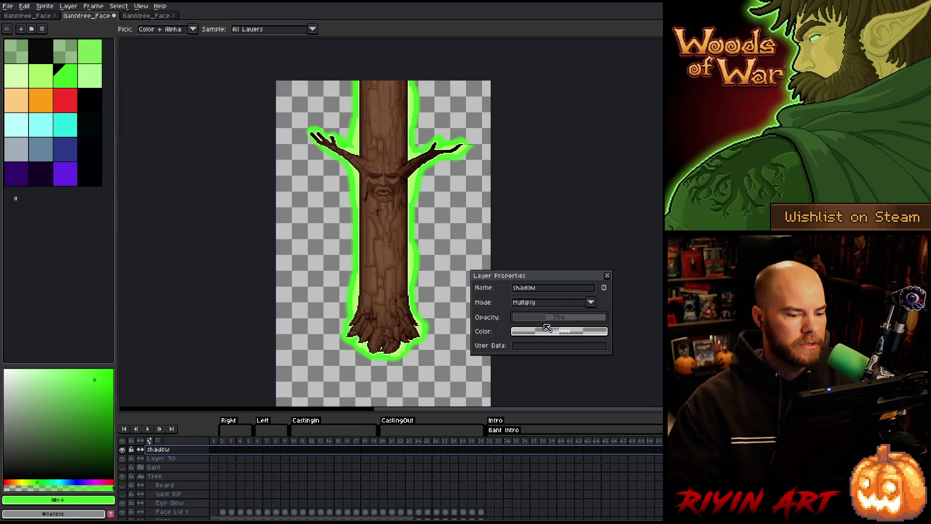
Step: Name the other new layer light with Overlay blending and close its properties
left_click(171, 459)
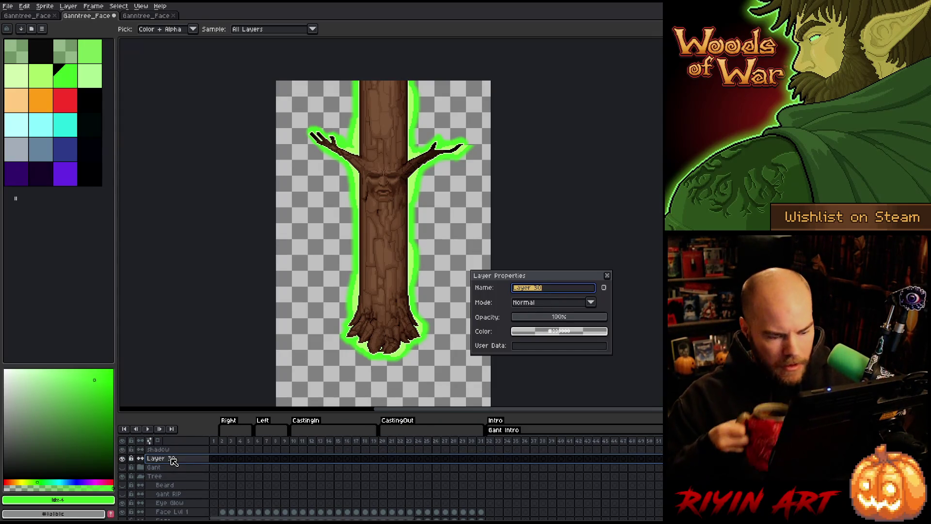
type("light")
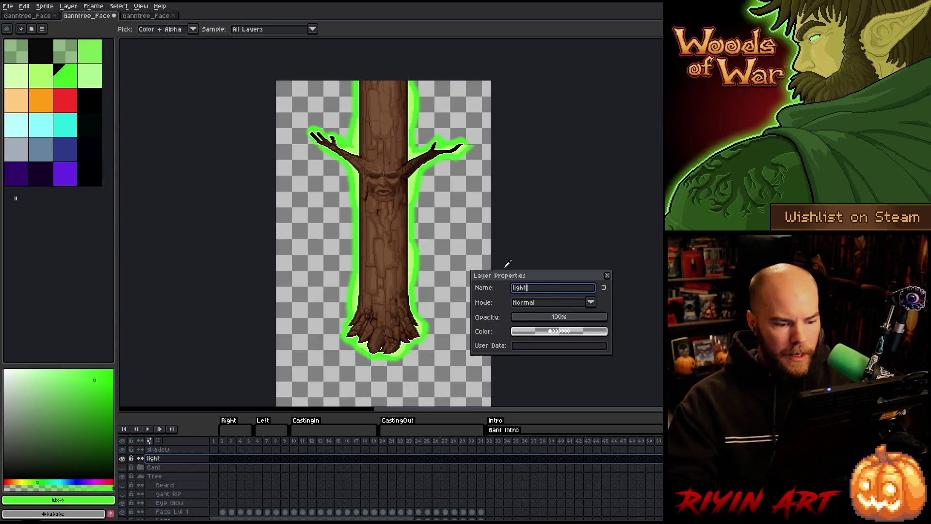
left_click(528, 303)
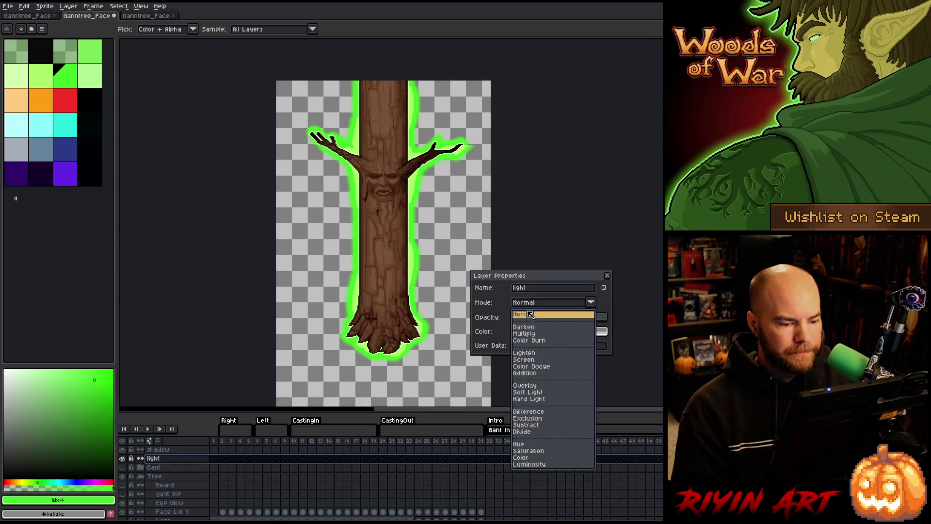
left_click(538, 386)
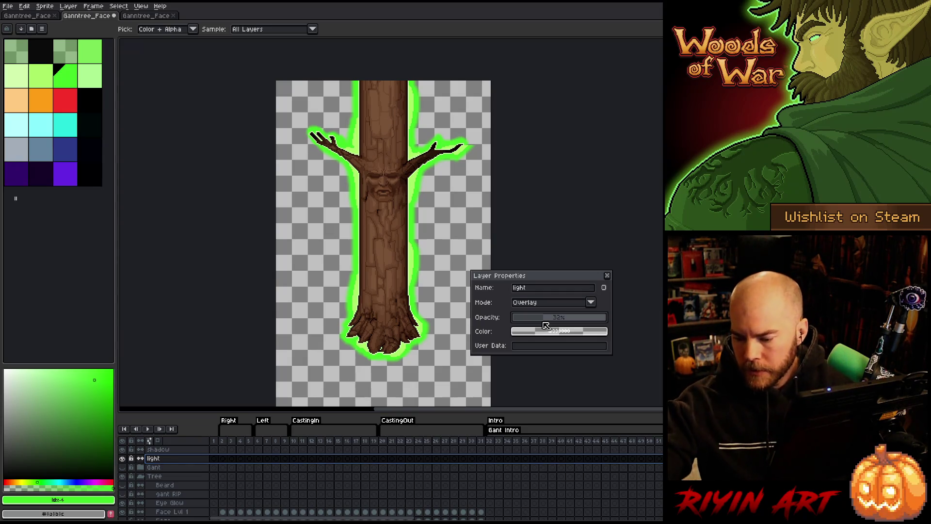
left_click(607, 276)
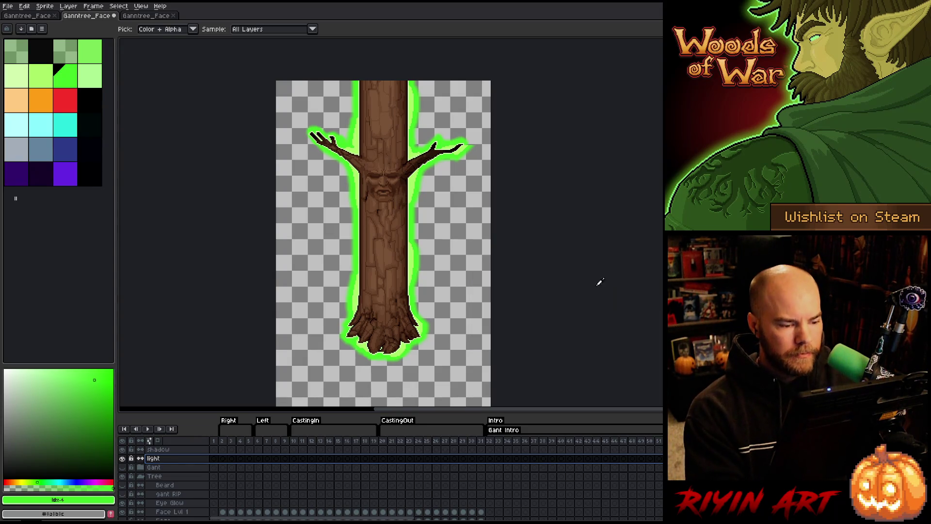
mouse_move(214, 440)
left_mouse_down()
mouse_move(404, 442)
mouse_move(214, 440)
left_mouse_up()
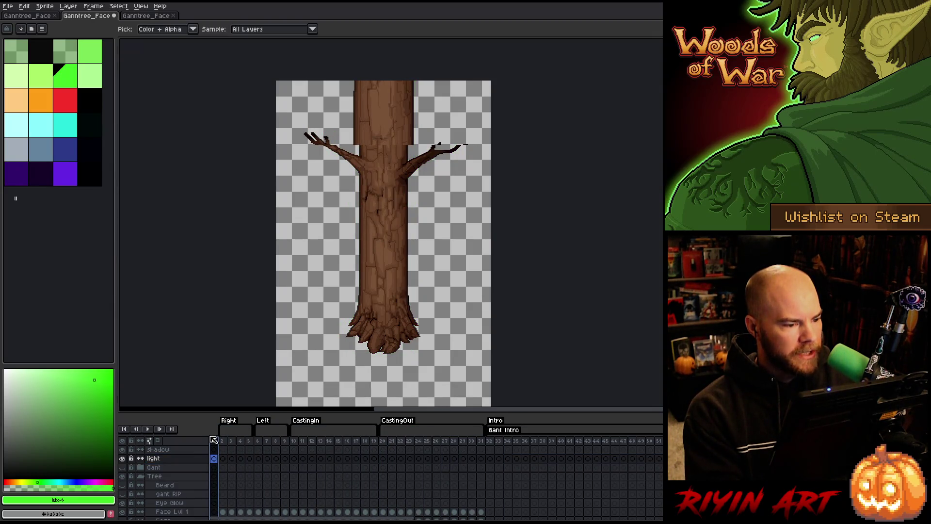
Step: Select the Trunk Lvl 1 layer at frame 1 and switch to the Move tool
scroll(219, 468, "down", 3)
scroll(221, 469, "down", 2)
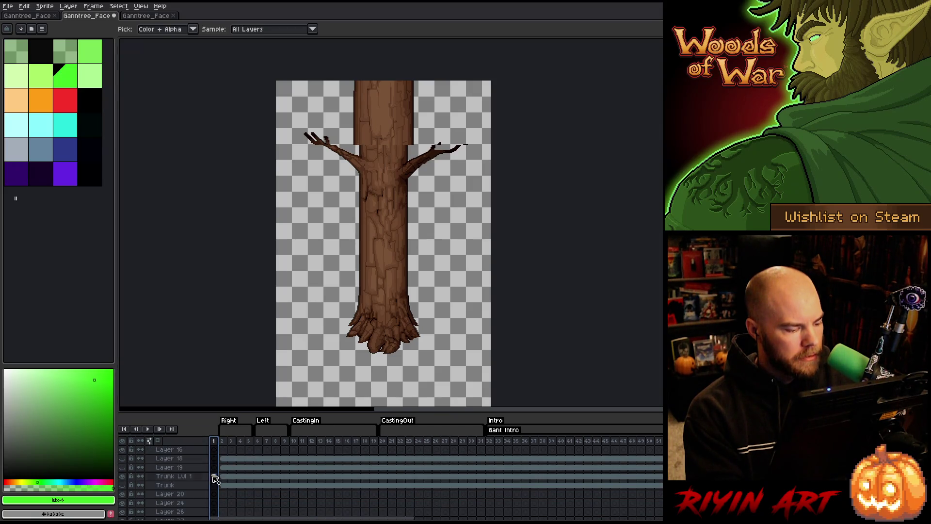
left_click(214, 477)
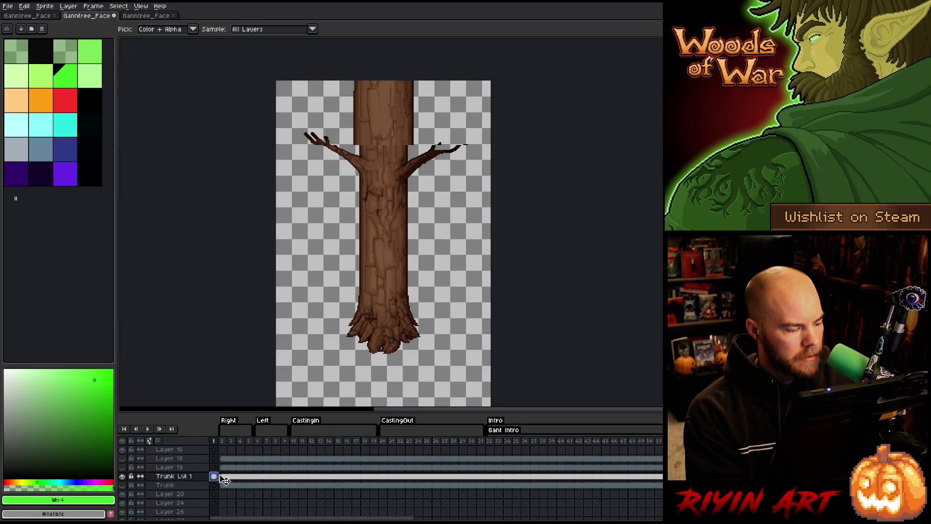
key("v")
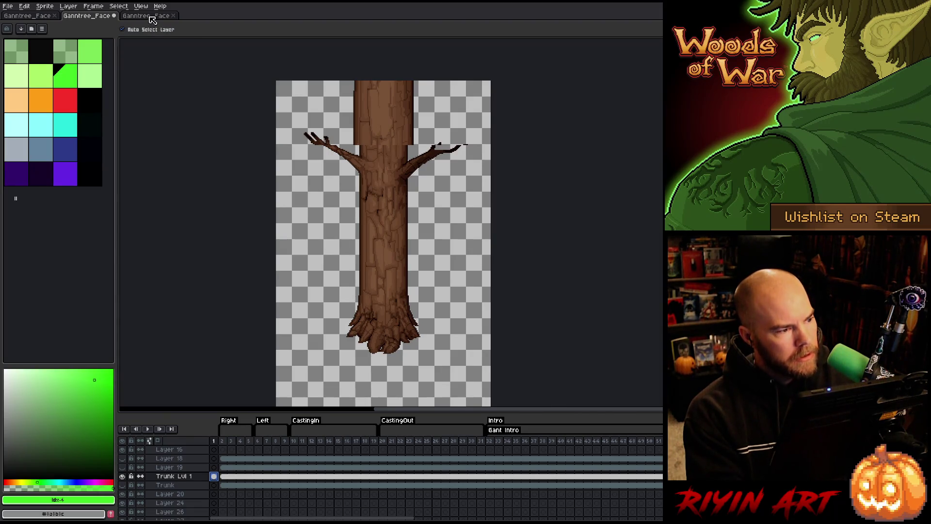
Step: Play frames 3 to 24 of the third Ganntree_Face document, then close it
left_click(153, 16)
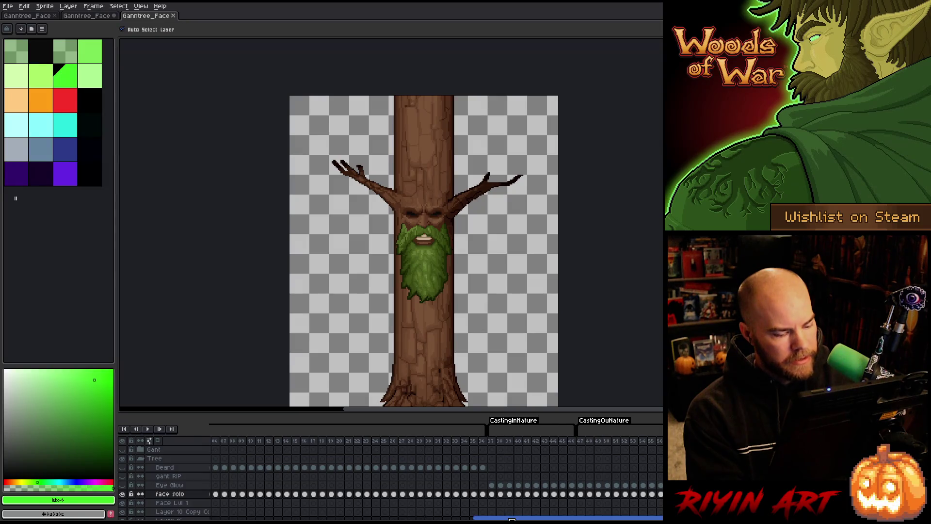
left_click_drag(507, 518, 243, 518)
left_click(215, 442)
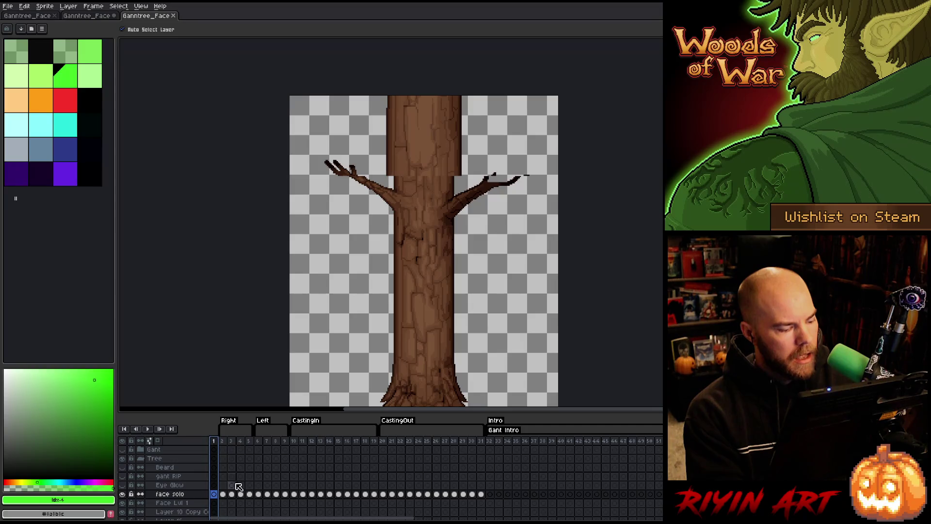
left_click_drag(231, 441, 417, 441)
key("Return")
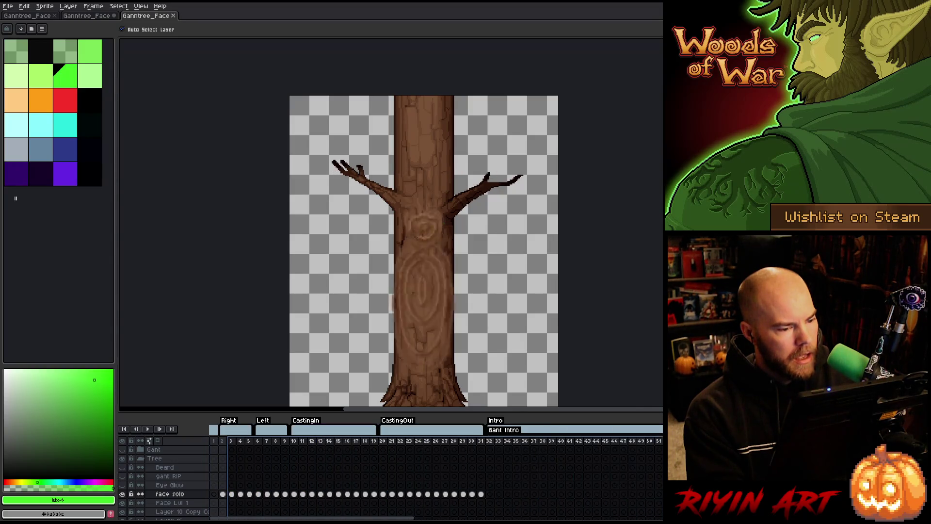
left_click(123, 428)
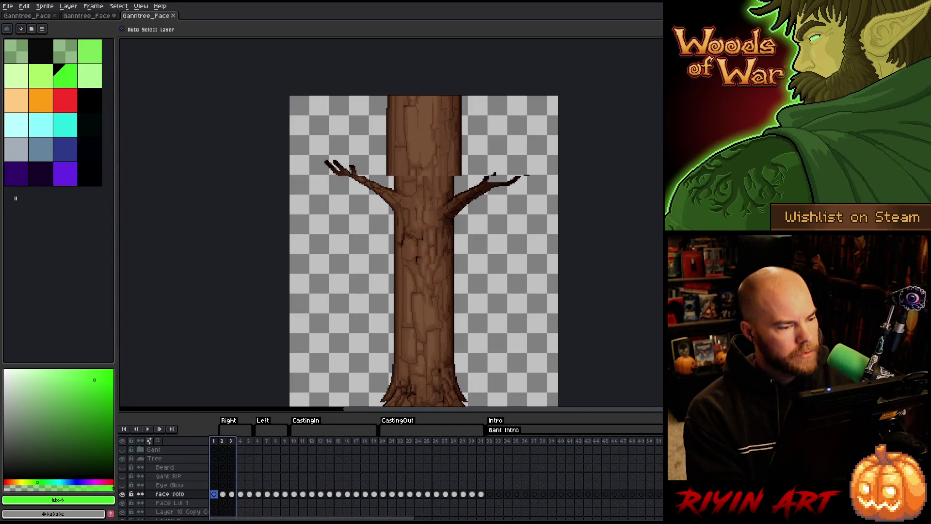
left_click(173, 16)
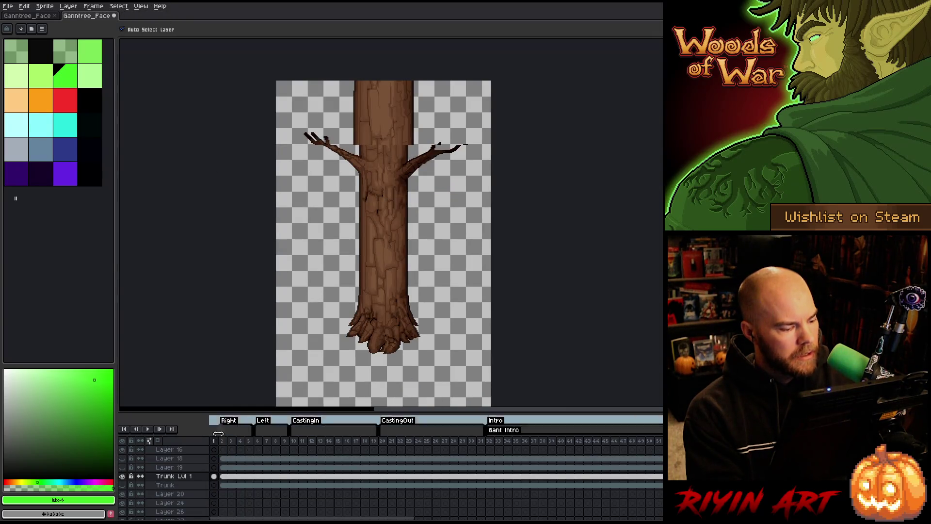
key("Return")
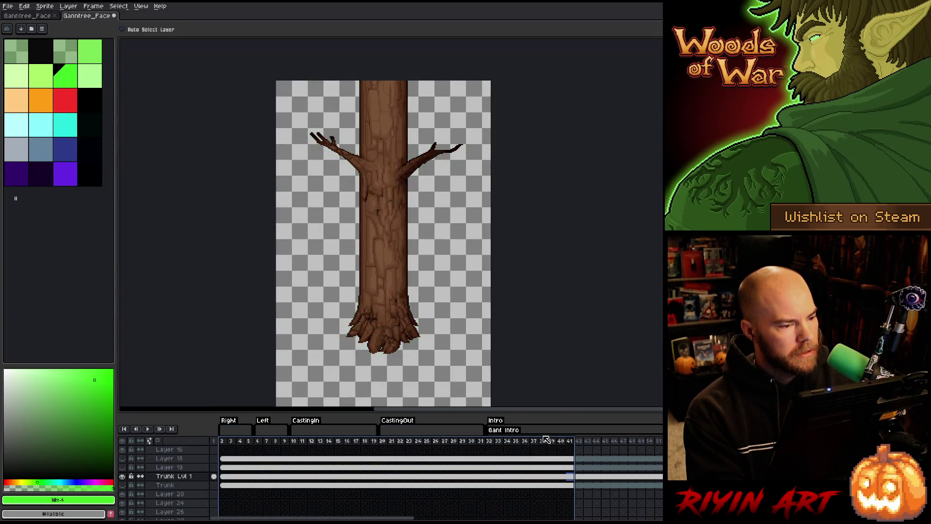
key("Return")
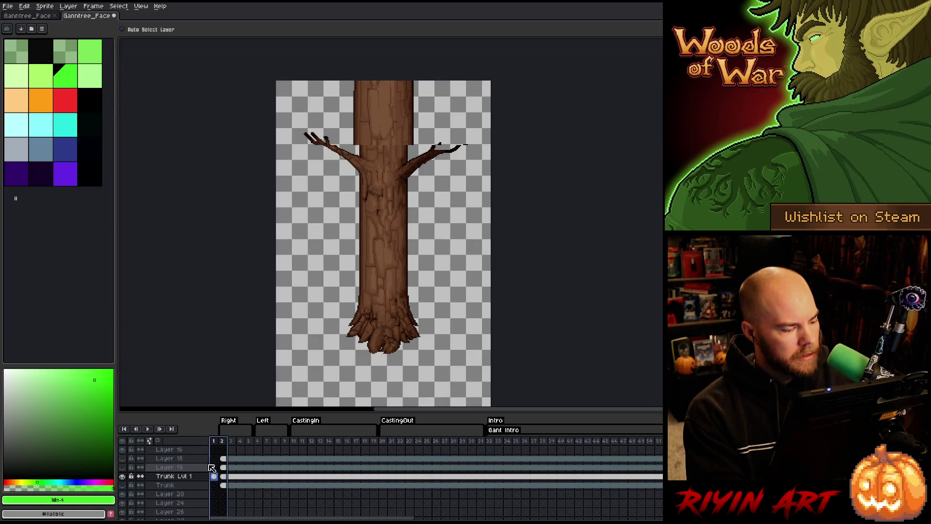
left_click(400, 106)
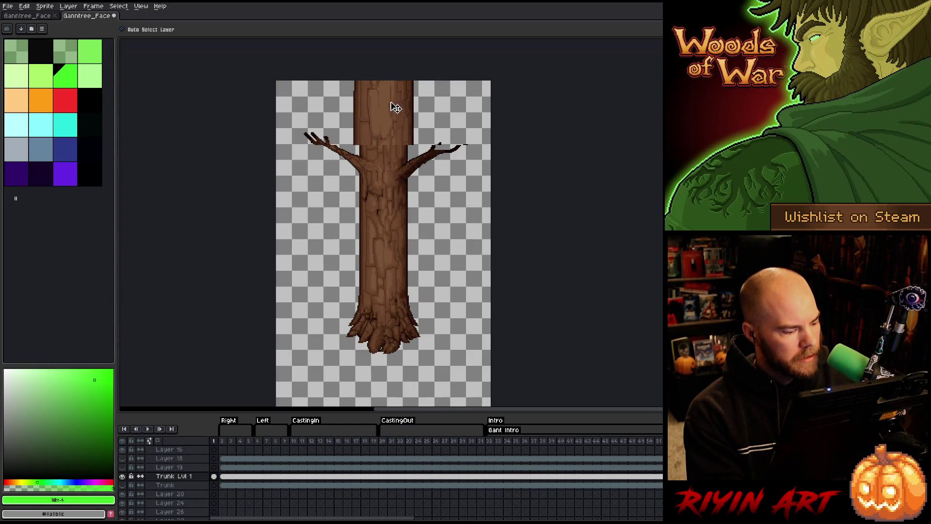
double_click(123, 476)
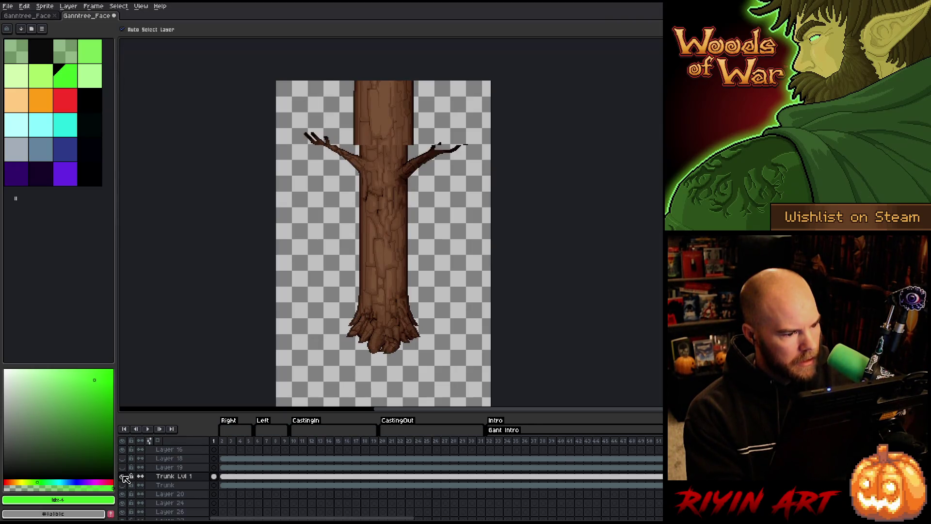
left_click(225, 474)
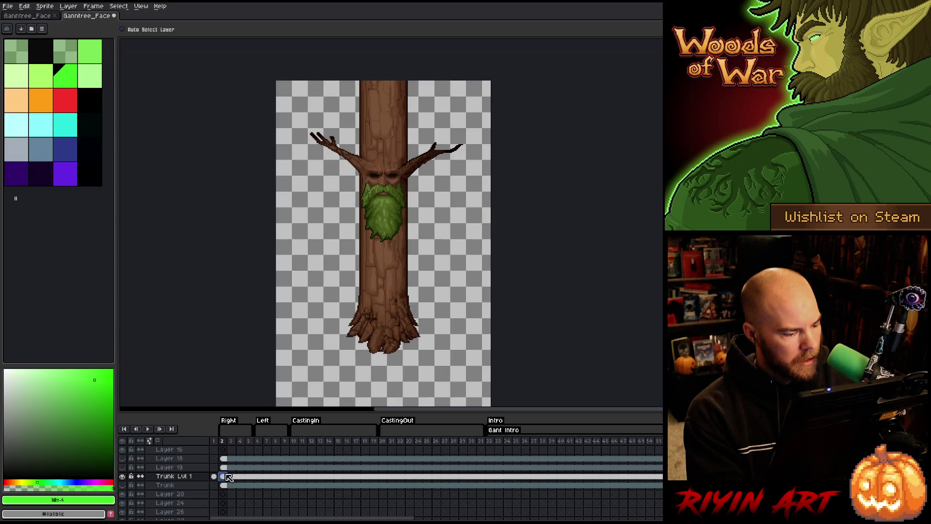
left_click(123, 476)
left_click(122, 476)
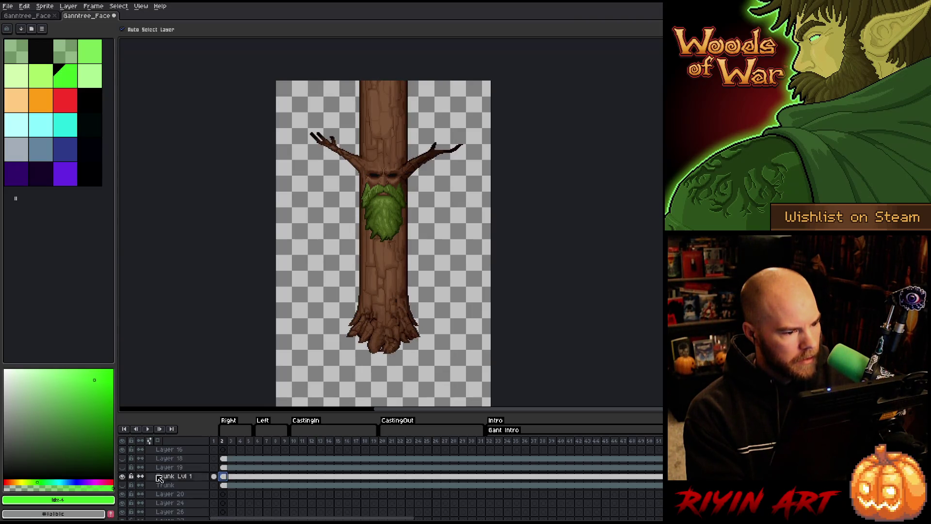
left_click(213, 476)
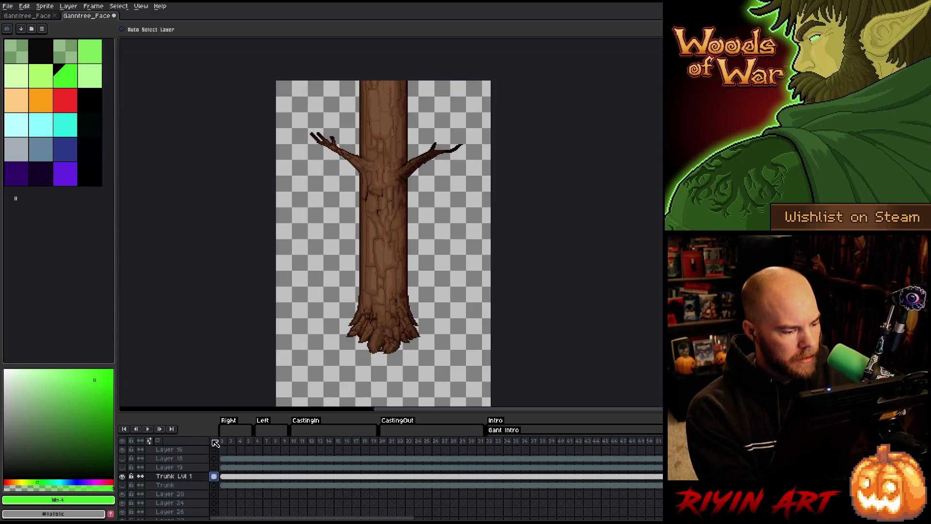
key("Return")
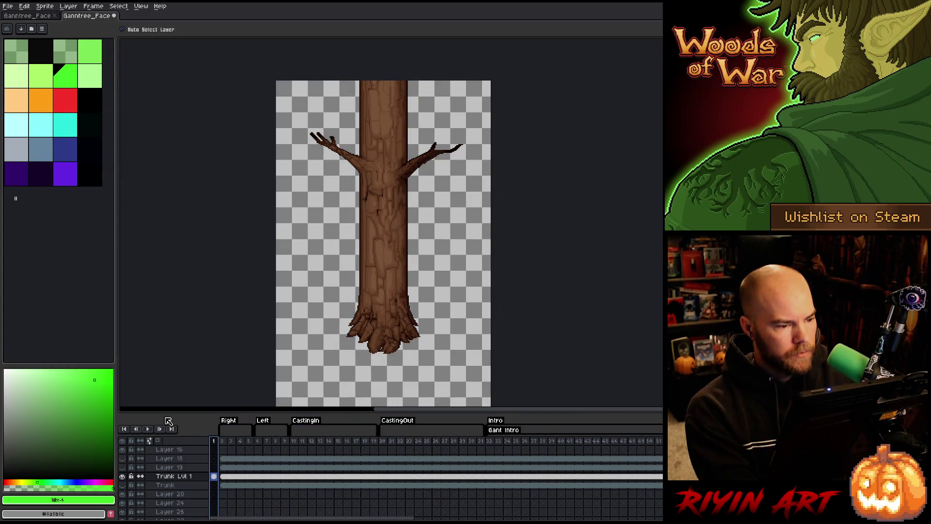
scroll(337, 266, "up", 1)
scroll(402, 167, "down", 2)
scroll(410, 159, "up", 1)
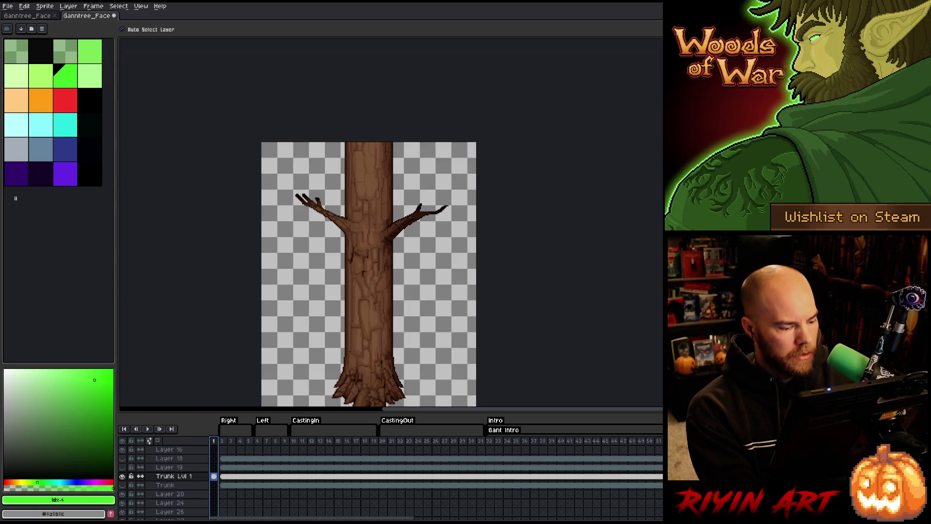
scroll(262, 497, "up", 5)
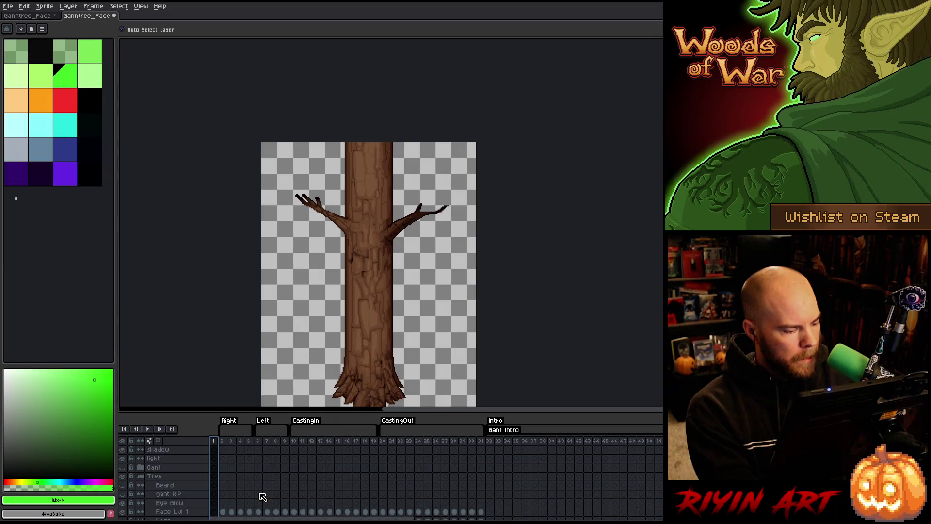
Step: Save the trunk sprite as Ganntree_Face_v35_wide_lvl1_v9.aseprite
left_click(8, 5)
left_click(23, 56)
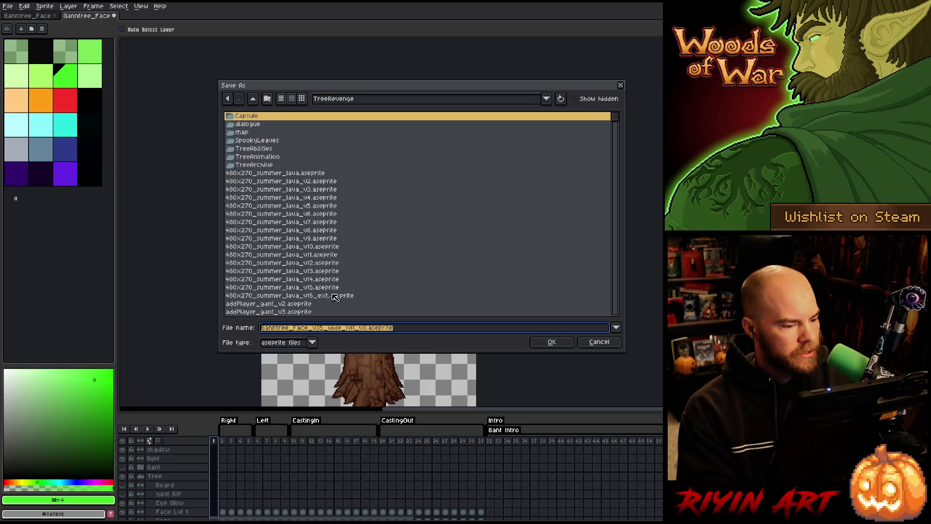
left_click(367, 327)
type("9")
left_click(551, 342)
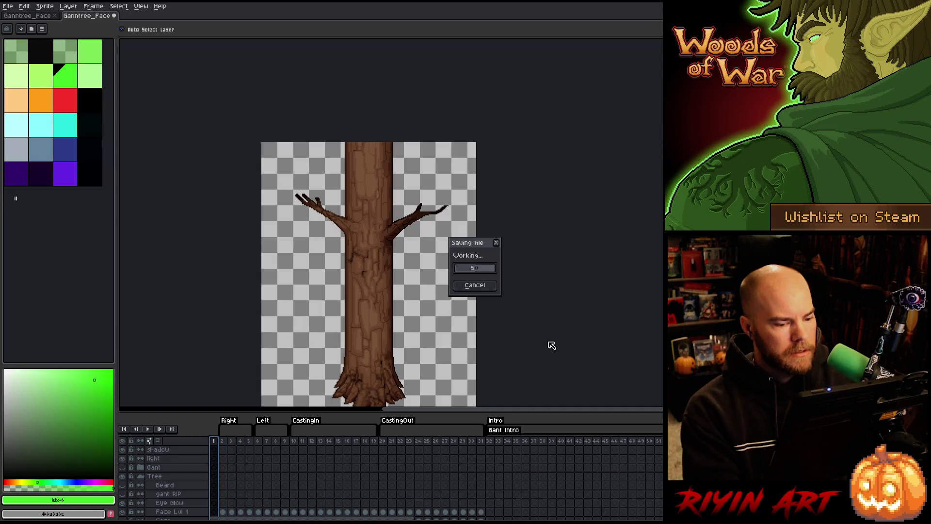
Step: Rewind the face sprite document to frame 1, then return to the trunk-only sprite
scroll(429, 315, "down", 3)
scroll(417, 339, "up", 3)
scroll(325, 135, "down", 1)
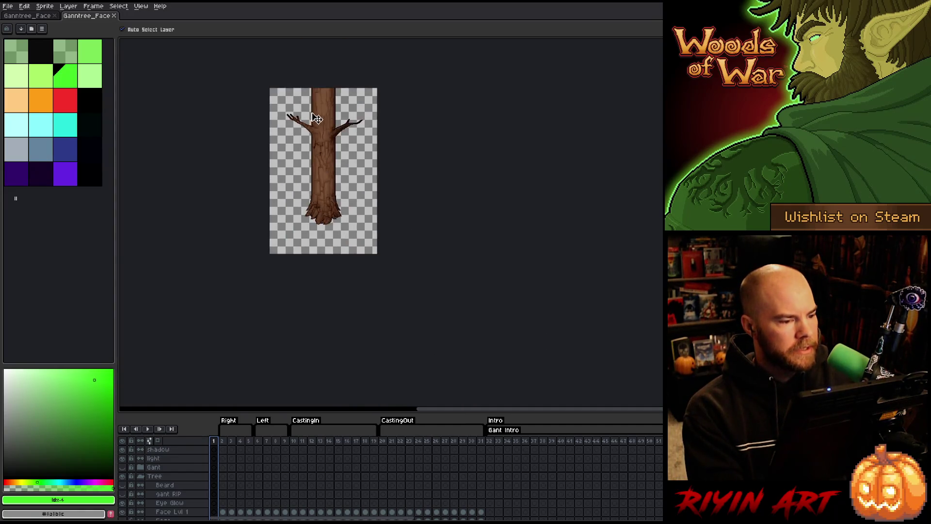
scroll(316, 118, "up", 1)
left_click(49, 18)
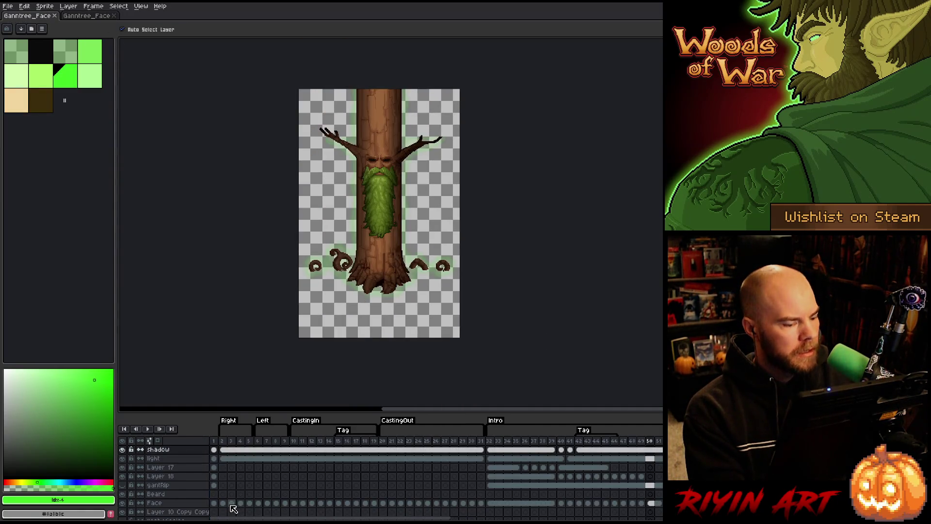
left_click_drag(214, 458, 213, 450)
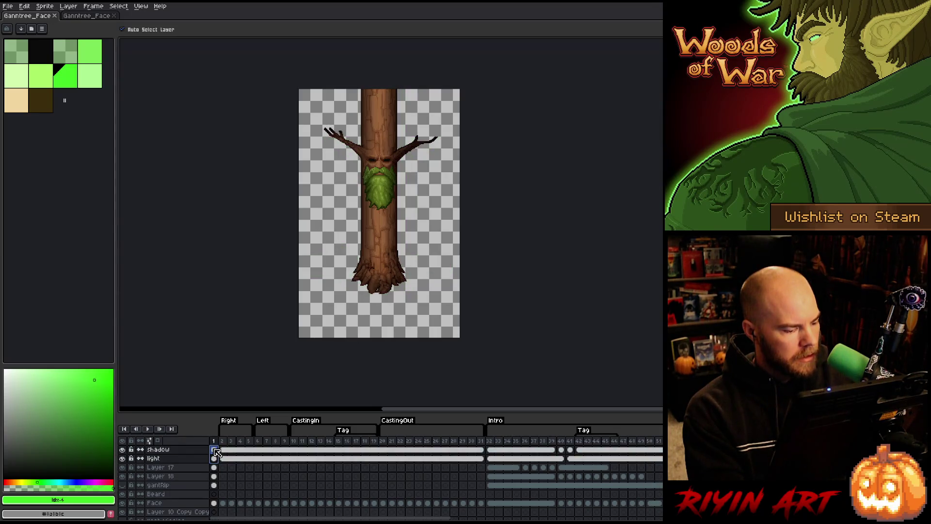
left_click(88, 16)
scroll(216, 448, "up", 2)
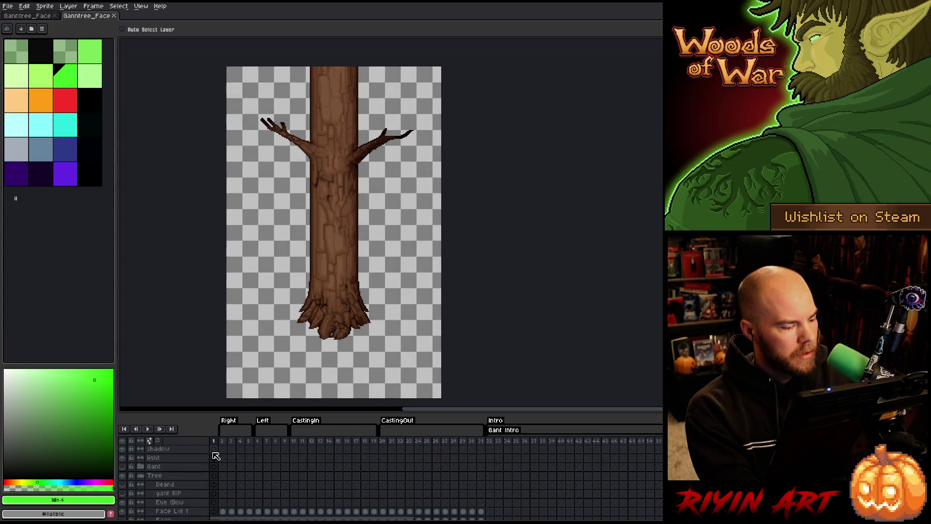
Step: Paste the lighter middle shading into the shadow and light layer cels at frame 1
left_click(214, 450)
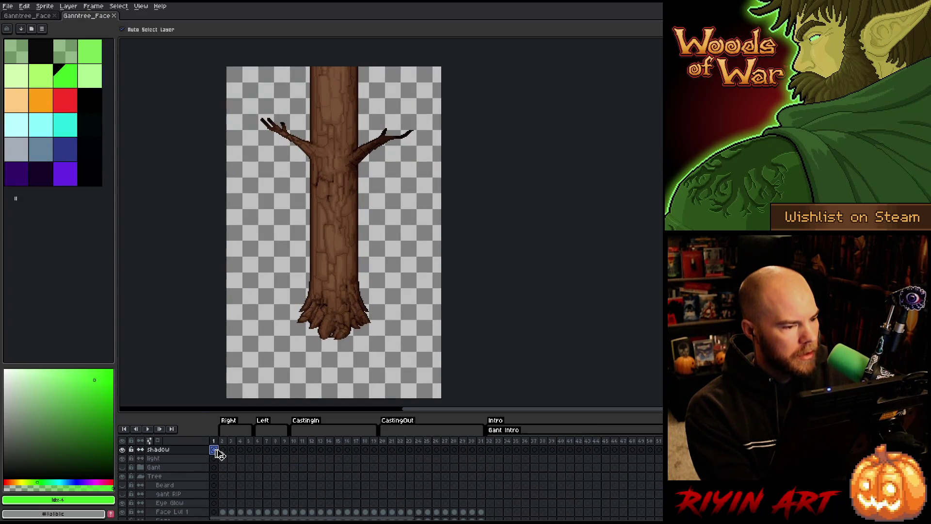
key("ctrl+v")
left_click(214, 458)
left_click(213, 452, "ctrl")
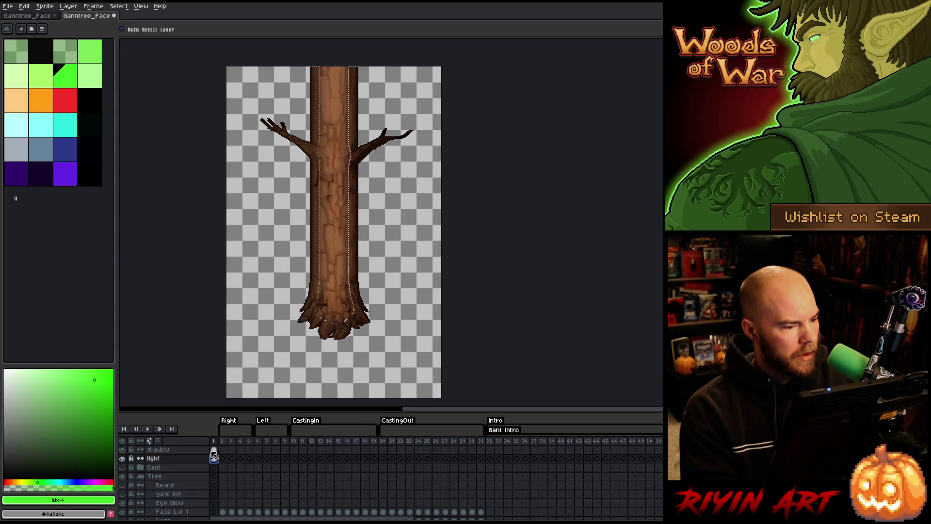
left_click(214, 449)
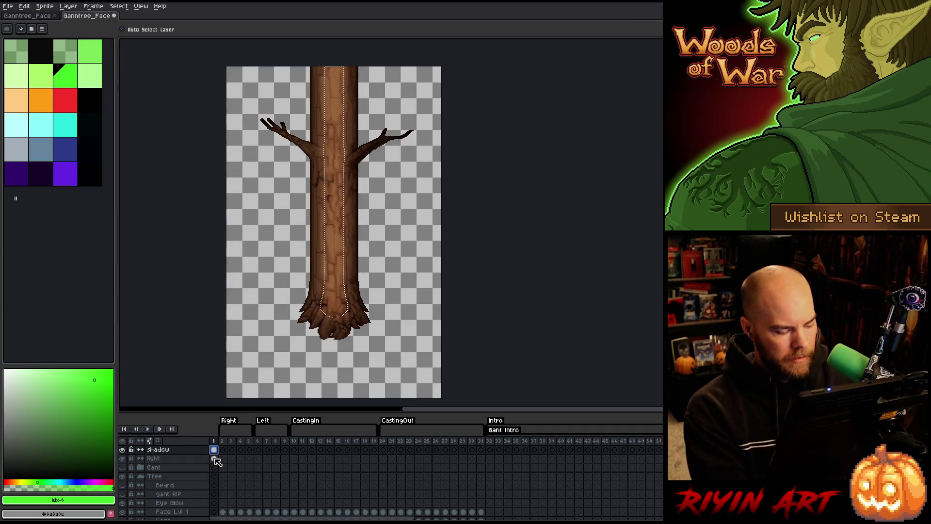
left_click(223, 458)
left_click(214, 449)
Step: Make the light layer visible, preview the animation, and save the trunk sprite
scroll(214, 450, "right", 5)
key("Return")
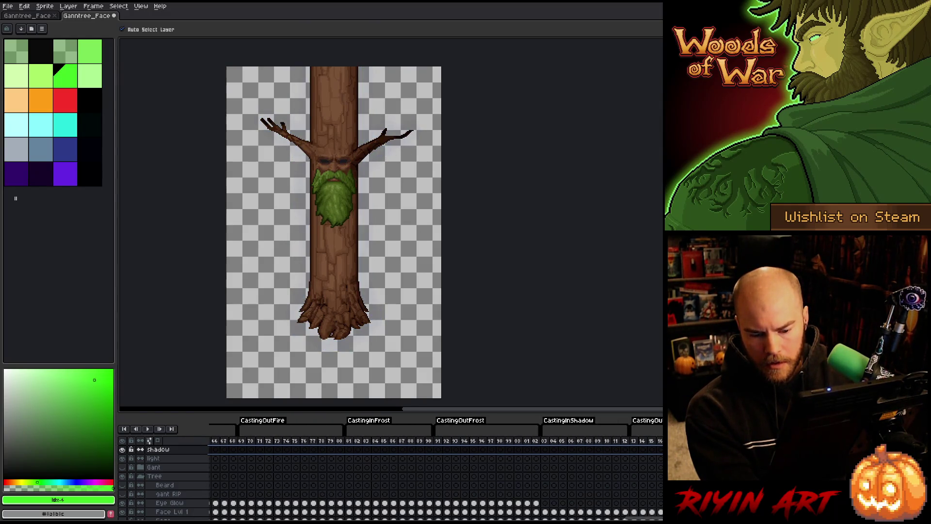
left_click(122, 458)
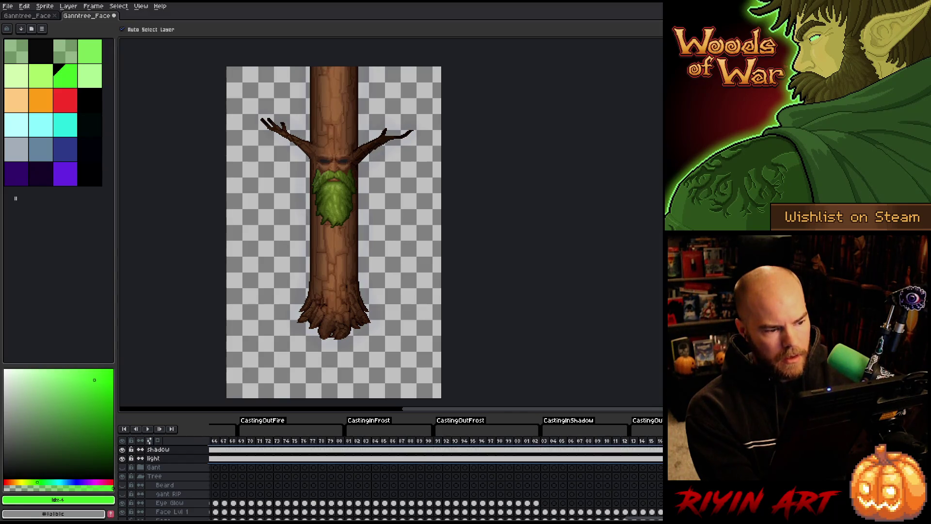
scroll(456, 461, "left", 10)
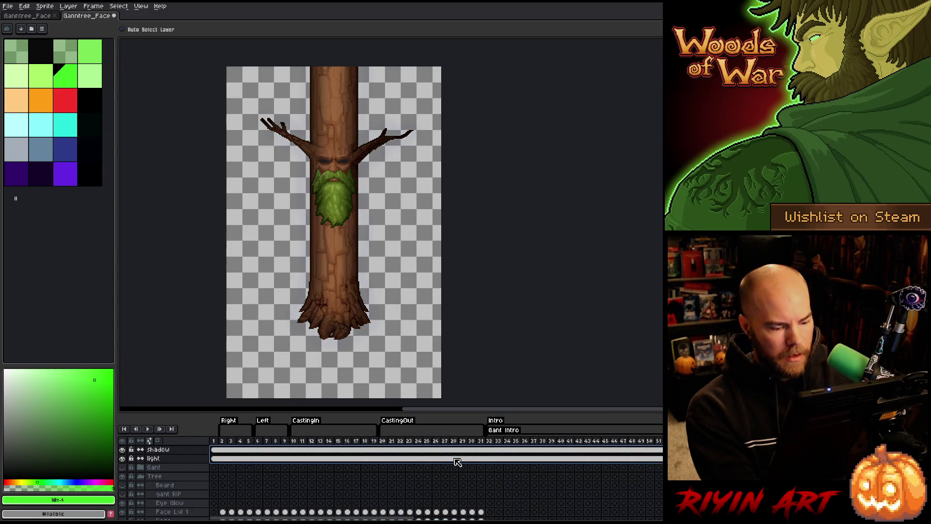
key("Return")
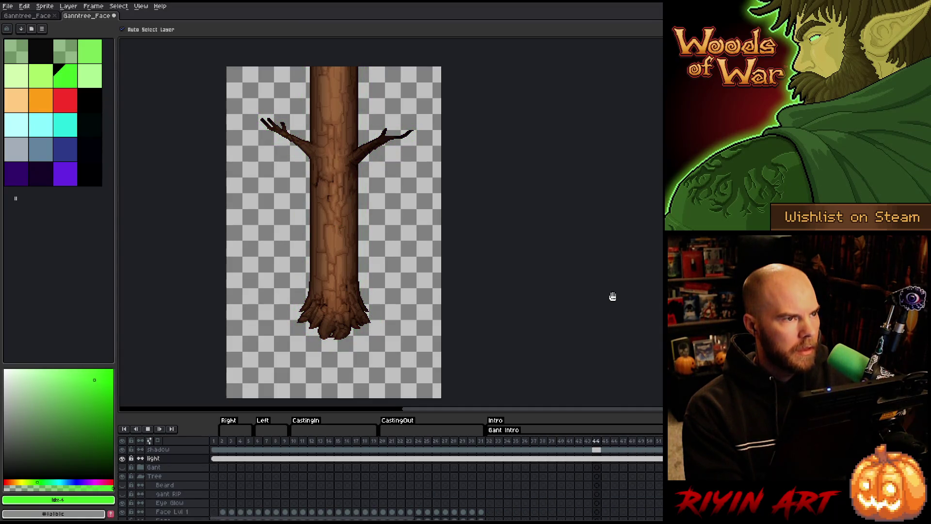
key("Return")
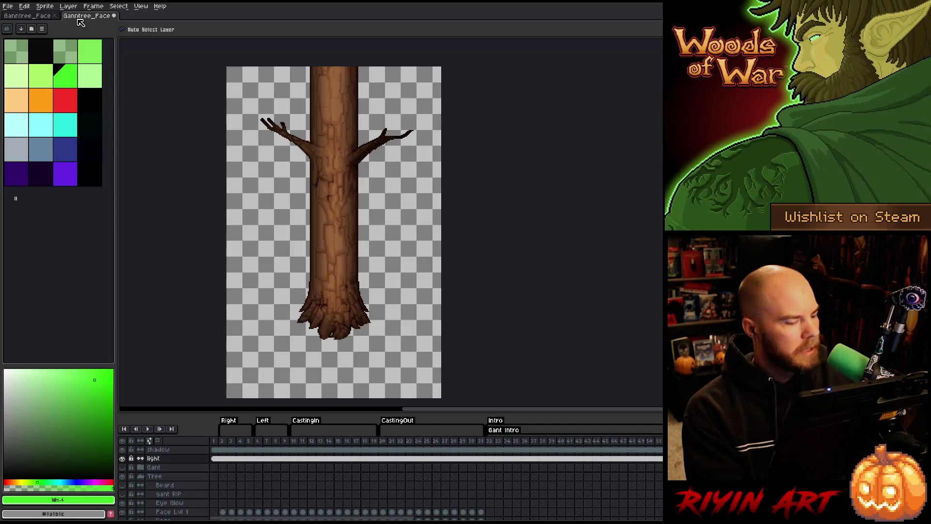
key("ctrl+s")
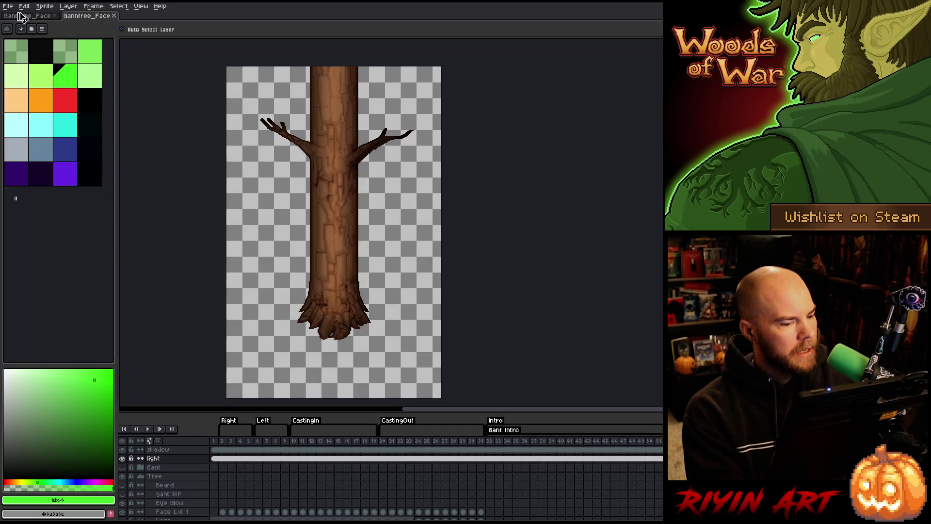
Step: Set the sprite sheet export output file to tree_wide_lvl1.png
left_click(8, 6)
mouse_move(29, 81)
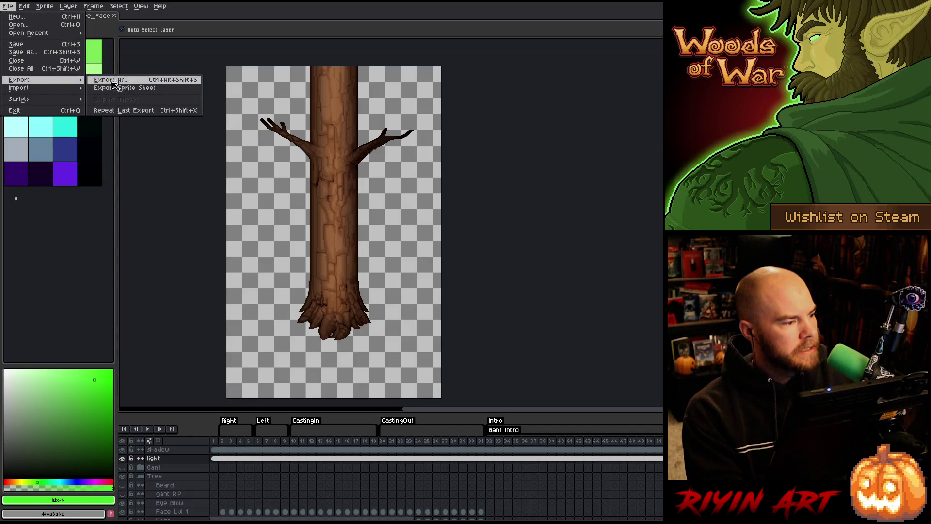
left_click(119, 88)
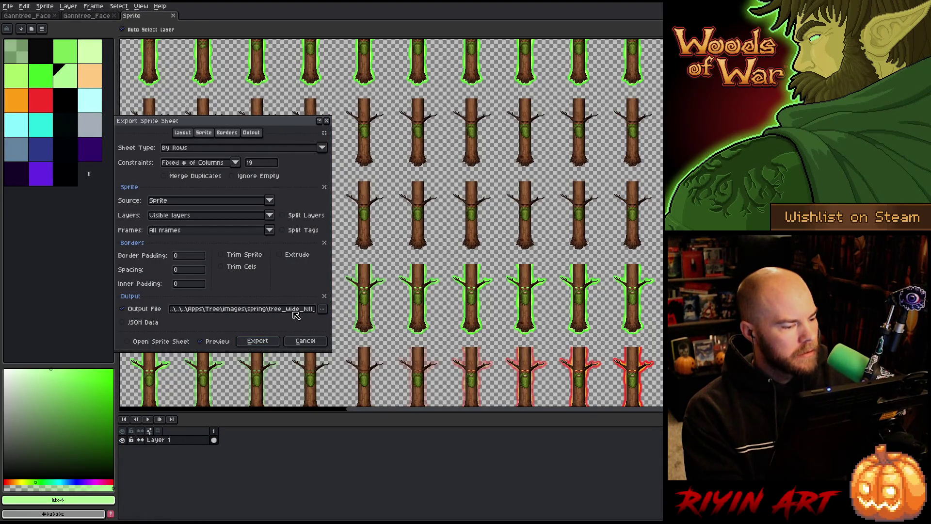
left_click(323, 309)
left_click(340, 321)
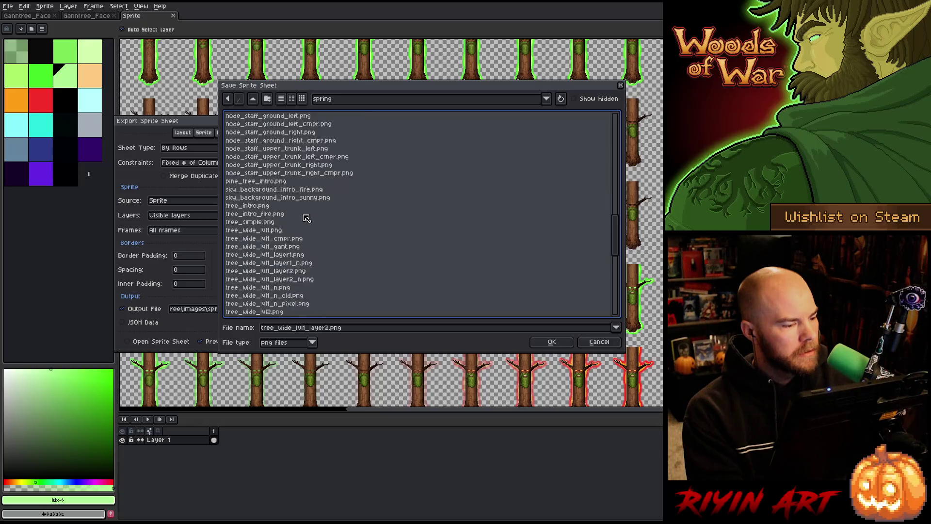
scroll(304, 214, "down", 2)
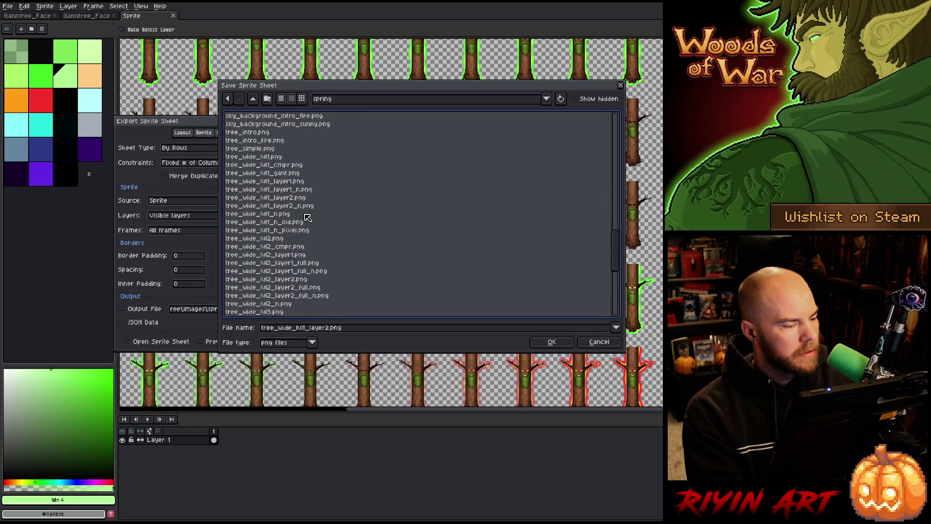
left_click(267, 159)
left_click(539, 344)
Step: Overwrite and export the sprite sheet, then close both Ganntree_Face documents
left_click(436, 287)
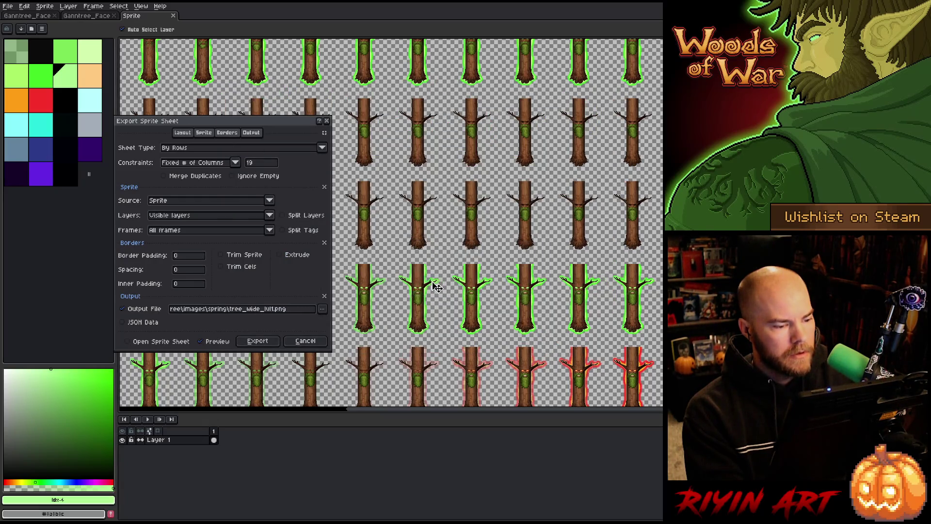
left_click(257, 341)
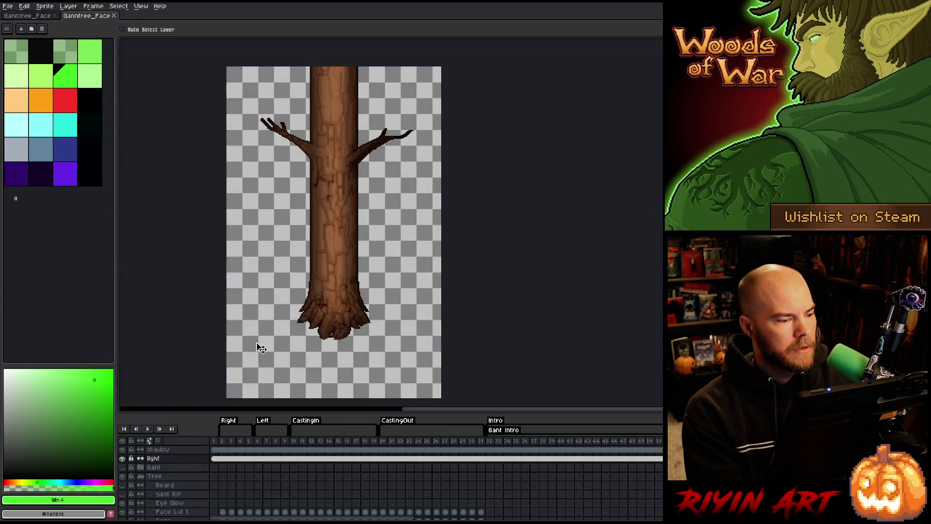
left_click(115, 16)
left_click(54, 15)
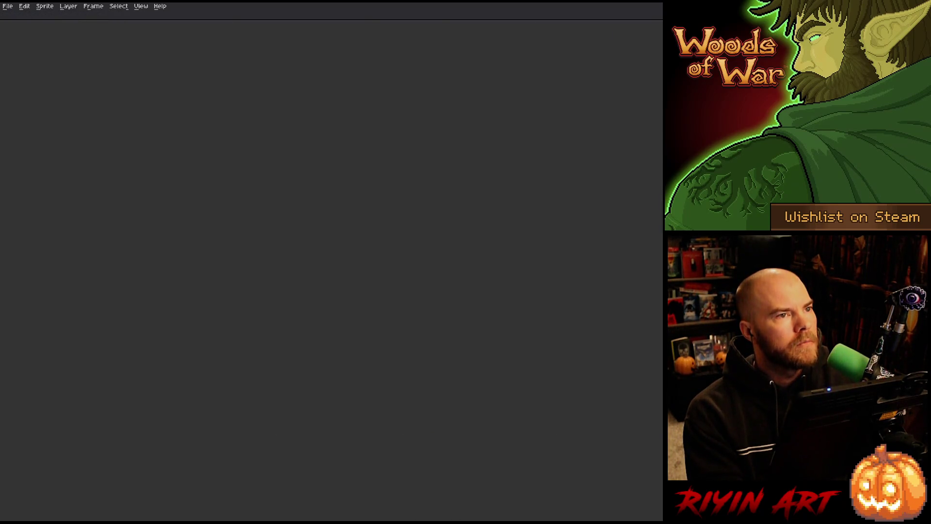
Step: Bring up the file-browsing dialog with Ctrl+O
key("ctrl+o")
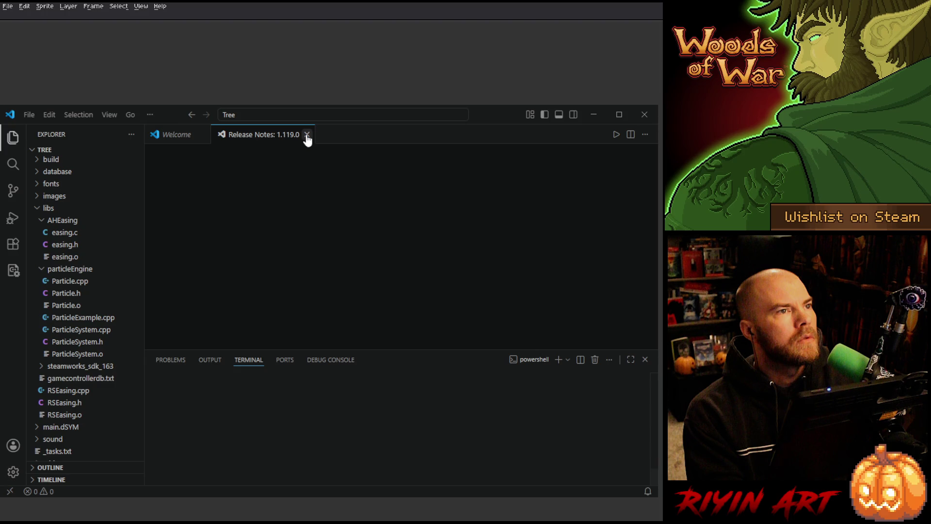
Step: Close the Release Notes and Welcome tabs and open Player.cpp
left_click(307, 135)
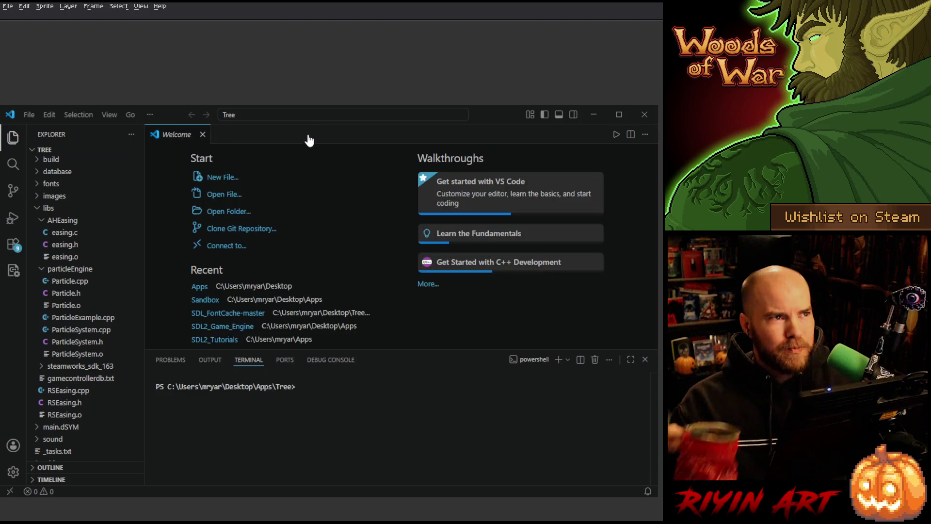
left_click(202, 135)
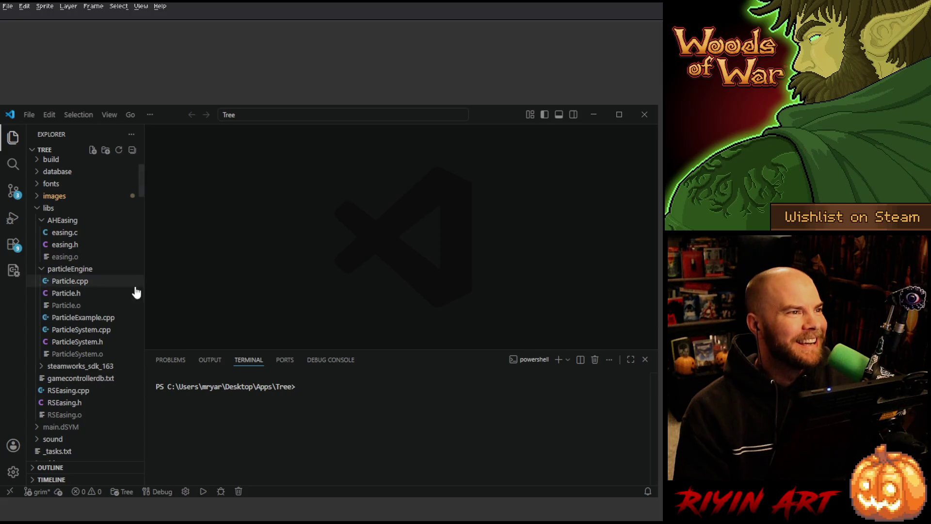
scroll(97, 303, "down", 5)
scroll(97, 303, "down", 15)
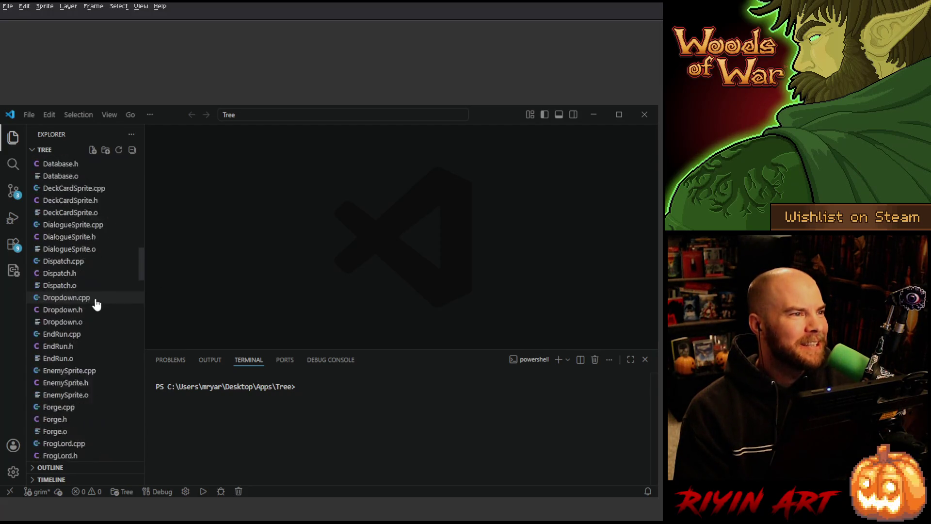
scroll(98, 303, "down", 9)
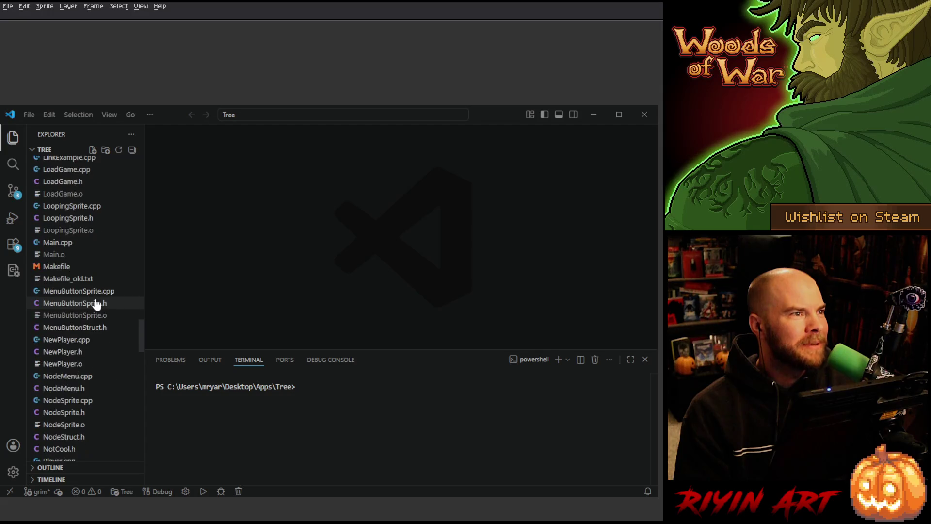
scroll(97, 303, "down", 5)
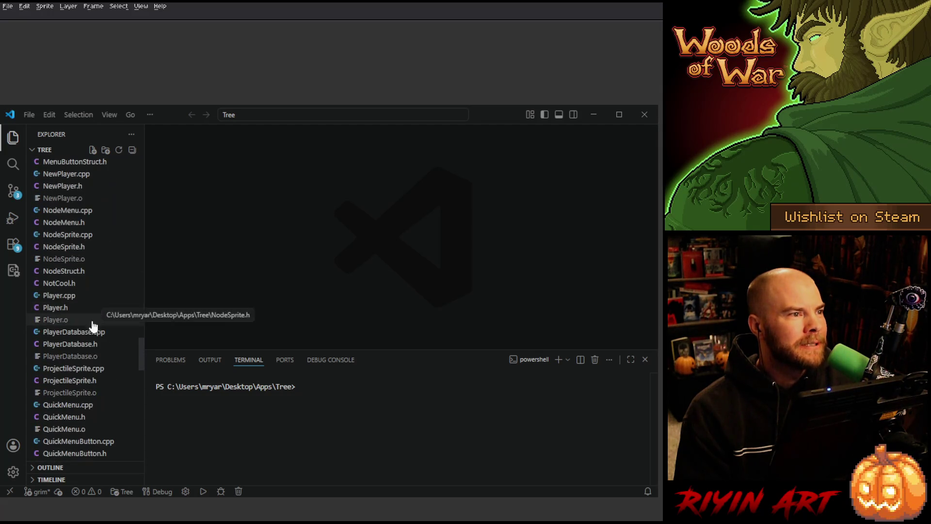
left_click(76, 268)
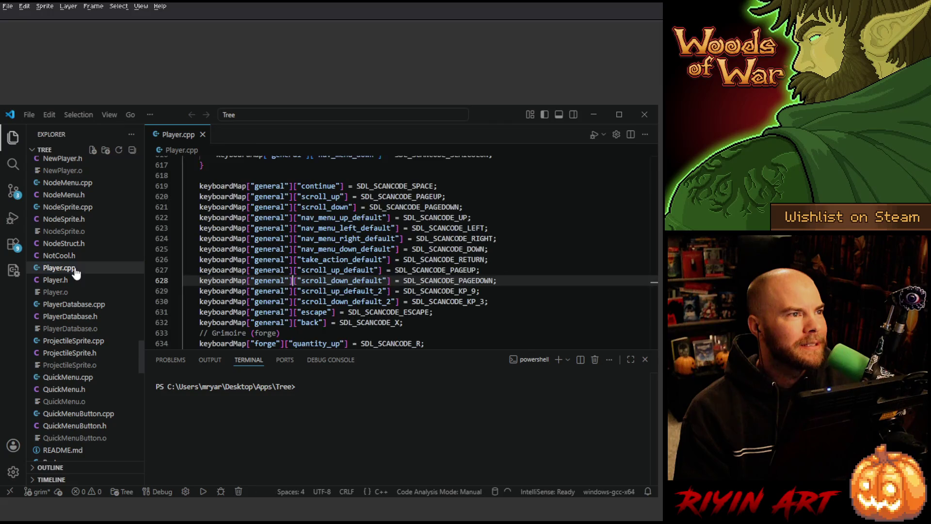
Step: Change treeLevel from 3 to 1 on line 846, save Player.cpp, and close it
scroll(445, 242, "down", 5)
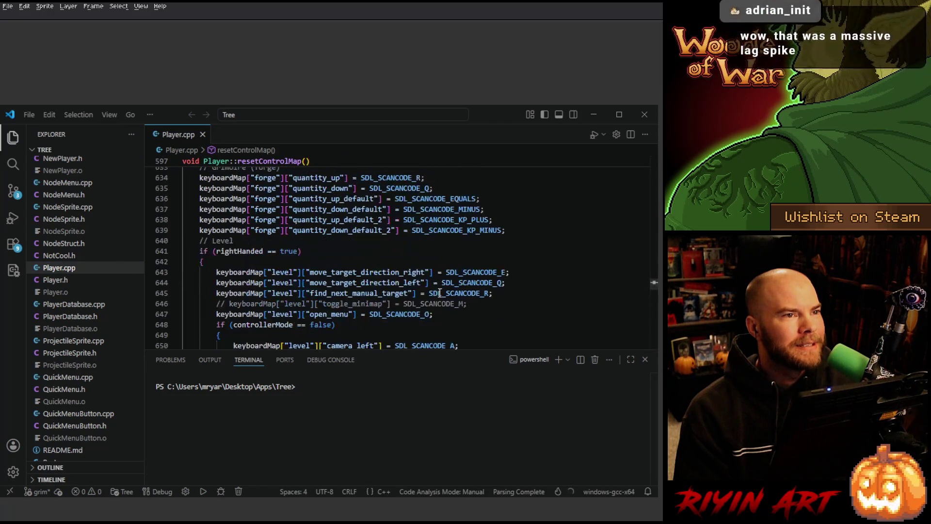
left_click(438, 252)
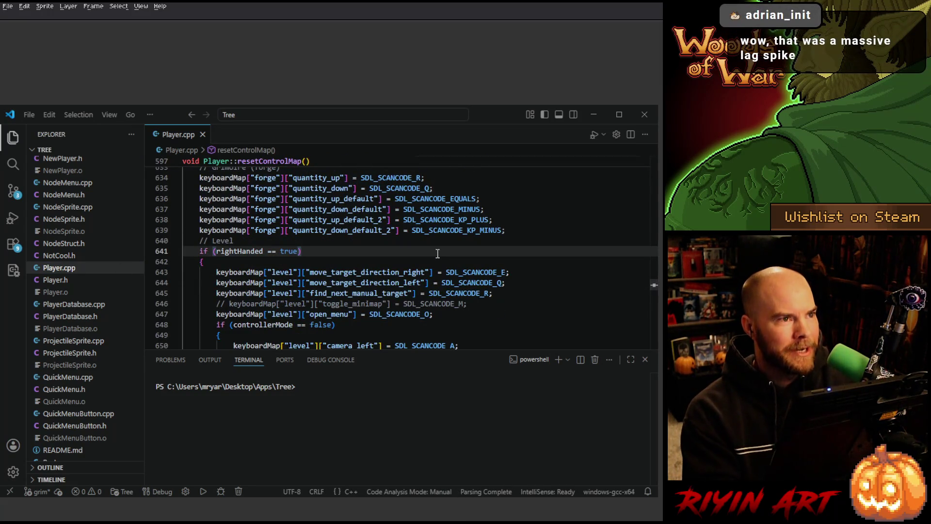
key("ctrl+f")
type("treelevel")
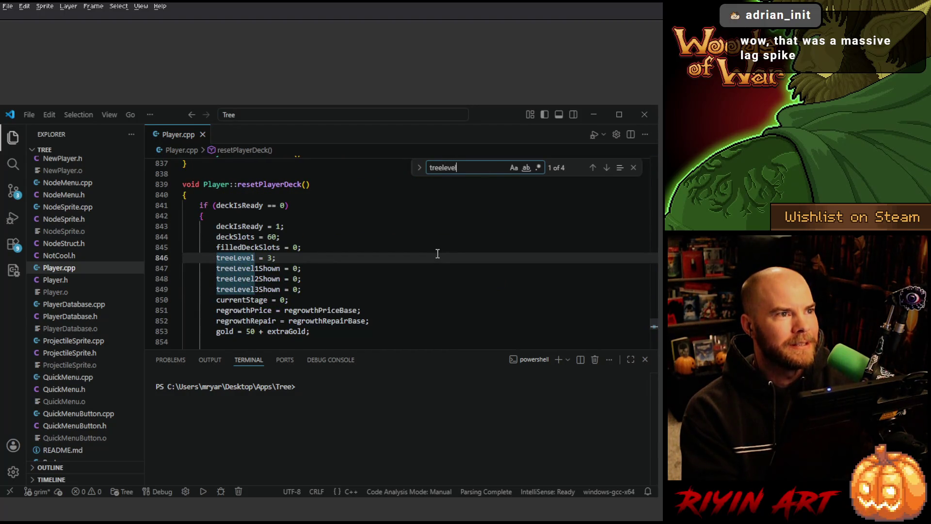
left_click(317, 256)
key("BackSpace")
key("BackSpace")
type("1;")
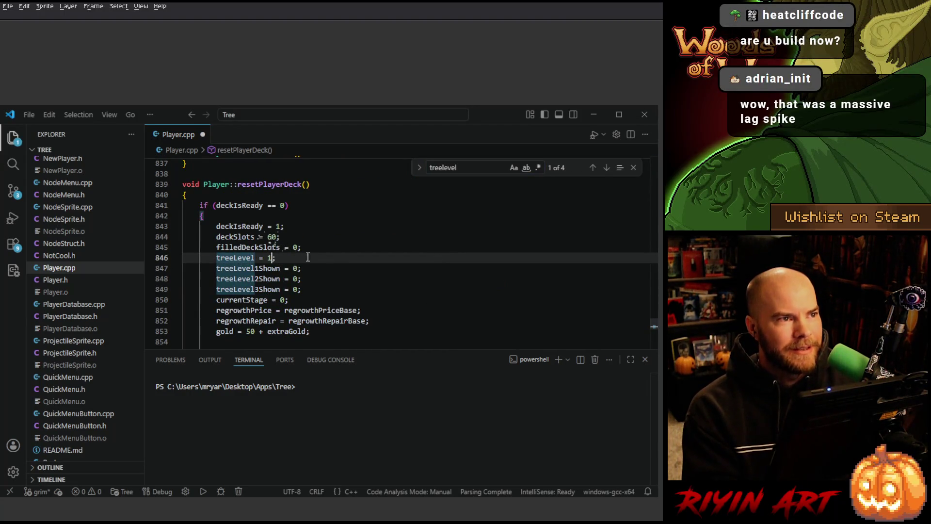
key("ctrl+s")
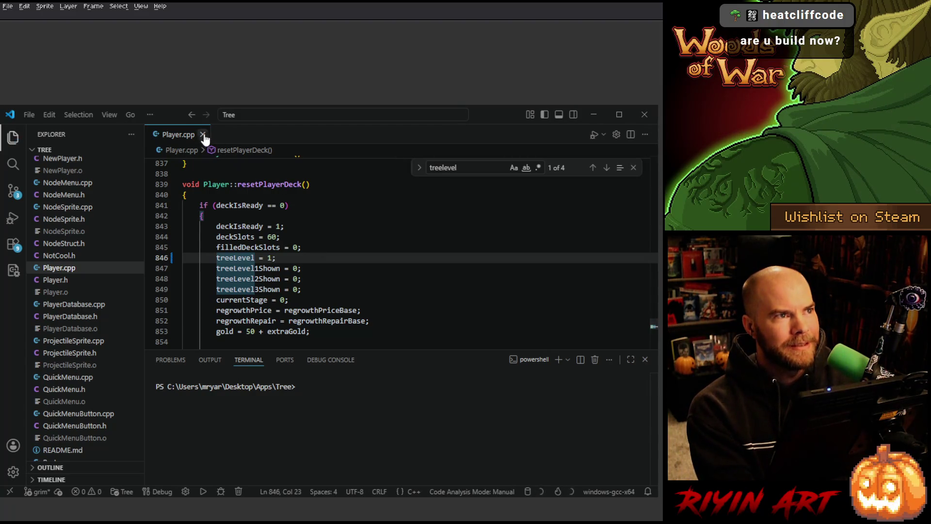
left_click(202, 134)
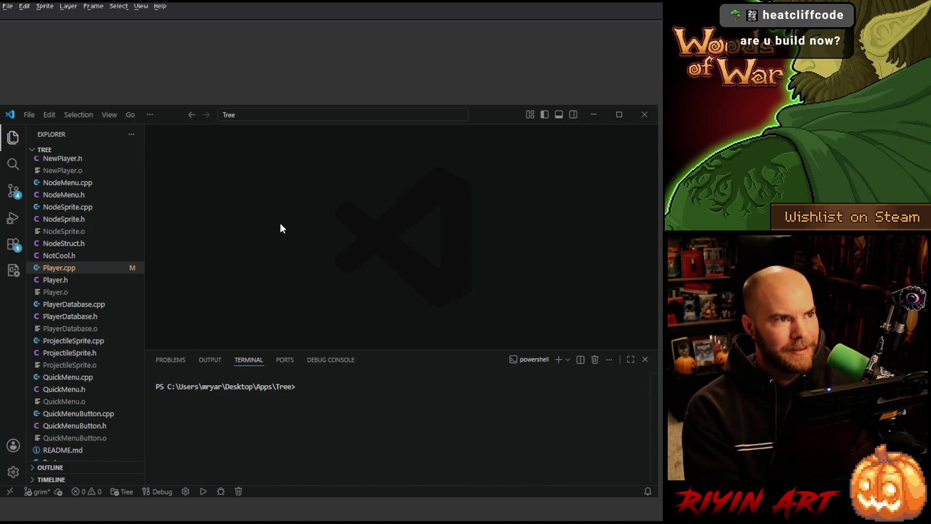
Step: Build the game project with mingw32-make and close Visual Studio Code
key("ctrl+shift+b")
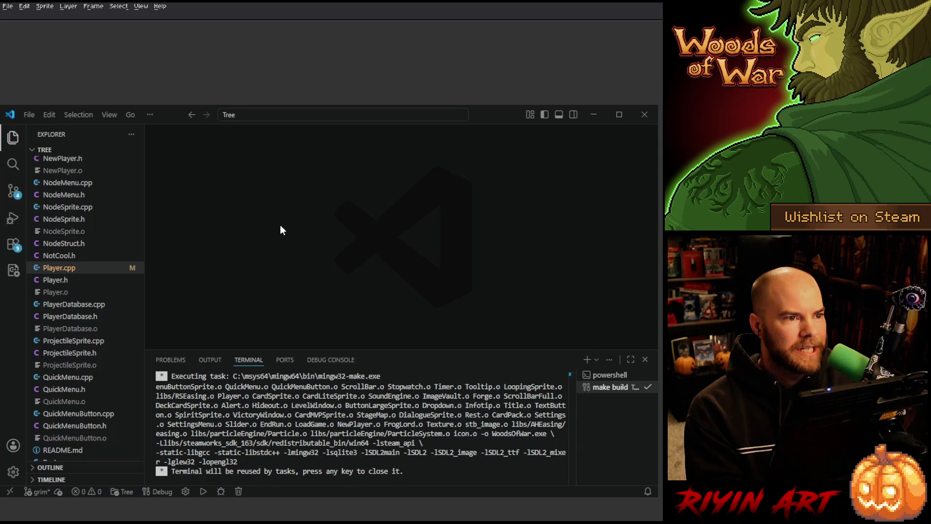
left_click(644, 114)
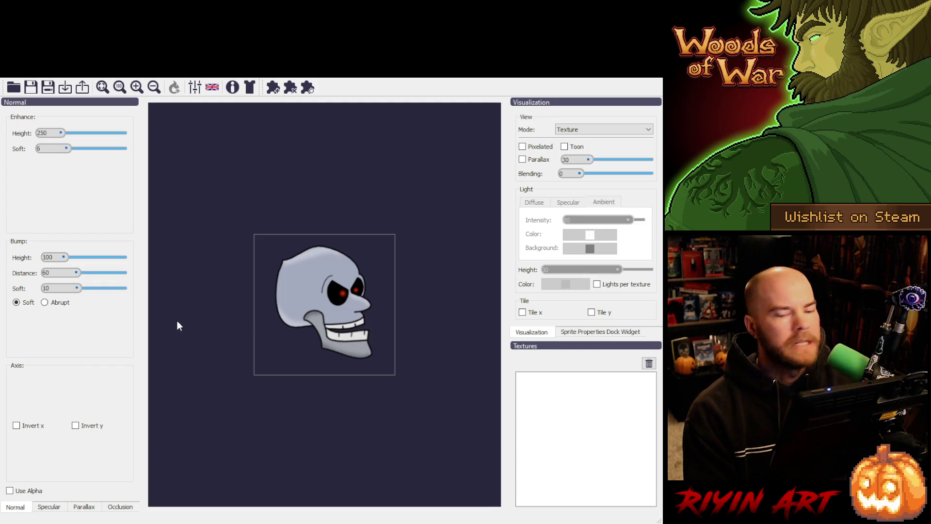
Step: Set Enhance Height to 100 and Enhance Soft to 0
double_click(43, 132)
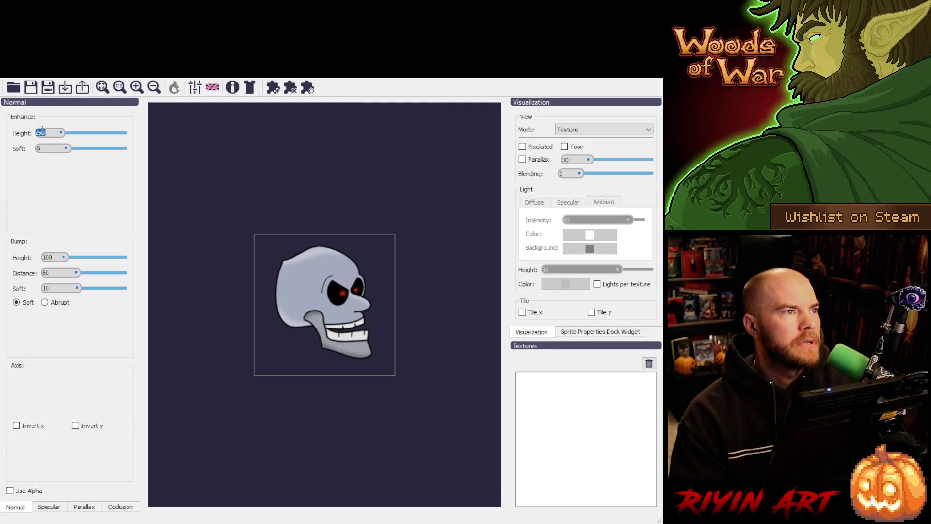
type("100")
key("Return")
double_click(43, 148)
type("0")
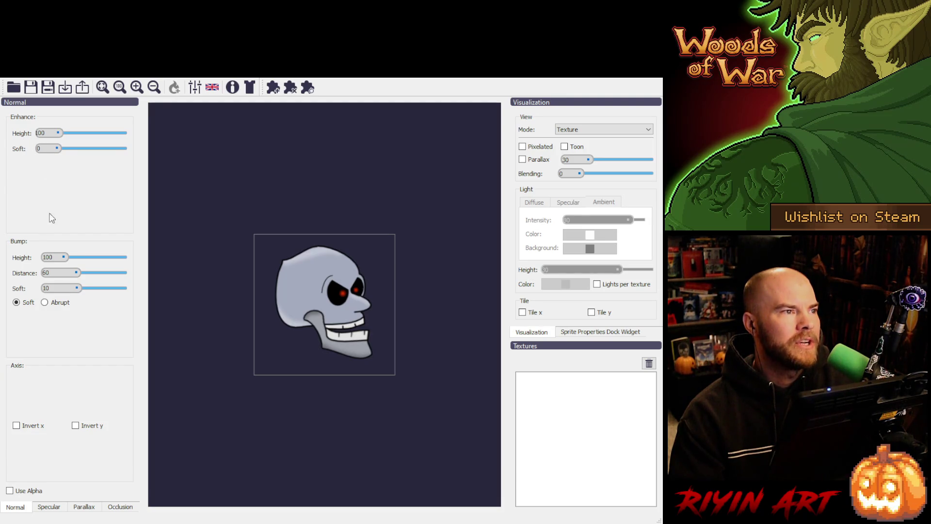
Step: Set Bump Height, Bump Distance and Bump Soft to 0, and enable Use Alpha and Pixelated
double_click(54, 258)
type("0")
double_click(71, 273)
type("0")
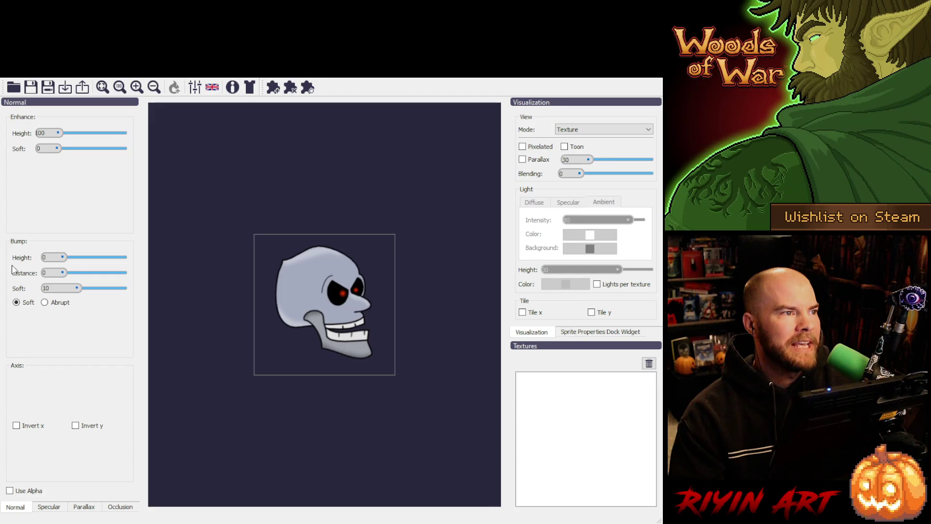
double_click(79, 292)
type("0")
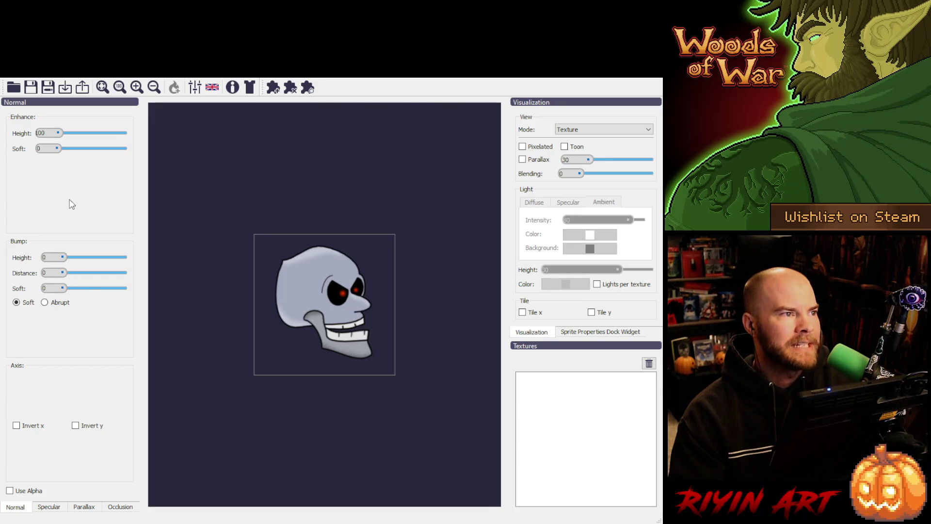
left_click(10, 490)
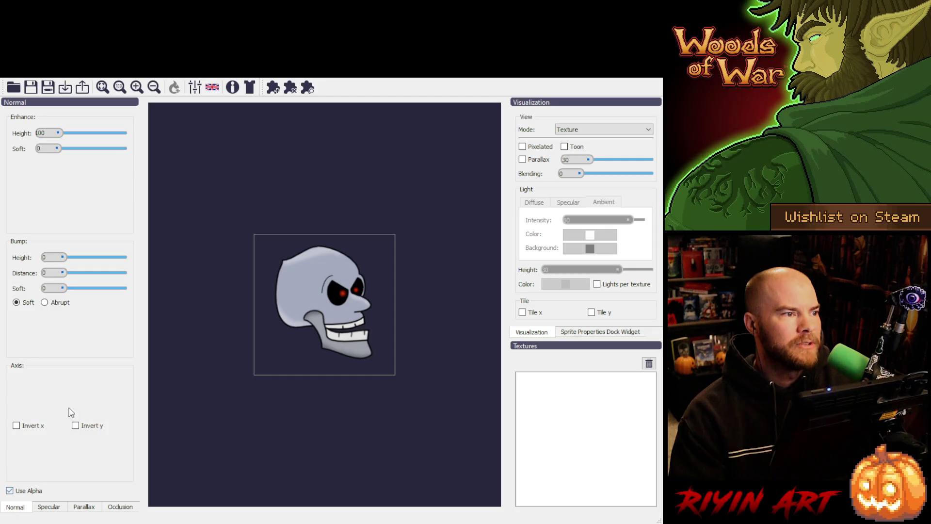
left_click(527, 148)
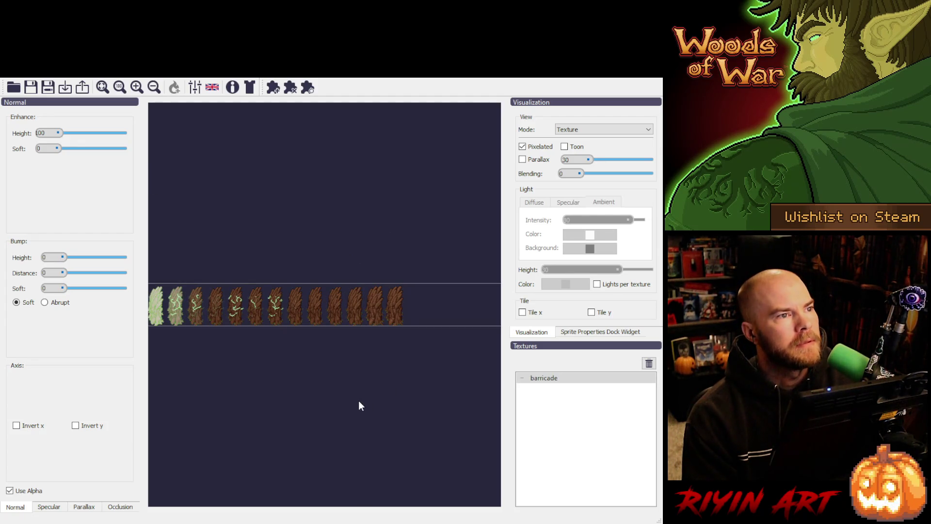
Step: Switch the preview mode to Normal Map
scroll(301, 305, "down", 3)
scroll(300, 305, "up", 5)
scroll(354, 302, "up", 5)
left_click(566, 131)
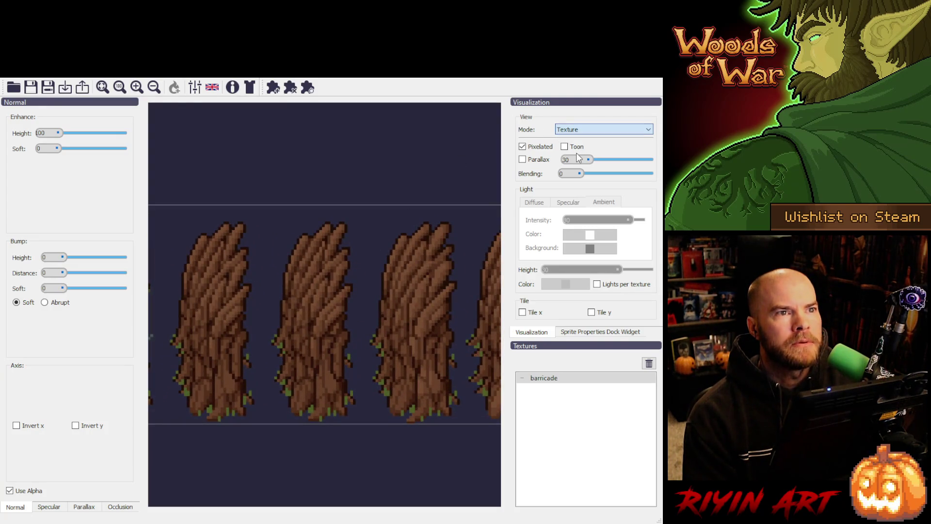
key("Down")
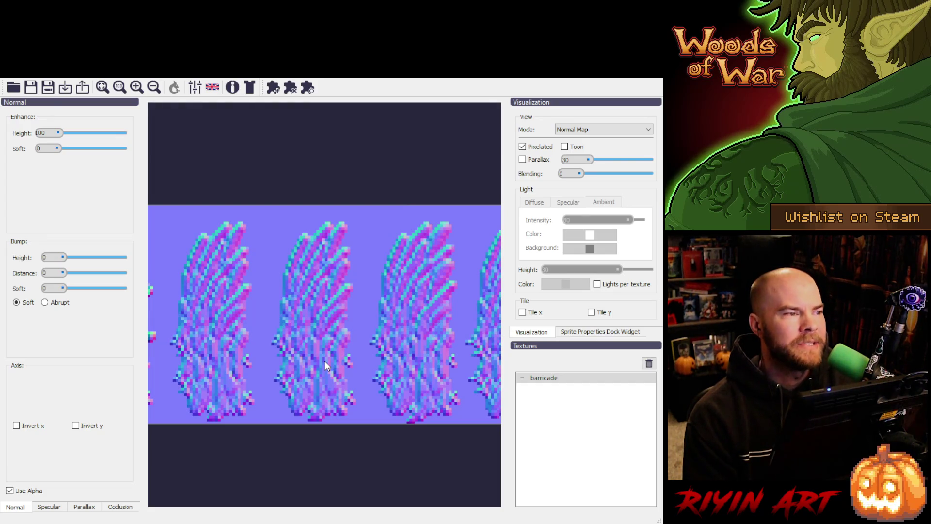
Step: Toggle Use Alpha, inspect the barricade normal map, and remove the barricade texture
left_click(10, 490)
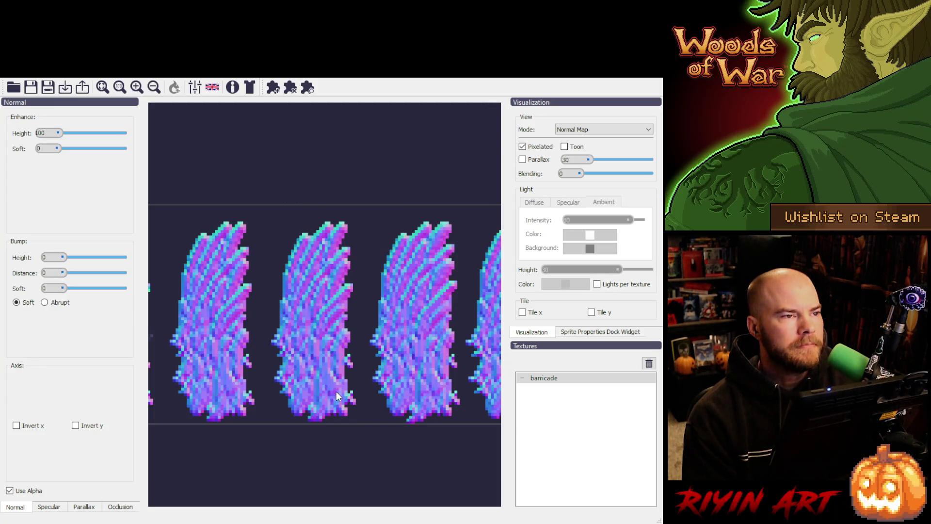
scroll(336, 391, "down", 5)
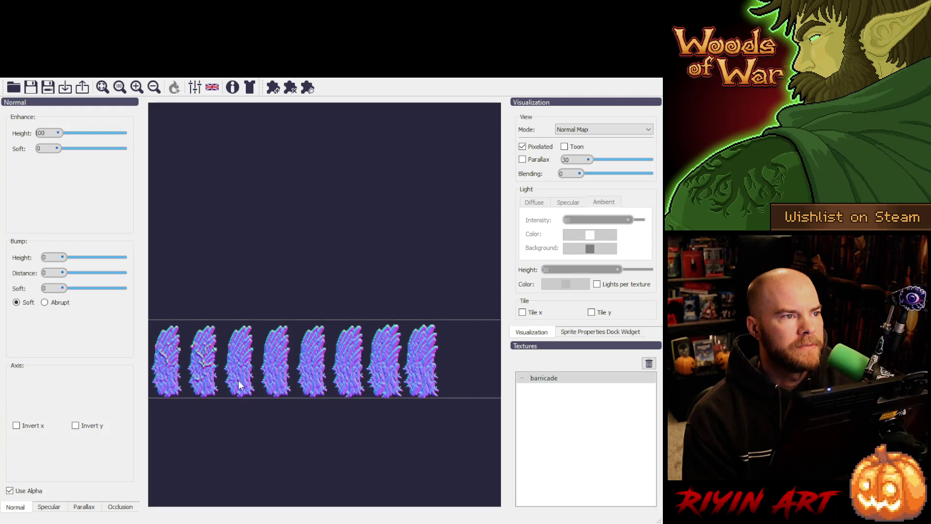
scroll(199, 371, "up", 3)
scroll(214, 368, "up", 3)
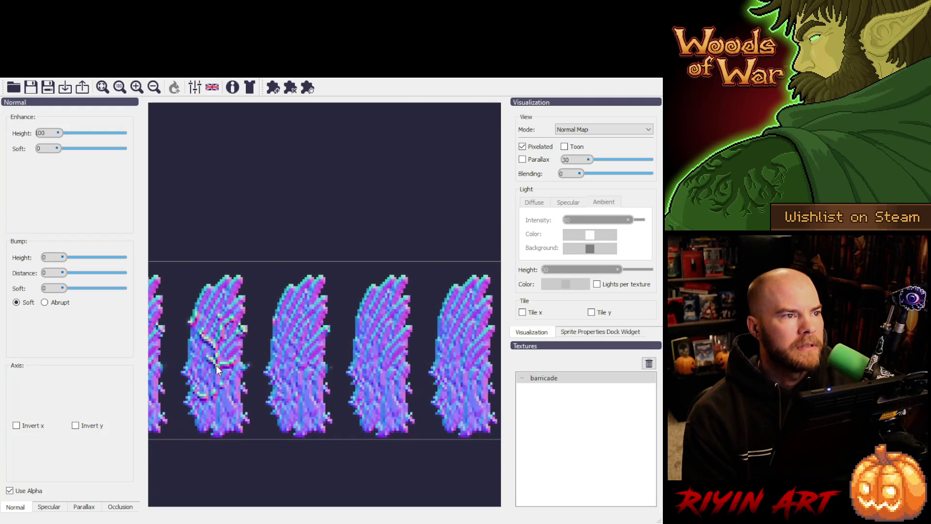
scroll(380, 400, "down", 1)
scroll(400, 395, "up", 2)
scroll(420, 383, "down", 2)
scroll(417, 379, "down", 2)
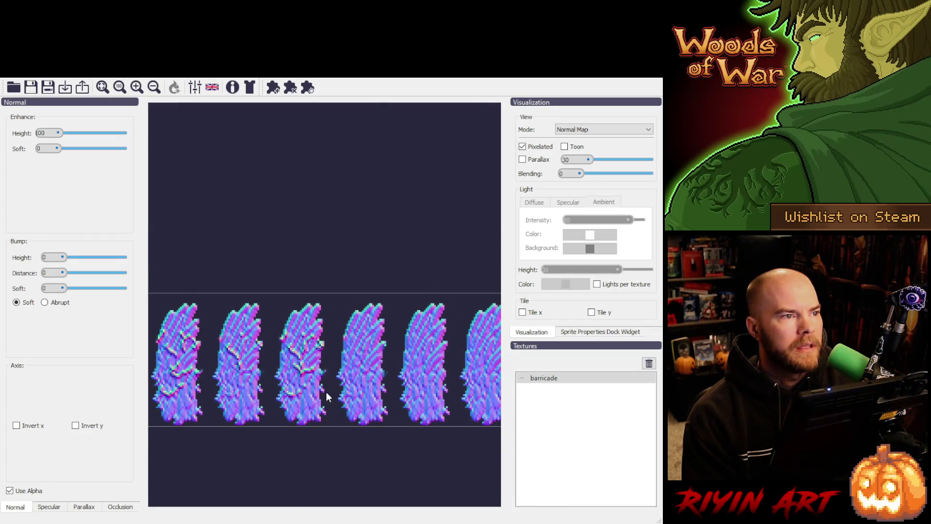
scroll(296, 350, "up", 1)
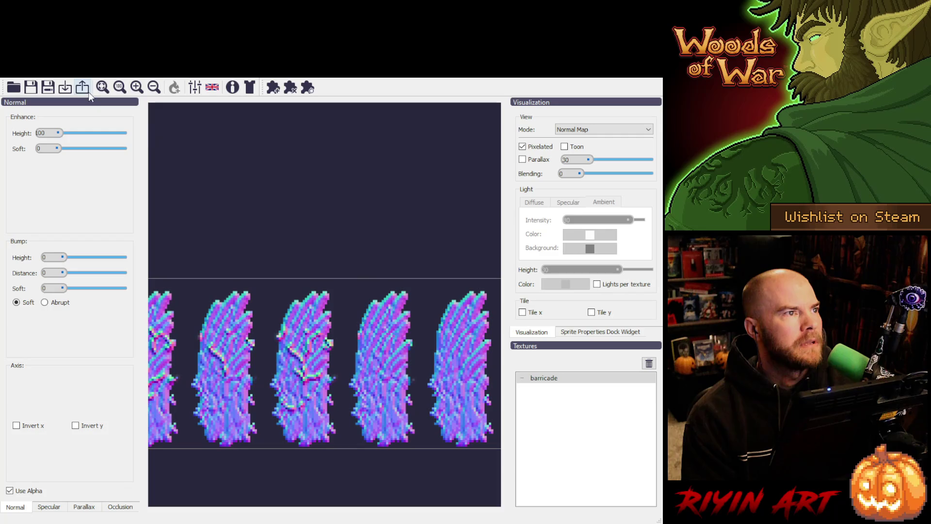
left_click(648, 364)
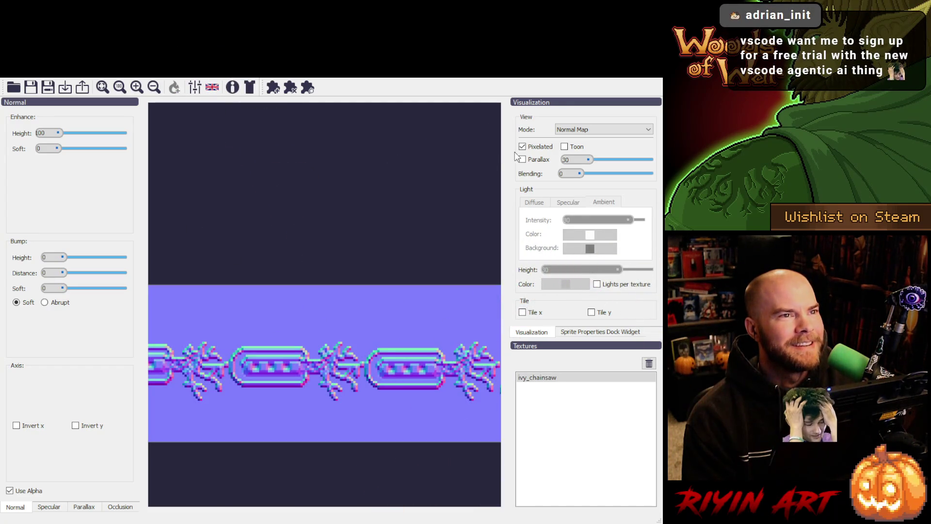
Step: Zoom and pan across the ivy_chainsaw frames, then select the ivy_chainsaw texture in the list
scroll(569, 138, "up", 1)
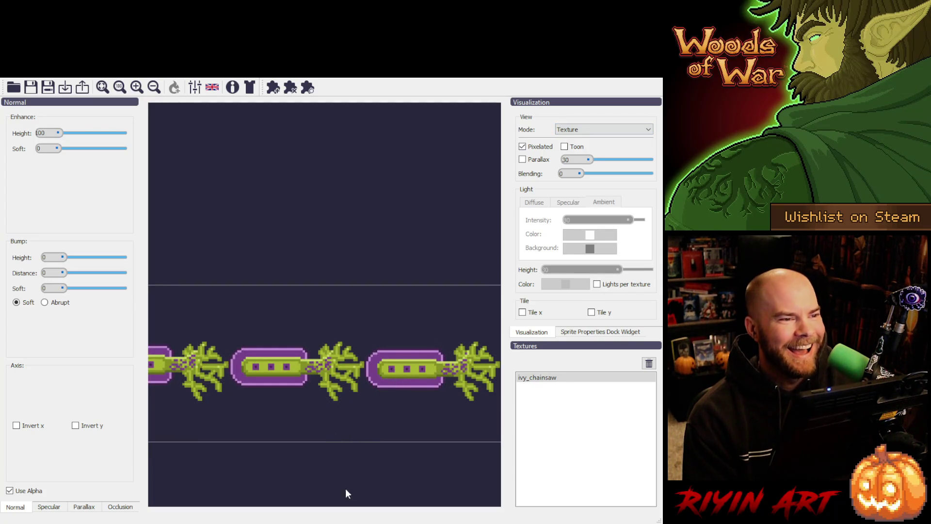
scroll(341, 370, "down", 5)
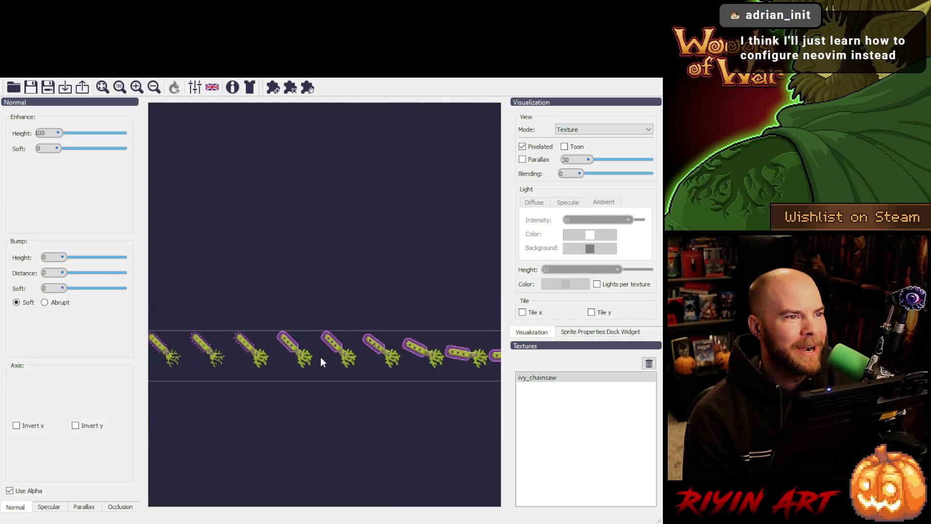
scroll(325, 342, "up", 5)
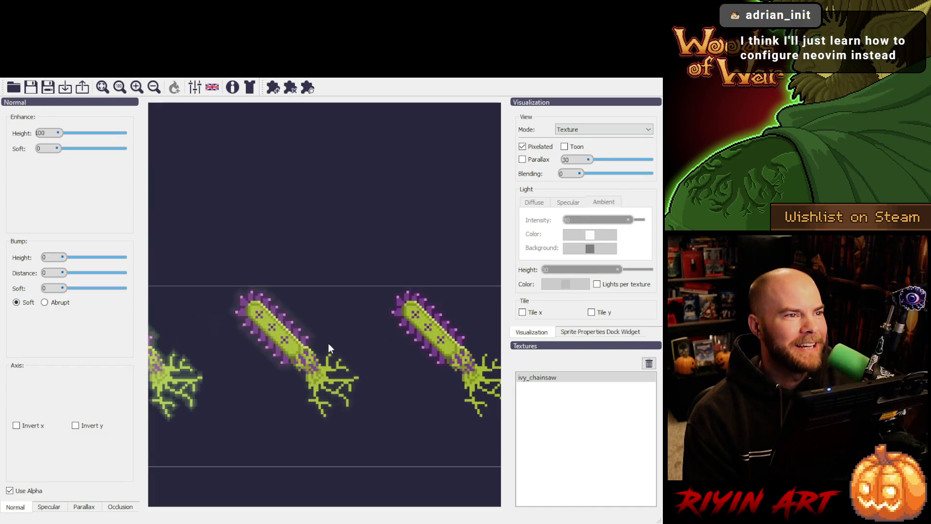
scroll(374, 354, "down", 1)
scroll(350, 364, "down", 10)
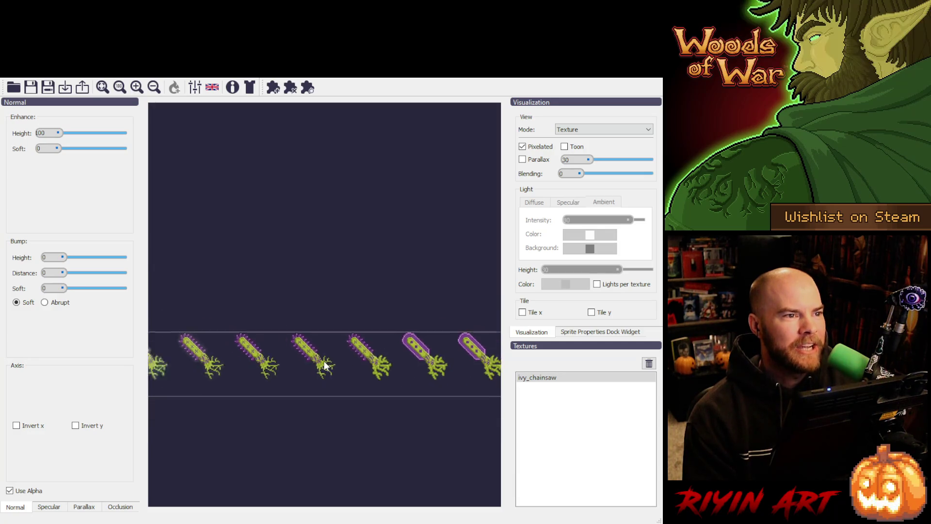
mouse_move(268, 368)
left_mouse_down()
mouse_move(408, 353)
mouse_move(406, 367)
mouse_move(357, 353)
mouse_move(284, 372)
mouse_move(218, 361)
mouse_move(374, 361)
mouse_move(364, 363)
left_mouse_up()
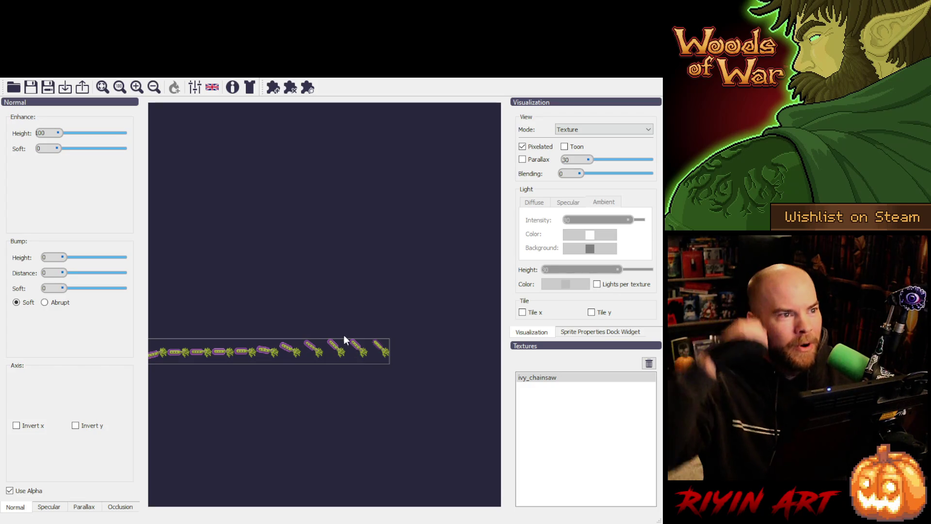
scroll(341, 354, "up", 3)
scroll(340, 351, "up", 2)
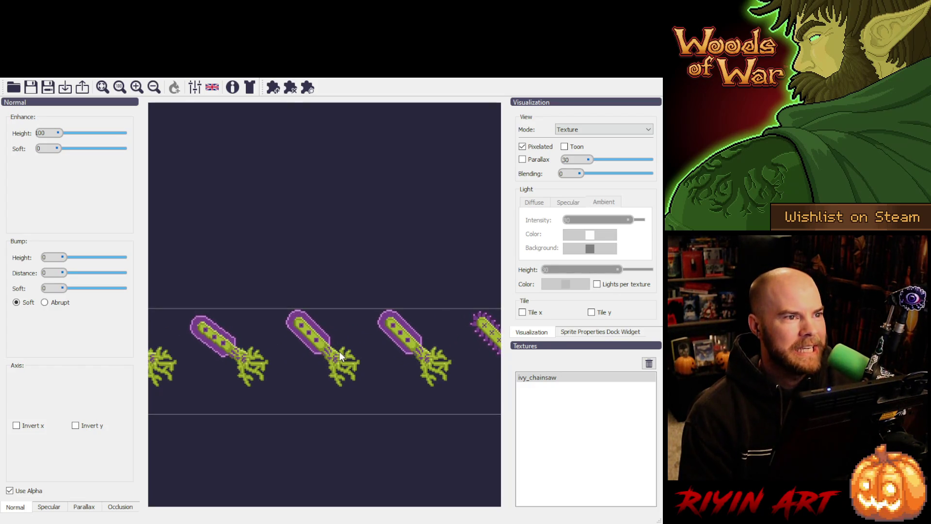
scroll(339, 351, "down", 2)
scroll(338, 354, "up", 4)
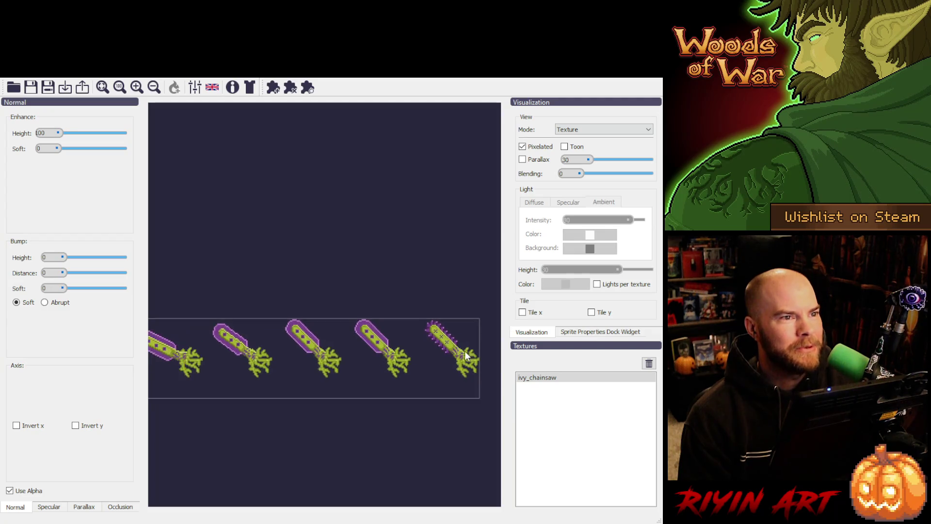
scroll(256, 376, "up", 3)
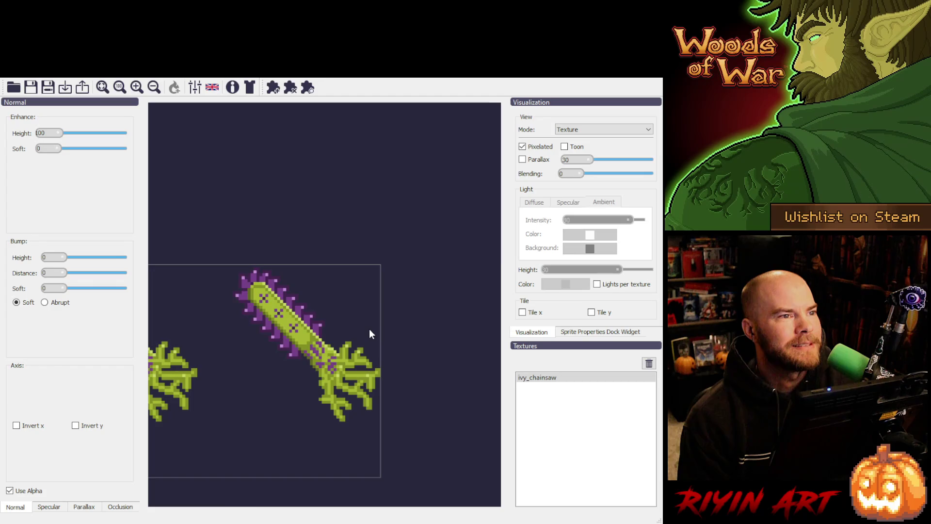
left_click(572, 378)
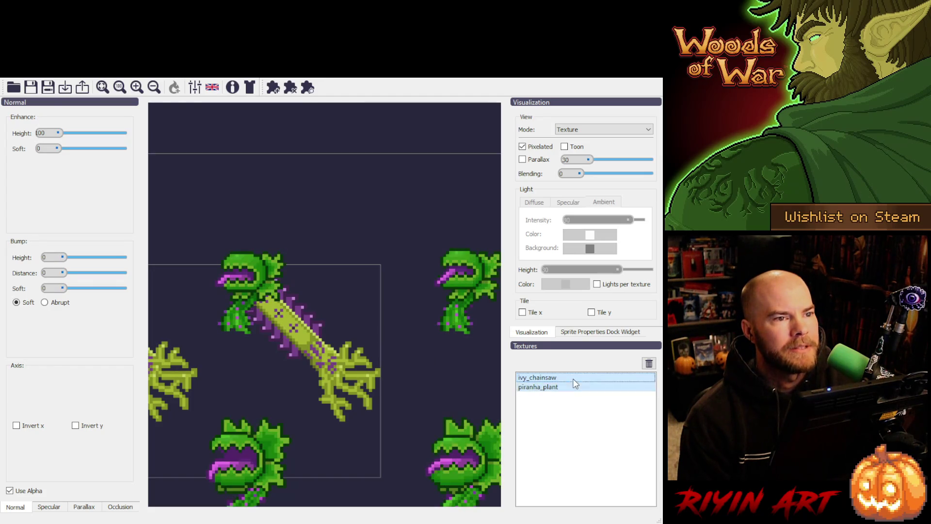
Step: Remove ivy_chainsaw so only piranha_plant remains, and switch the preview Mode to Normal Map
left_click(649, 363)
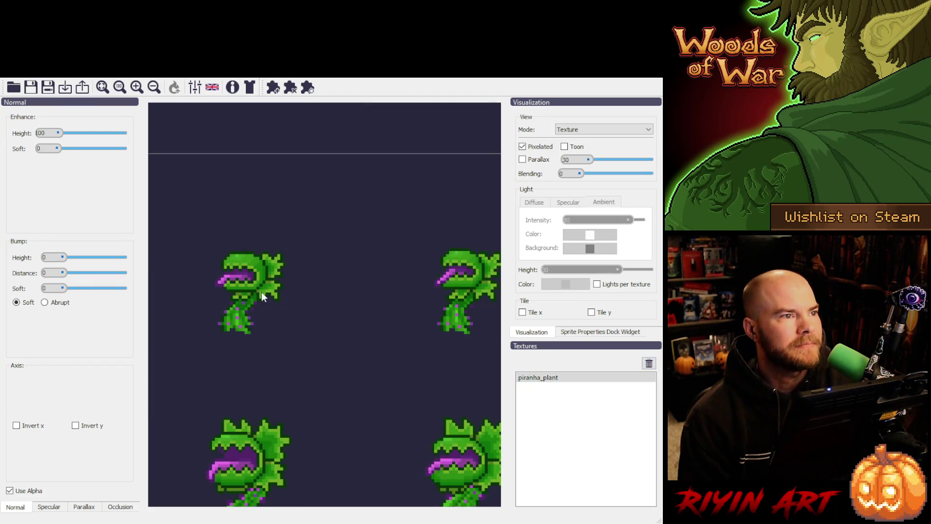
scroll(222, 290, "up", 2)
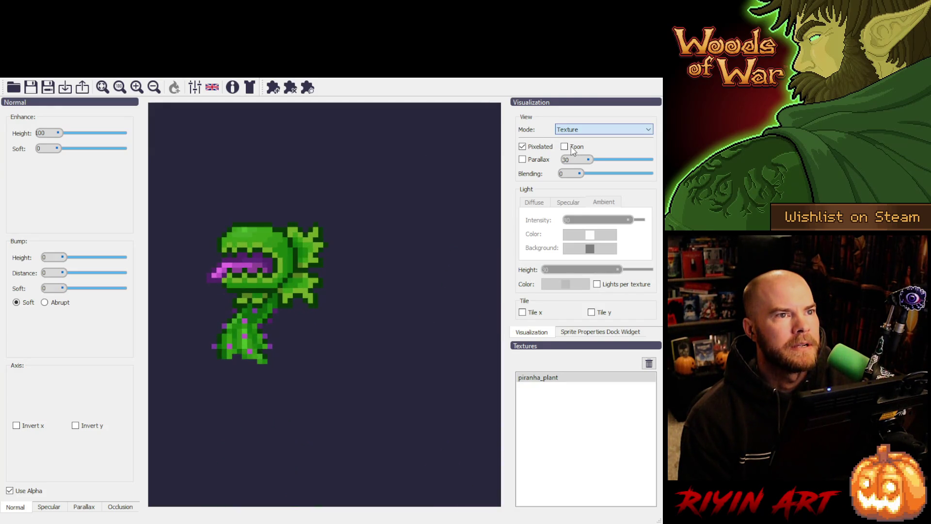
key("Down")
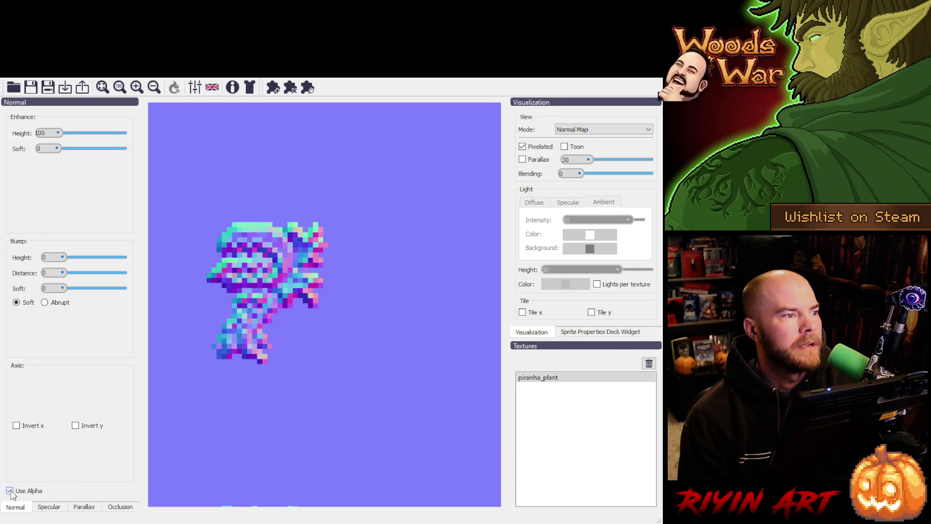
scroll(208, 336, "down", 5)
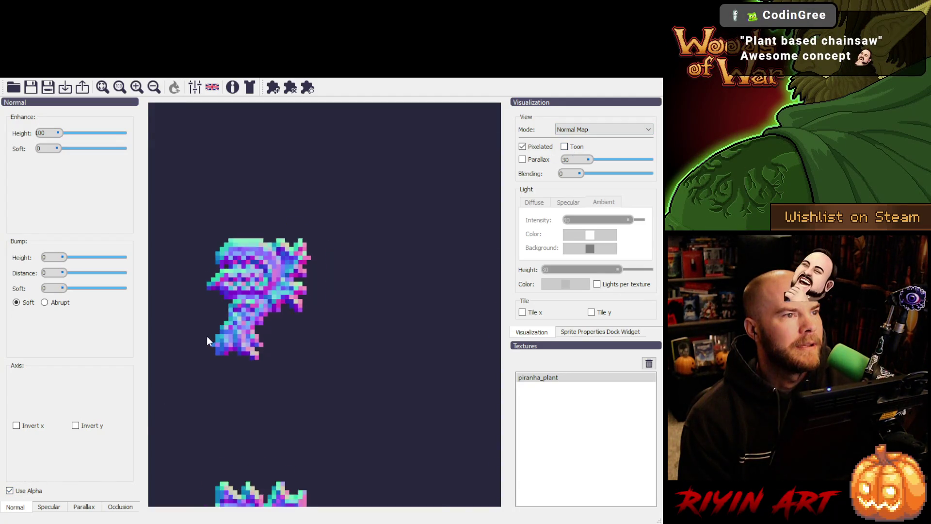
scroll(278, 348, "up", 5)
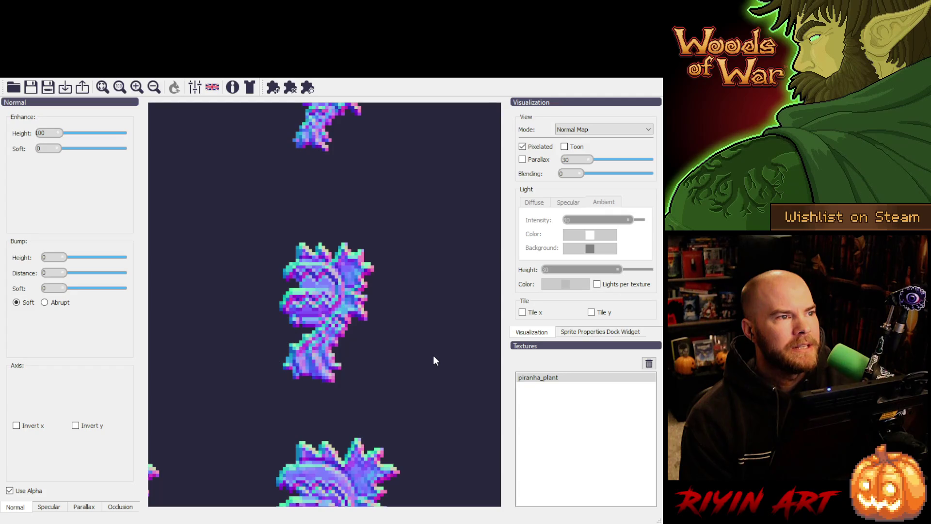
Step: Remove piranha_plant, preview projectile_explosion with Use Alpha on, then remove projectile_explosion
left_click(538, 377)
left_click(648, 363)
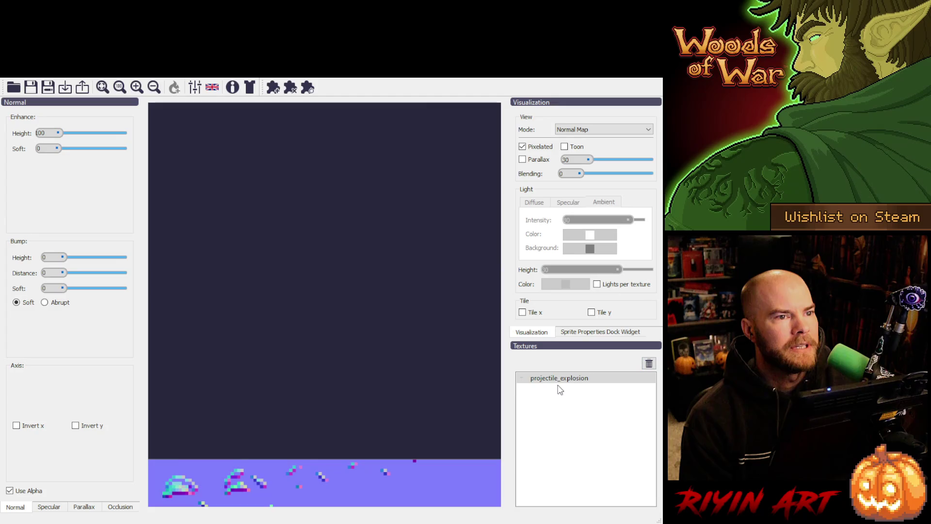
scroll(248, 487, "down", 2)
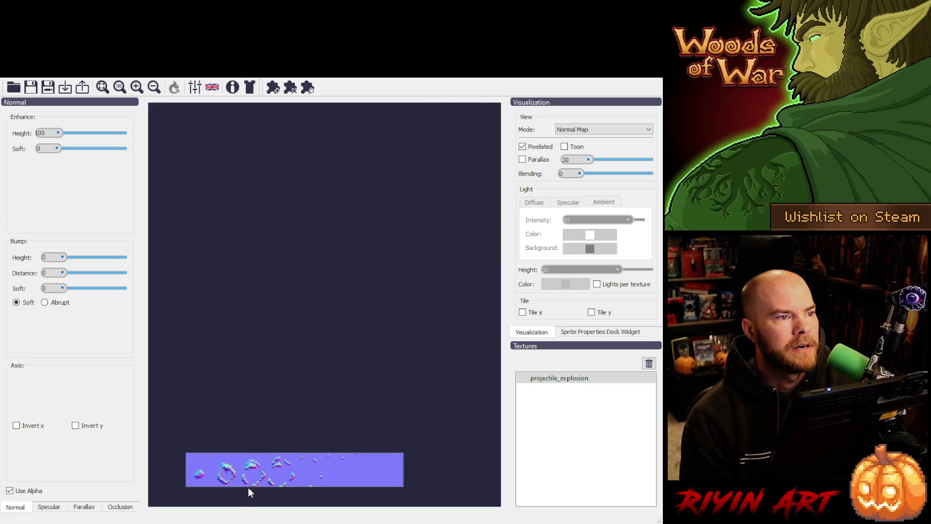
scroll(245, 484, "up", 4)
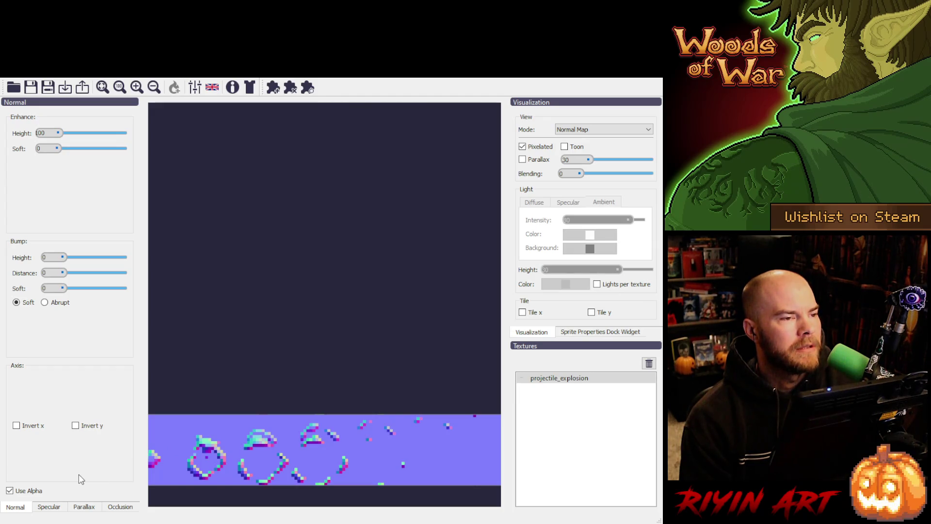
left_click(10, 490)
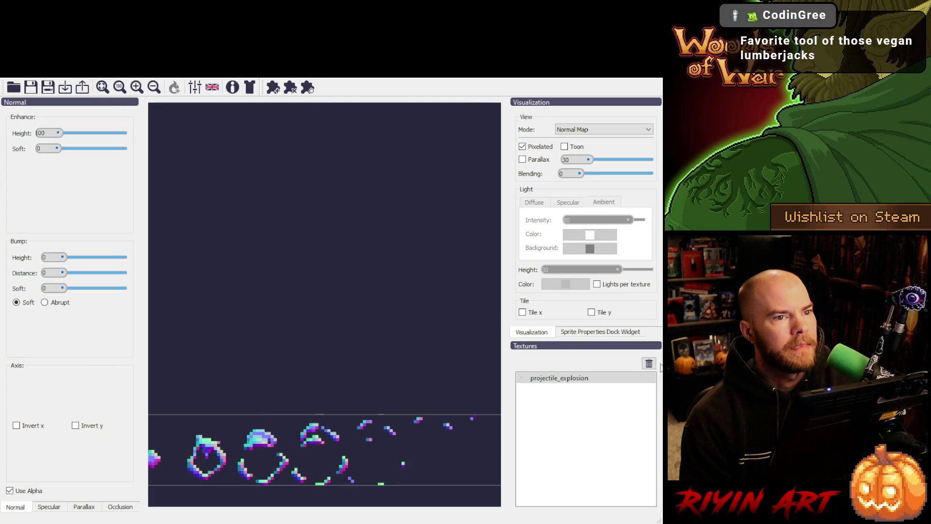
left_click(649, 363)
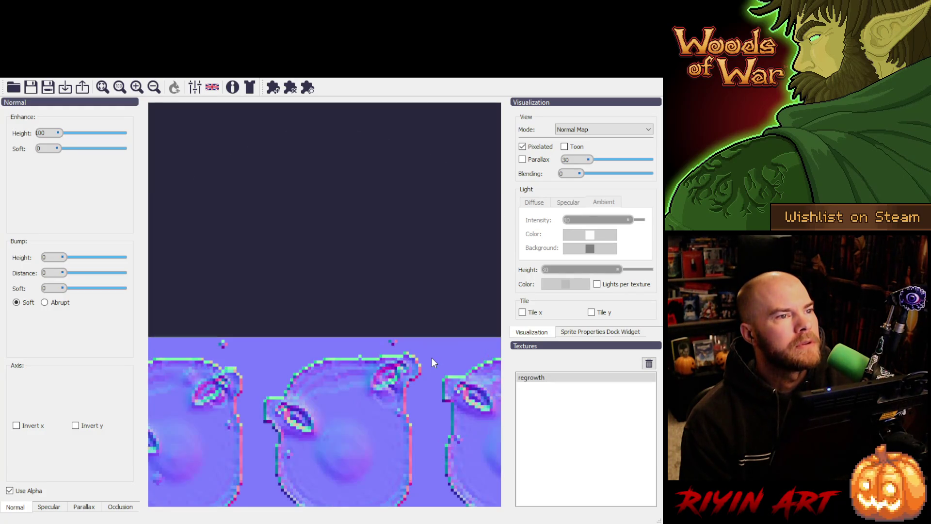
Step: Toggle Use Alpha off and on for regrowth, zoom in on its orb frames, then select it
scroll(339, 441, "up", 2)
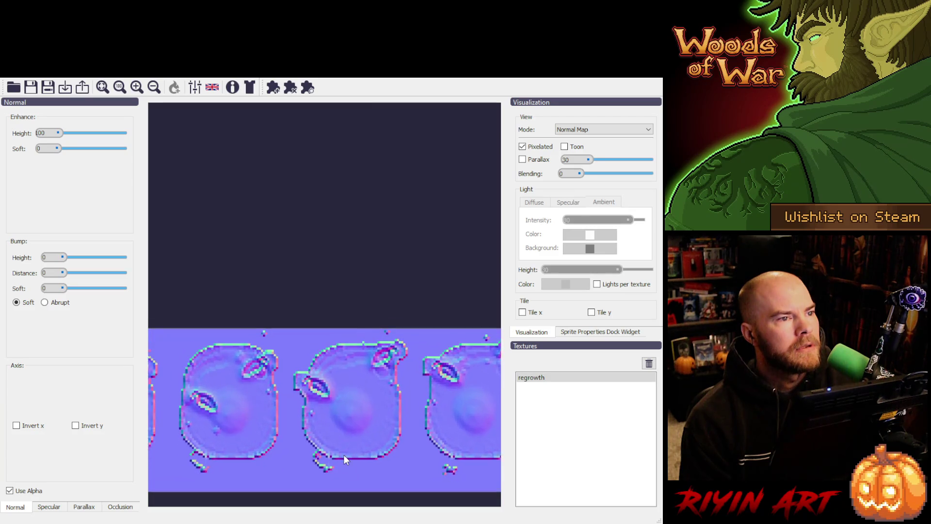
left_click(9, 490)
left_click(9, 490)
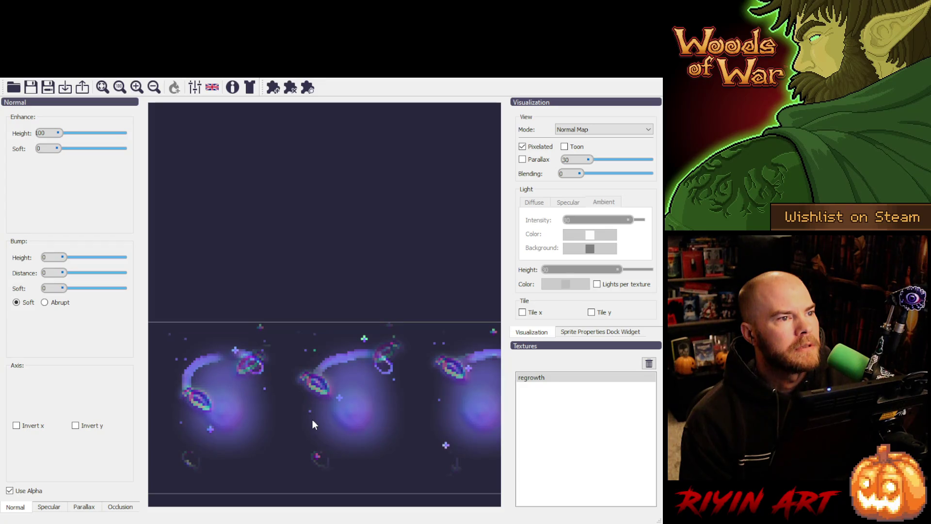
scroll(312, 419, "down", 1)
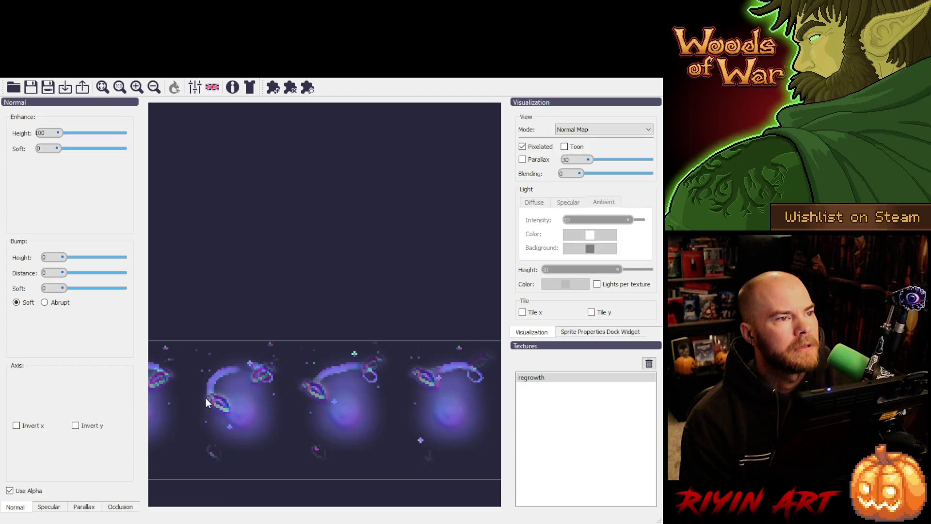
scroll(205, 397, "down", 1)
scroll(332, 391, "down", 5)
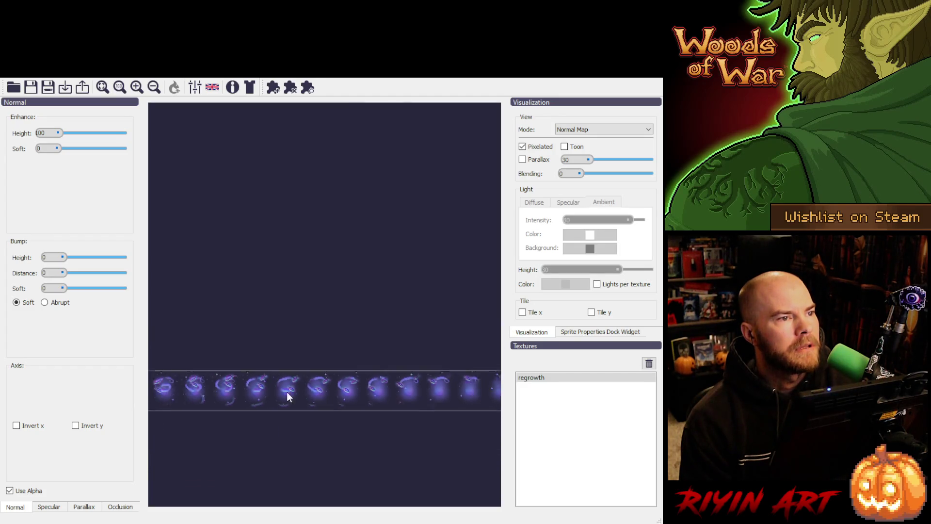
scroll(334, 392, "up", 5)
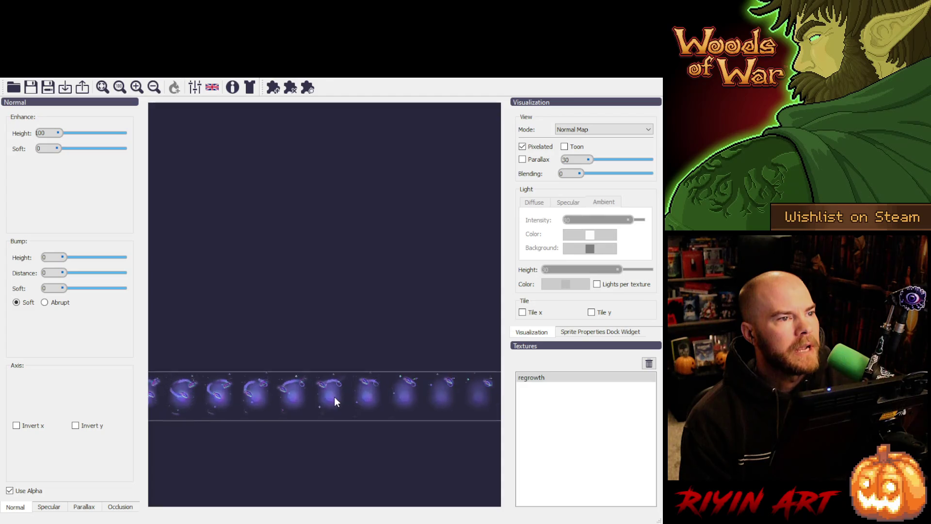
scroll(334, 398, "up", 5)
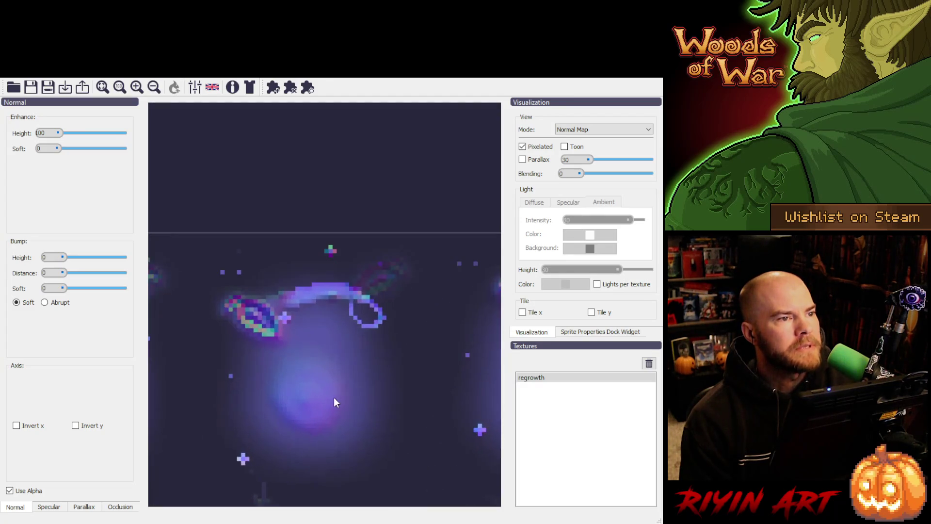
scroll(402, 381, "down", 1)
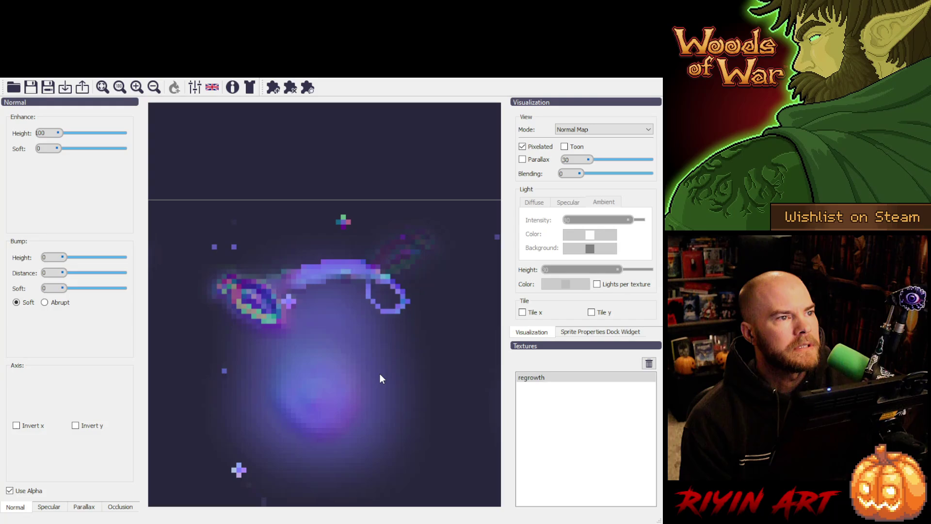
scroll(378, 376, "down", 2)
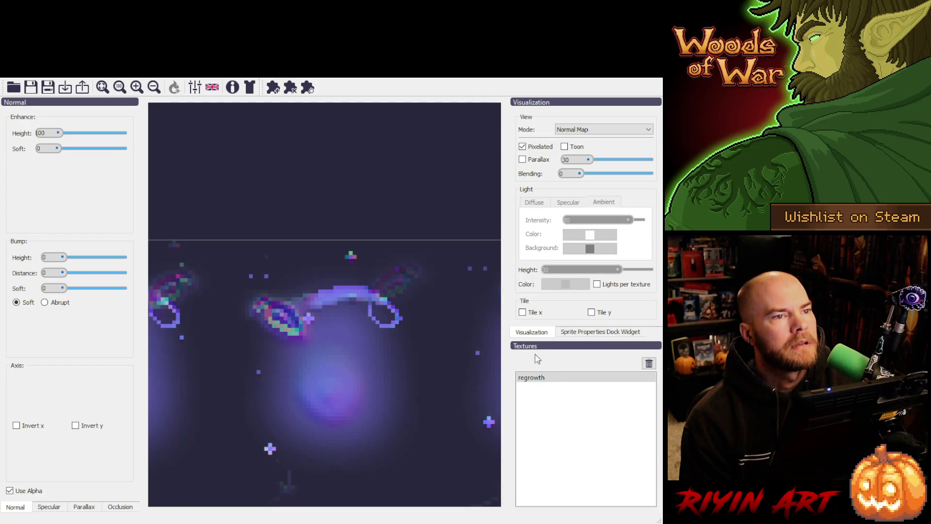
left_click(561, 379)
Step: Remove regrowth, preview spike_shot_rank1_projectile with Use Alpha on, then remove it
left_click(647, 365)
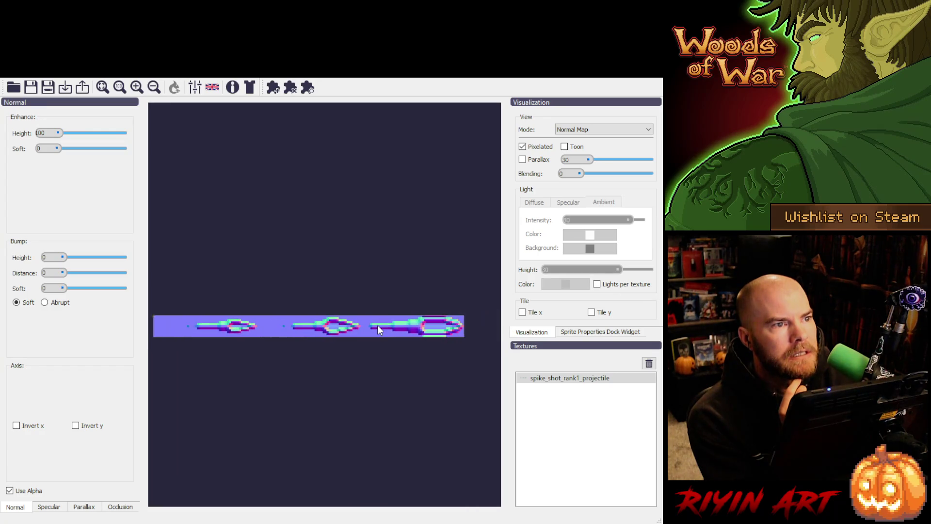
left_click(10, 491)
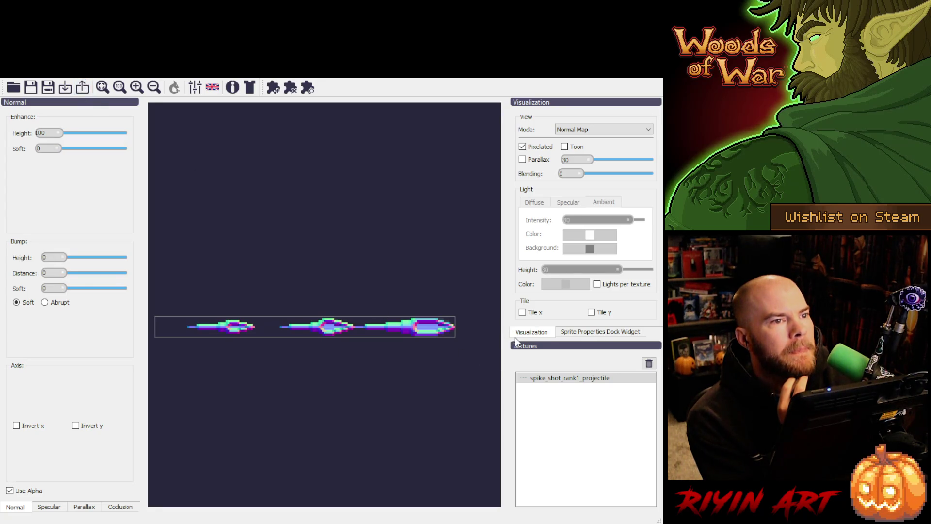
left_click(651, 365)
Step: Preview the steel_tooth_saw normal map with Use Alpha on, zoom out, then remove steel_tooth_saw
left_click(72, 92)
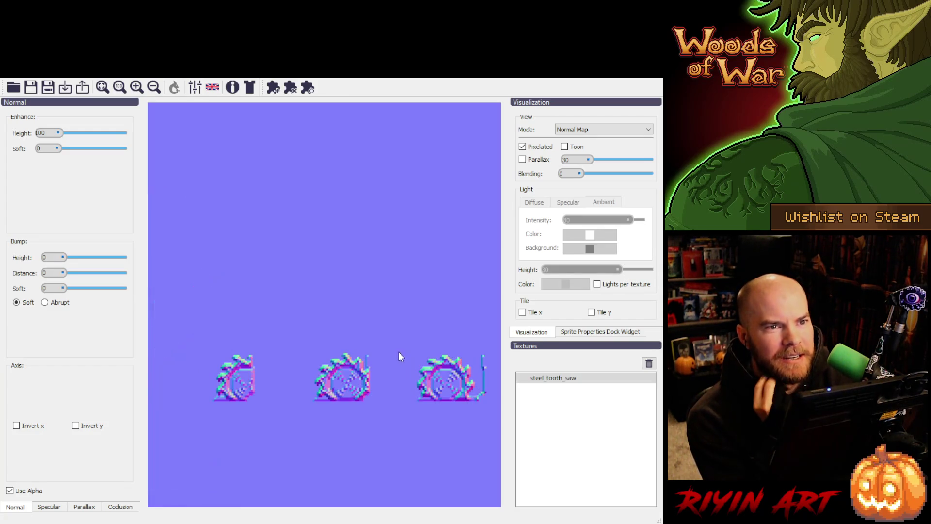
scroll(352, 385, "up", 2)
scroll(355, 385, "up", 3)
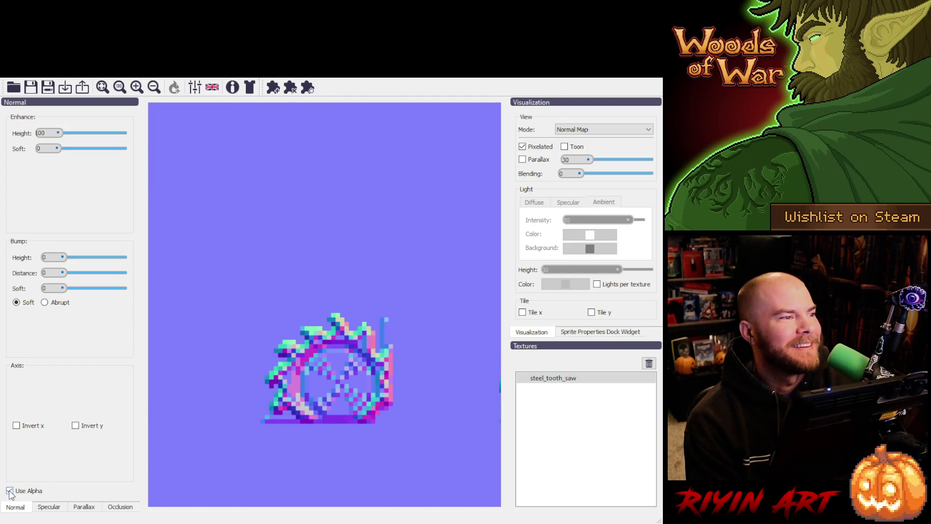
left_click(10, 491)
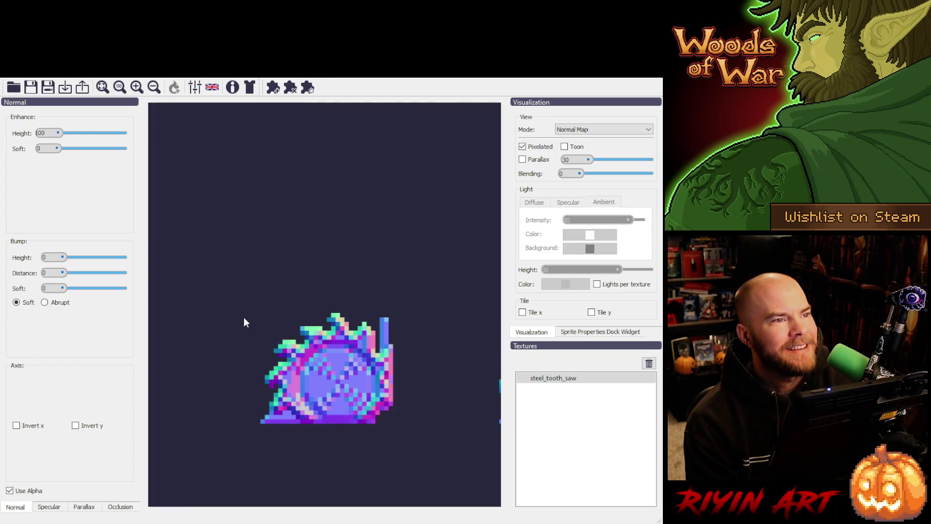
scroll(366, 340, "down", 3)
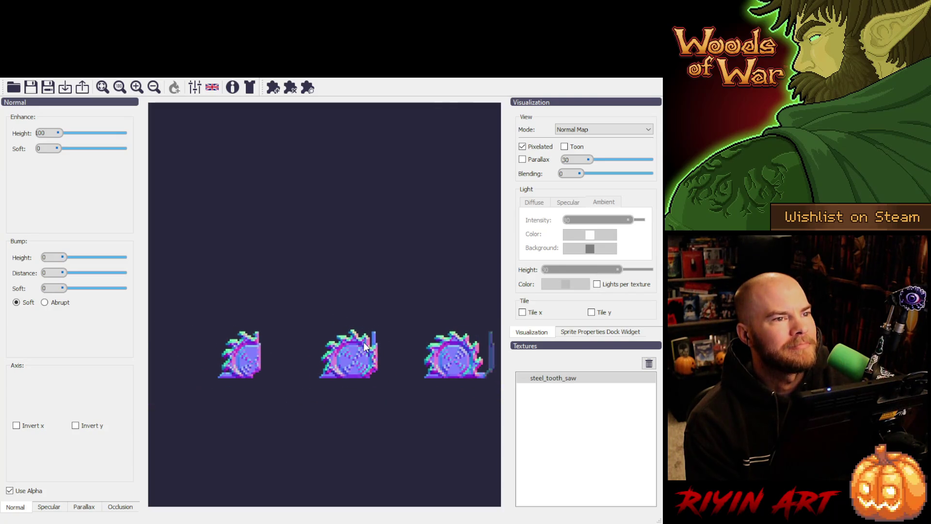
scroll(359, 345, "down", 2)
scroll(329, 155, "down", 2)
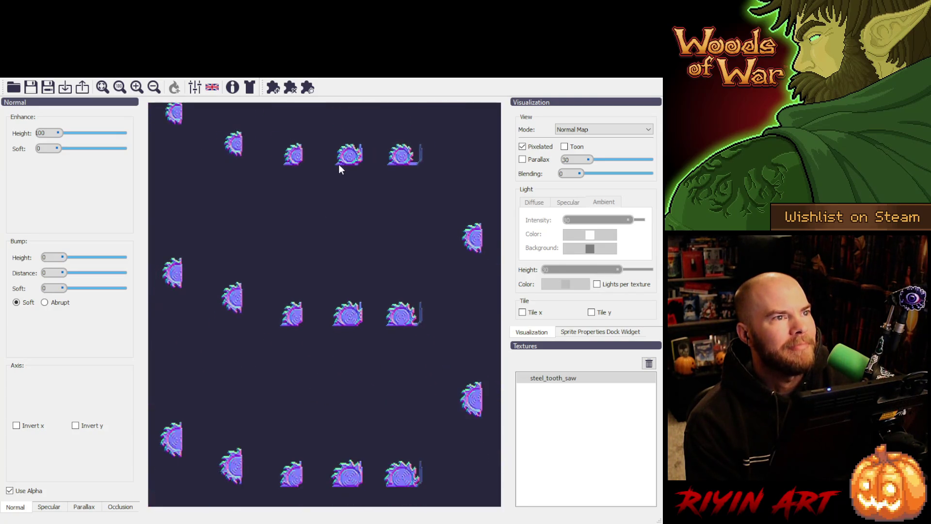
scroll(341, 168, "down", 2)
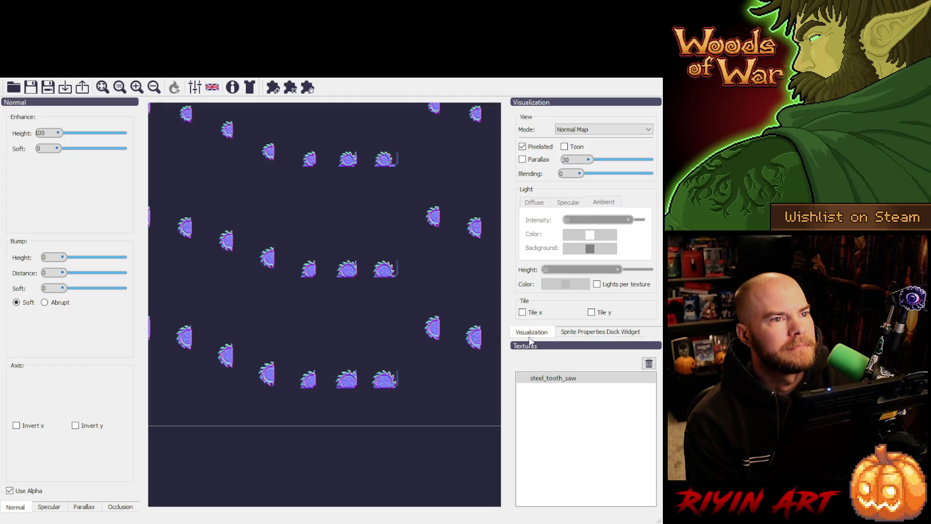
left_click(649, 363)
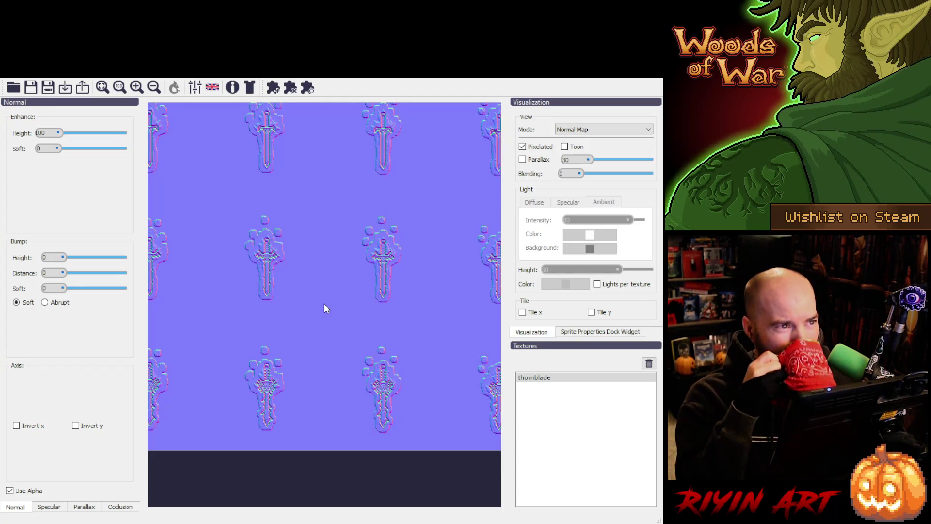
Step: Toggle Use Alpha off and on for thornblade, zoom into a sword, then remove thornblade
left_click(10, 490)
left_click(10, 490)
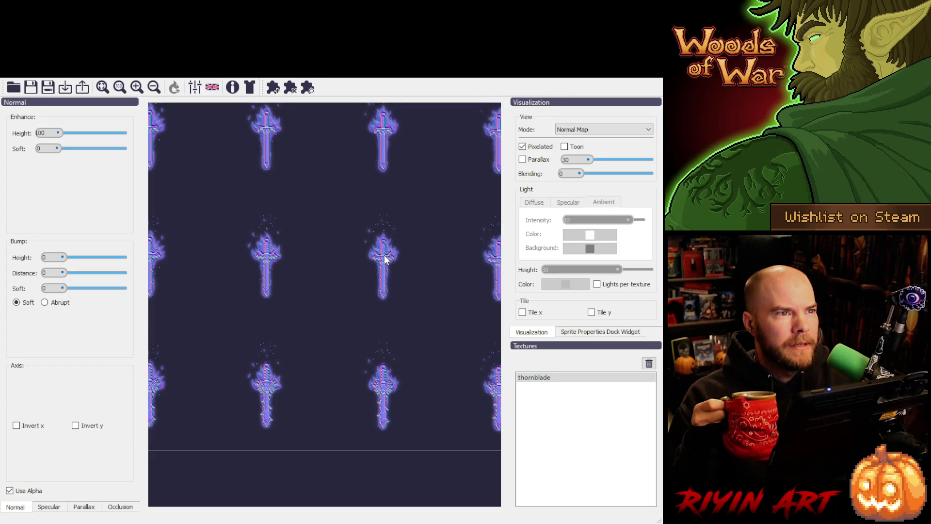
scroll(399, 253, "up", 4)
scroll(396, 266, "up", 4)
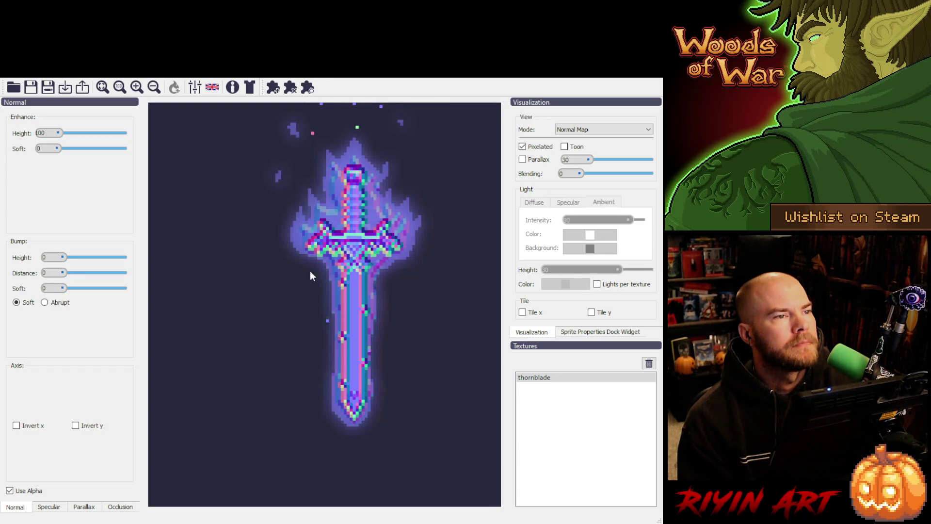
left_click(648, 363)
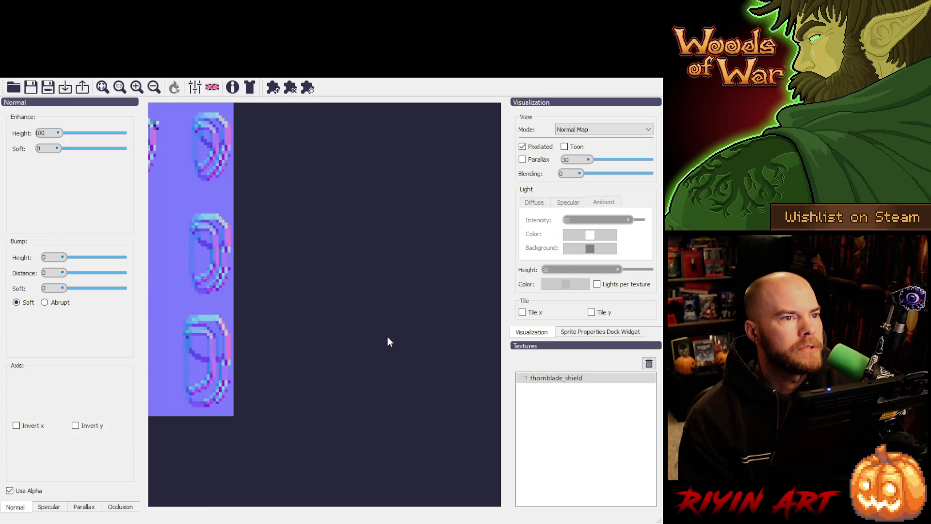
Step: Zoom around the thornblade_shield normal map, then remove thornblade_shield from the Textures list
scroll(215, 195, "up", 1)
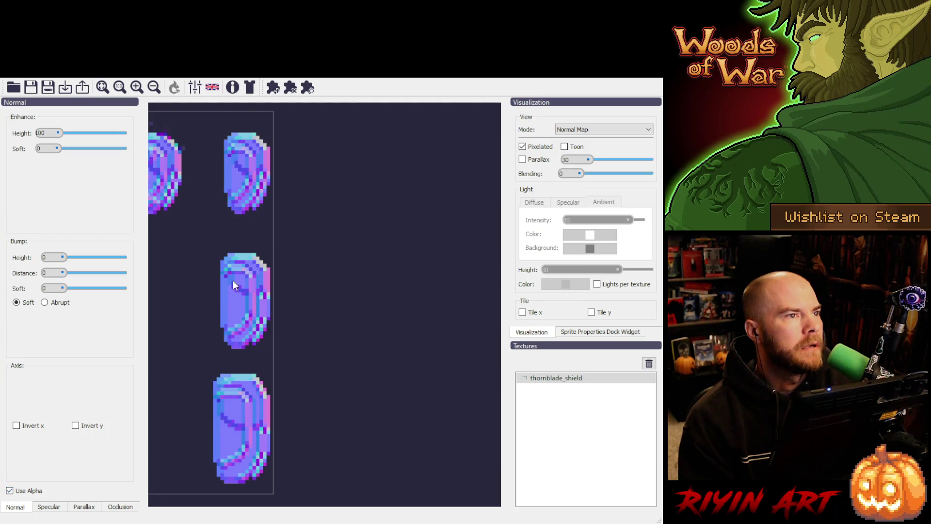
scroll(298, 243, "down", 3)
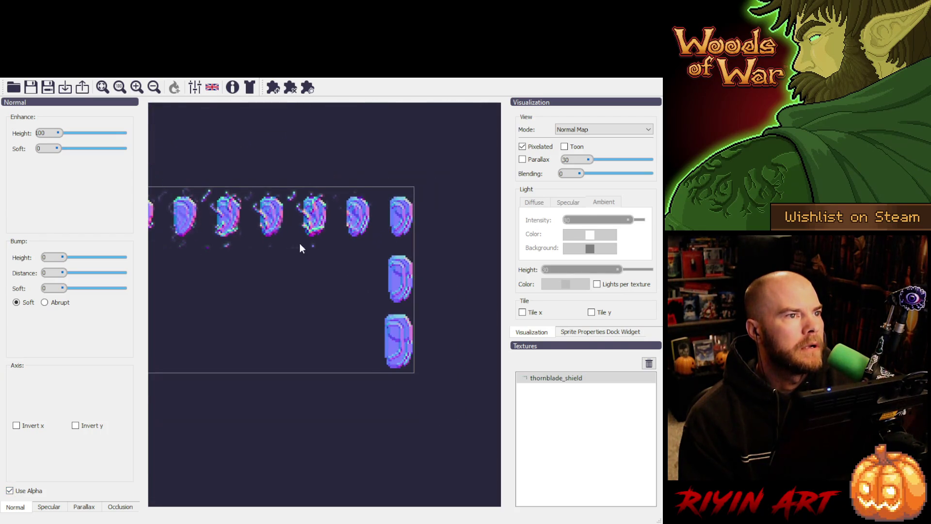
scroll(390, 245, "up", 2)
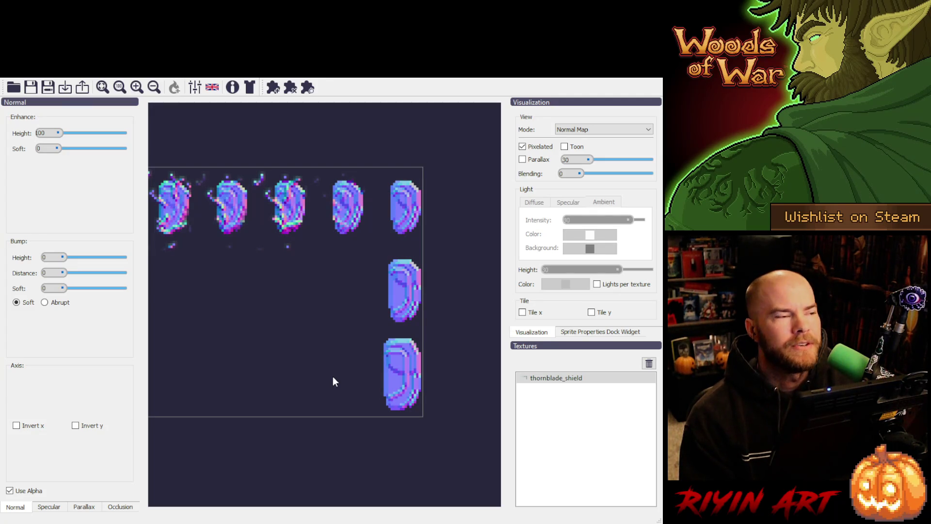
scroll(331, 375, "down", 3)
scroll(323, 336, "up", 2)
scroll(310, 336, "down", 1)
scroll(307, 335, "up", 1)
scroll(318, 346, "up", 1)
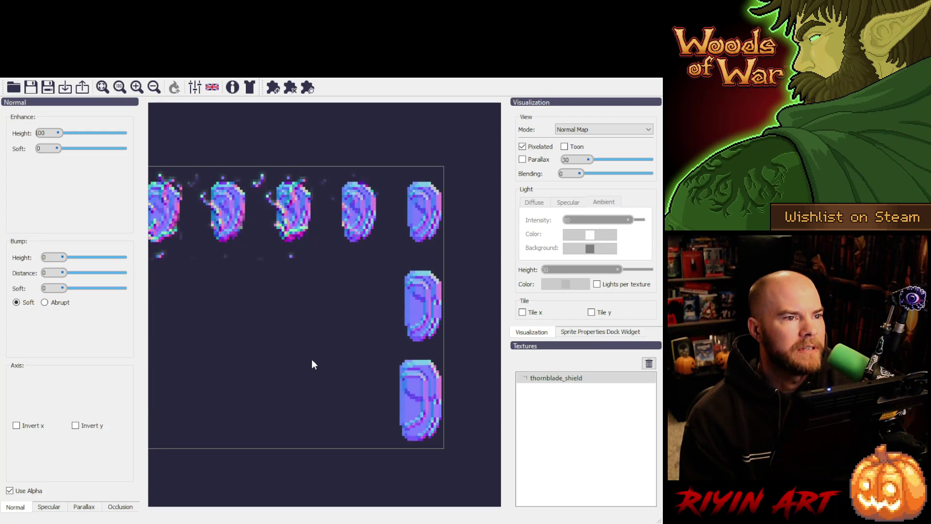
scroll(313, 357, "down", 1)
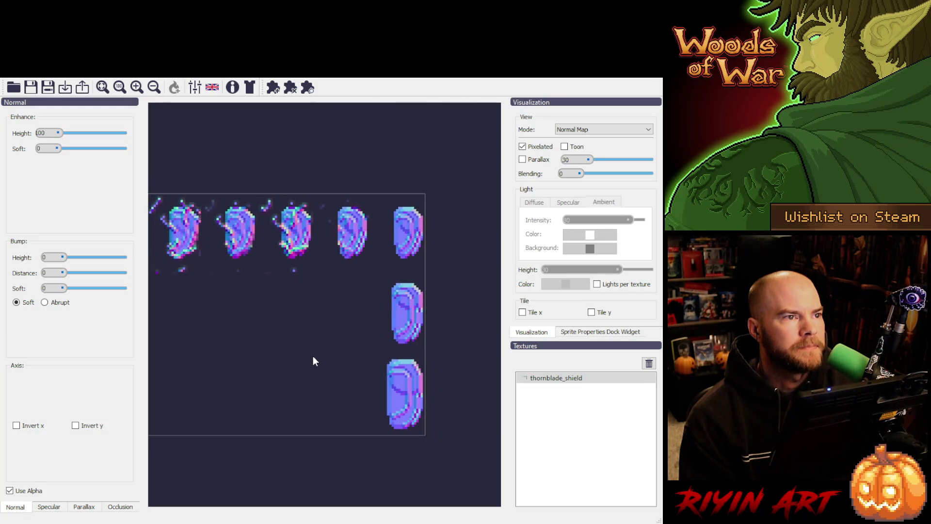
scroll(313, 356, "up", 2)
scroll(304, 331, "down", 1)
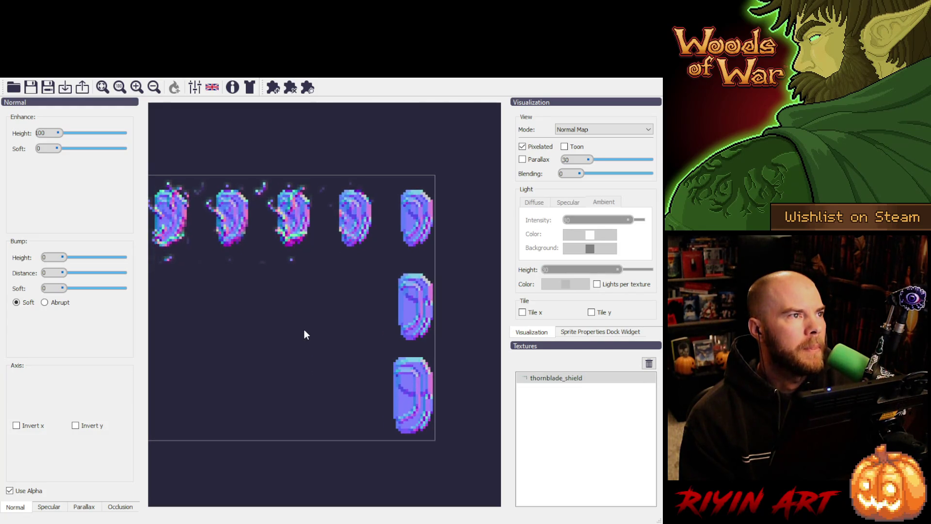
left_click(649, 363)
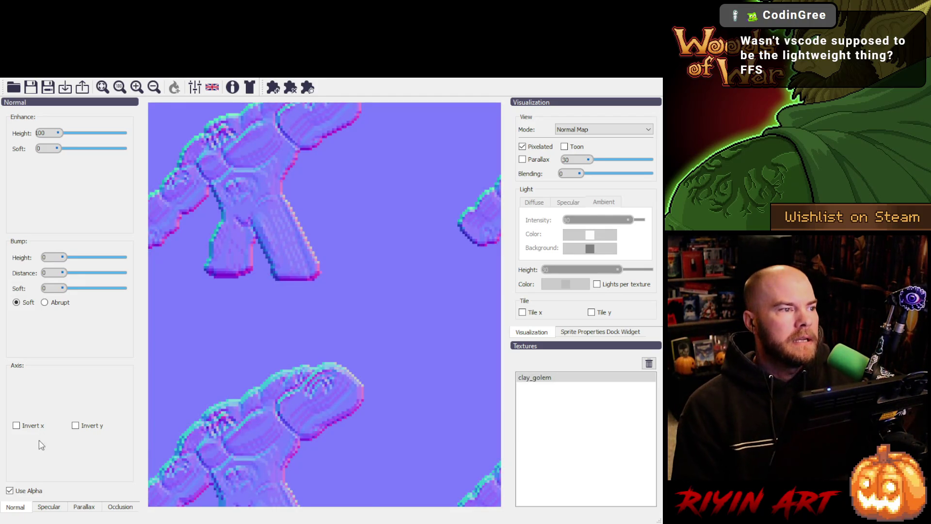
Step: Toggle Use Alpha back on for clay_golem, centre and zoom into the golem, then remove clay_golem
left_click(23, 491)
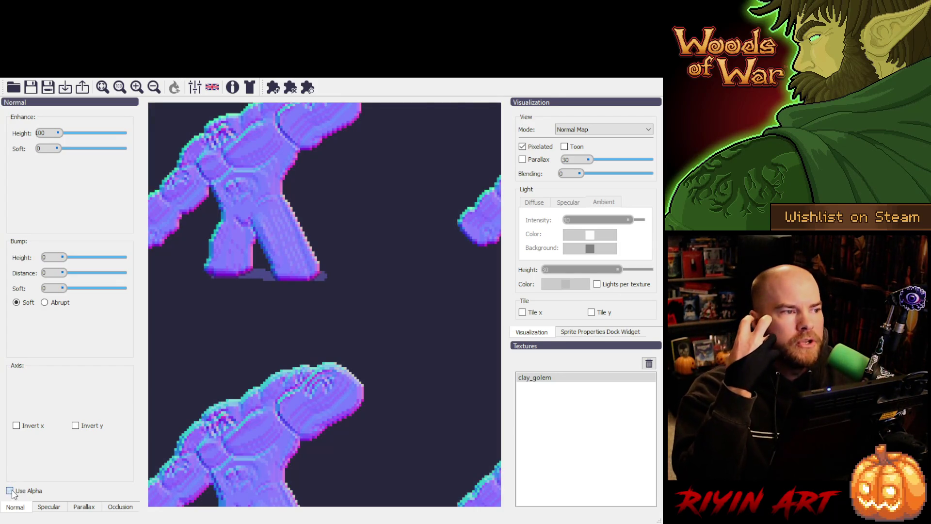
left_click(10, 491)
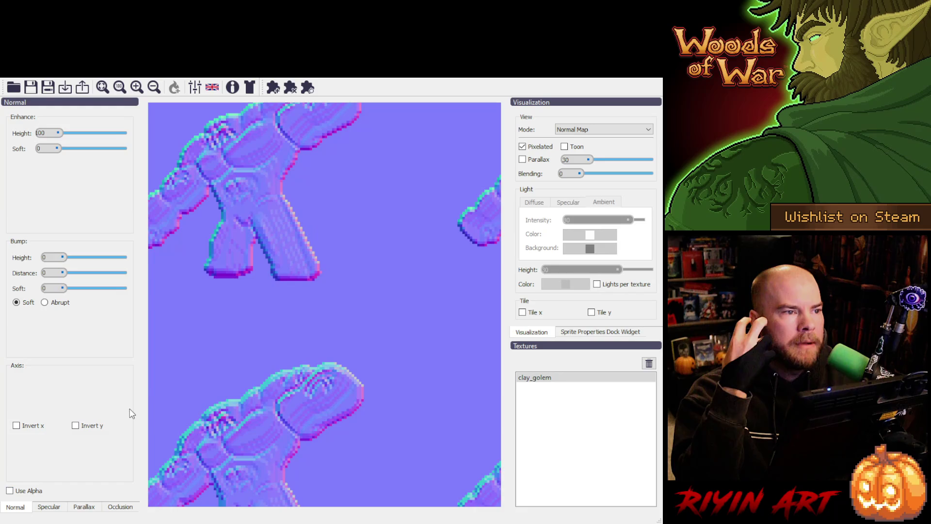
left_click(9, 491)
left_click_drag(232, 242, 306, 318)
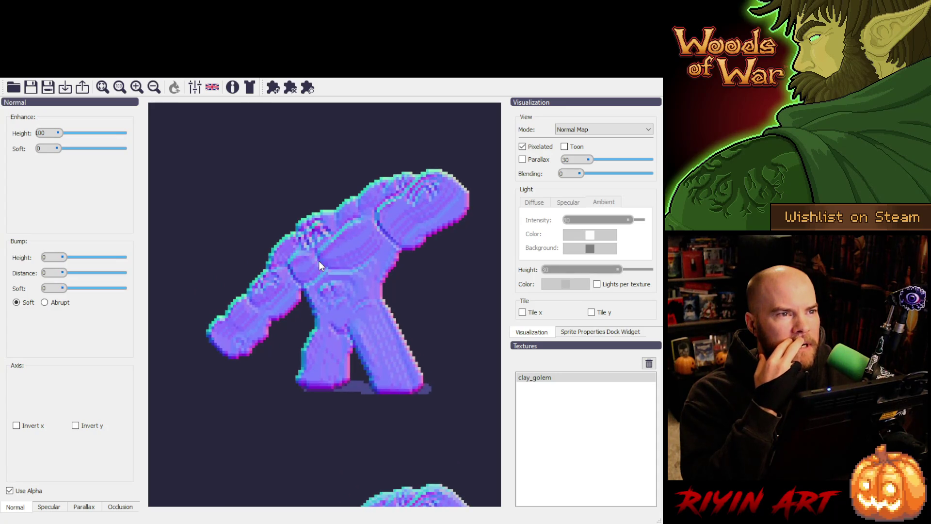
scroll(319, 261, "up", 1)
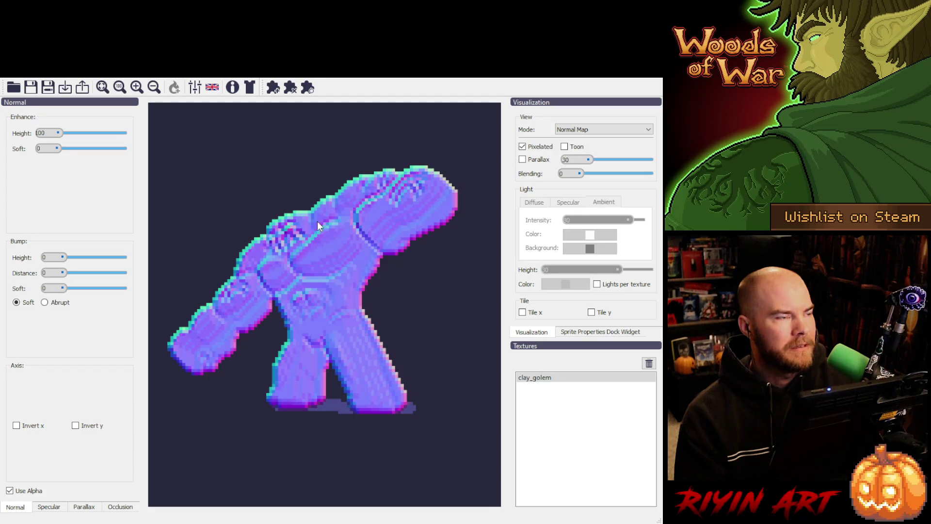
left_click(648, 364)
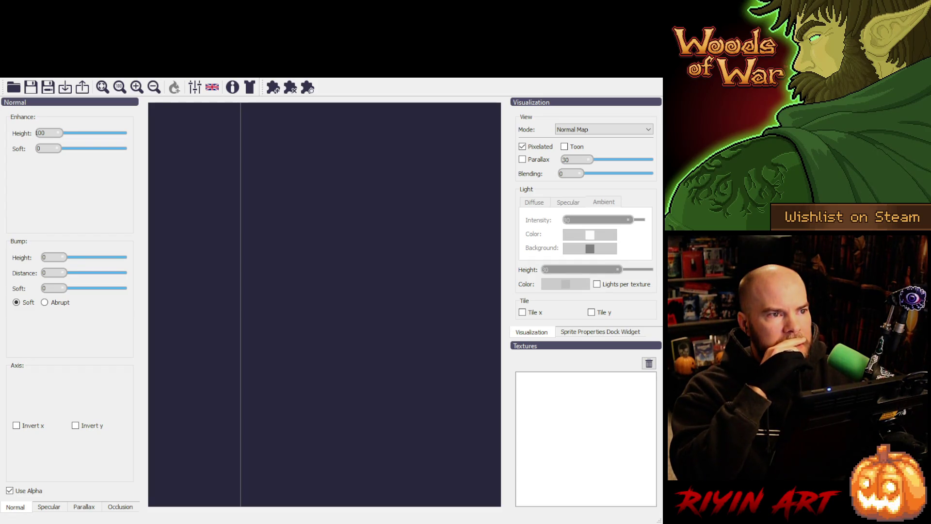
Step: Load dragon_rider, toggle Use Alpha off and on, remove it, then turn Use Alpha off for goblin_bomber
left_click_drag(333, 348, 333, 348)
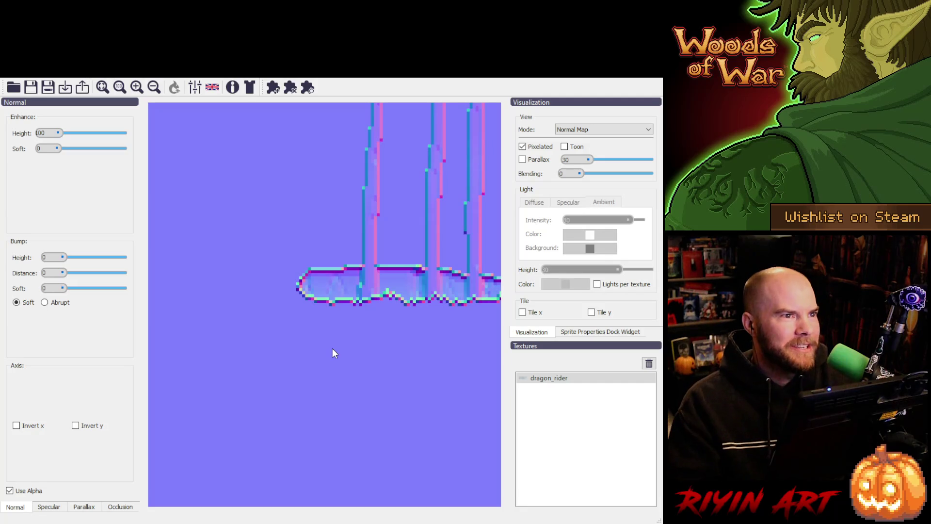
left_click(11, 491)
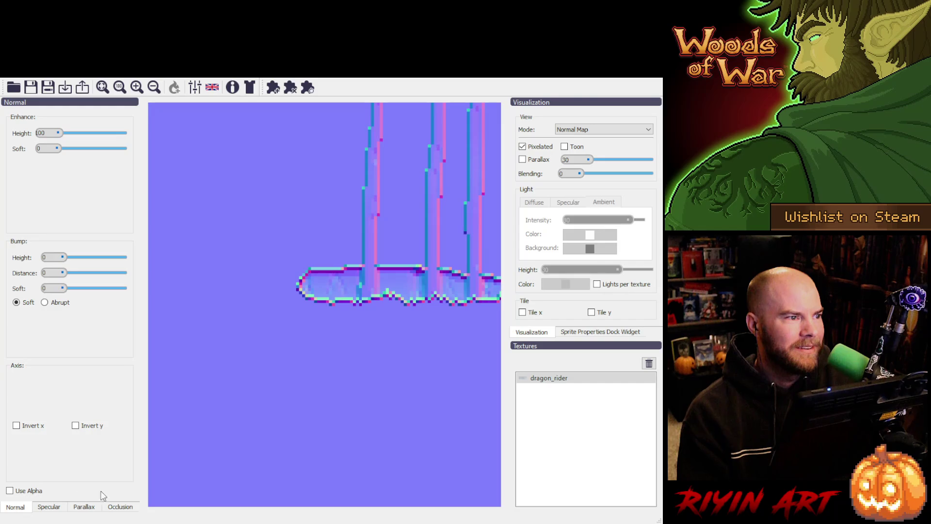
left_click(10, 490)
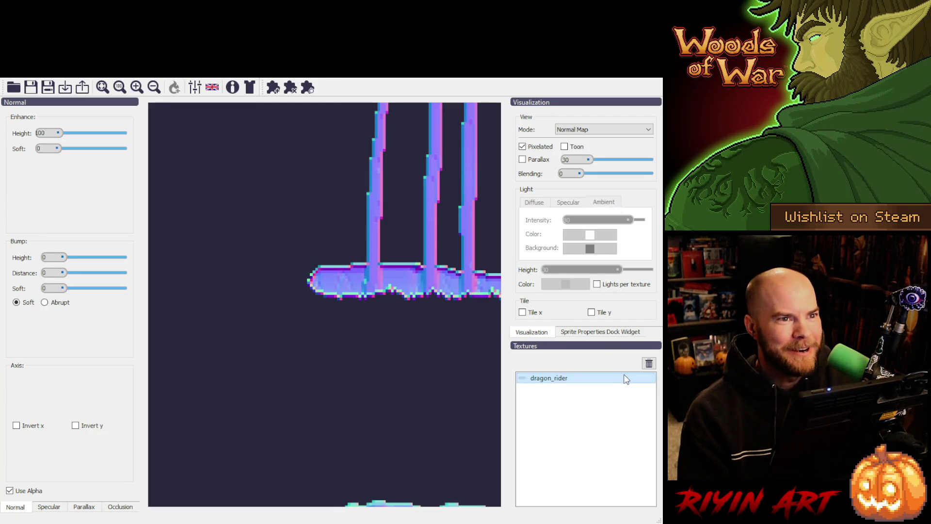
left_click(648, 364)
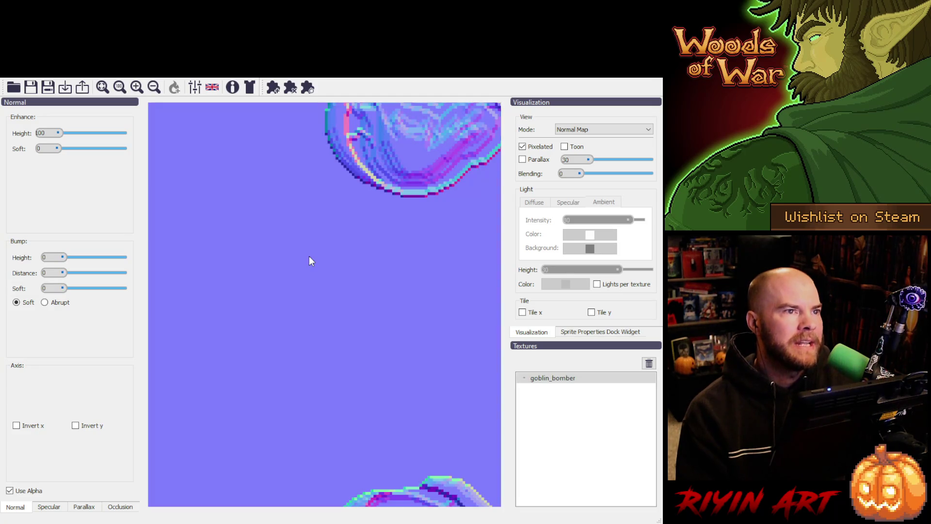
left_click(10, 490)
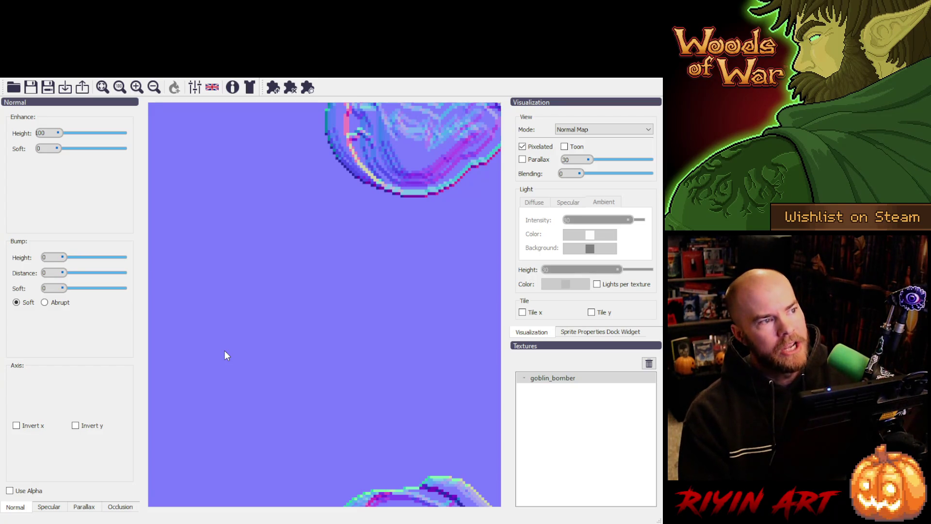
Step: Turn Use Alpha back on for goblin_bomber, centre the sprites, and zoom in on one goblin
left_click(10, 490)
mouse_move(385, 159)
left_mouse_down()
mouse_move(337, 382)
mouse_move(336, 349)
left_mouse_up()
scroll(336, 349, "down", 3)
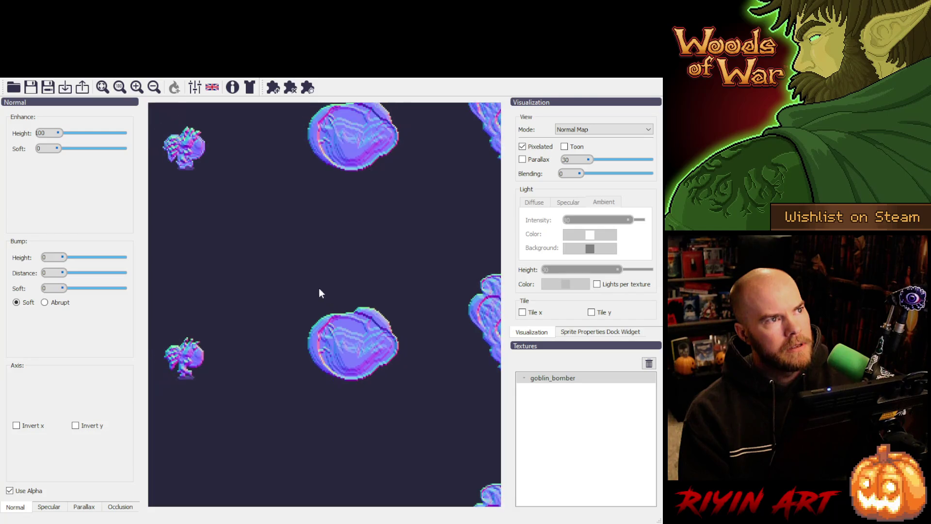
scroll(322, 306, "down", 2)
mouse_move(238, 223)
left_mouse_down()
mouse_move(409, 236)
mouse_move(311, 294)
left_mouse_up()
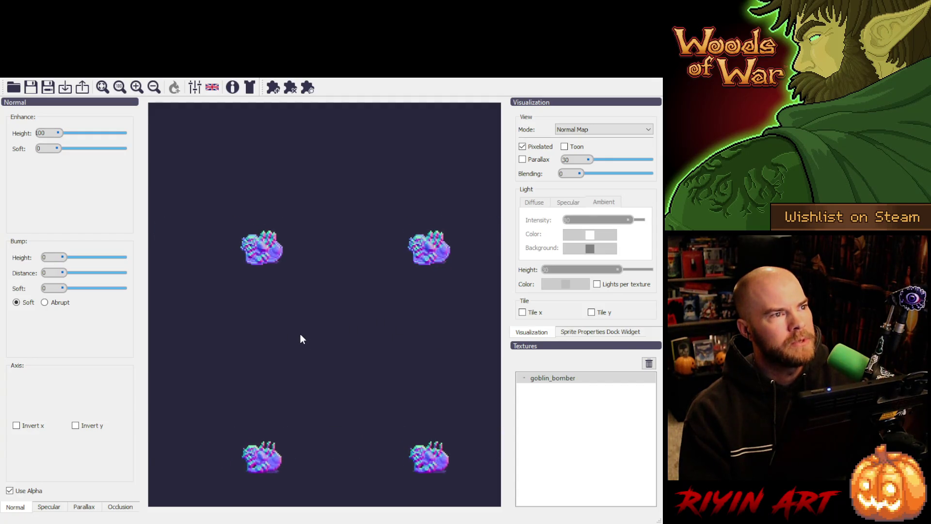
scroll(296, 329, "down", 2)
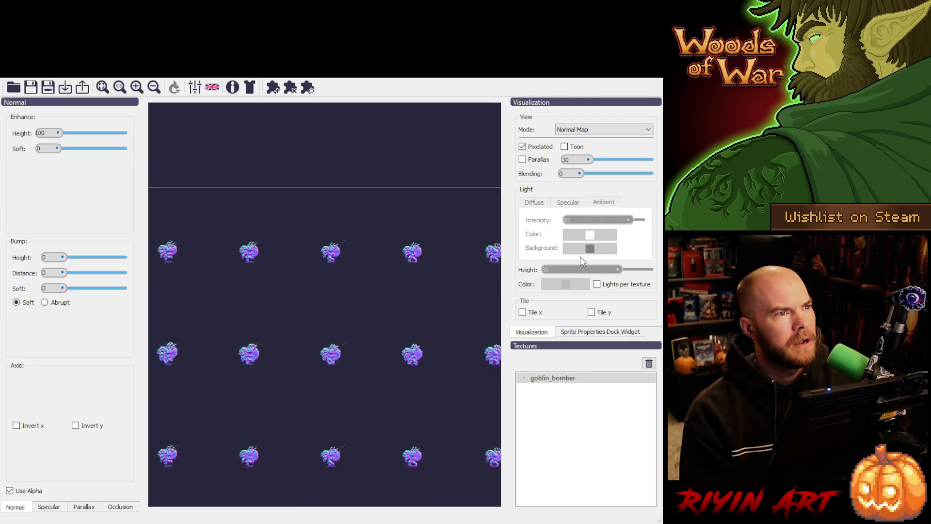
scroll(333, 249, "up", 3)
scroll(330, 252, "up", 3)
scroll(330, 251, "up", 5)
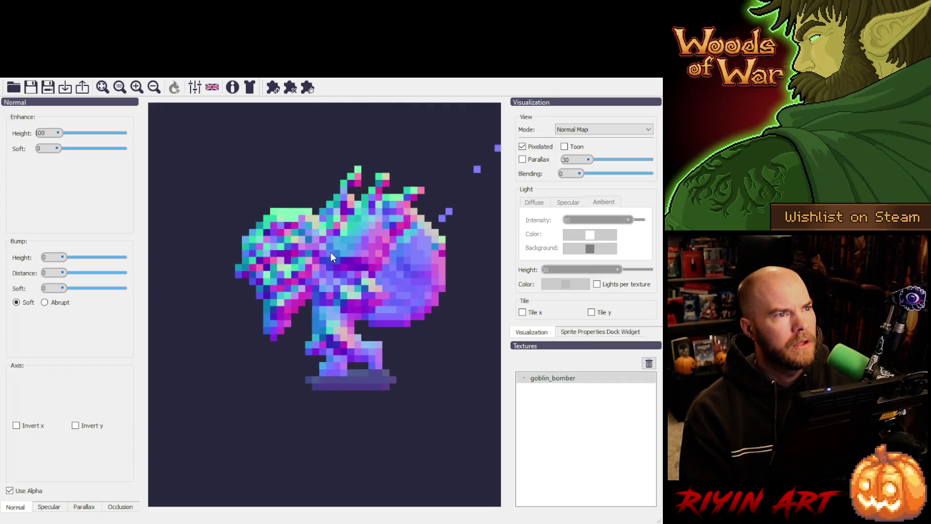
scroll(342, 284, "down", 1)
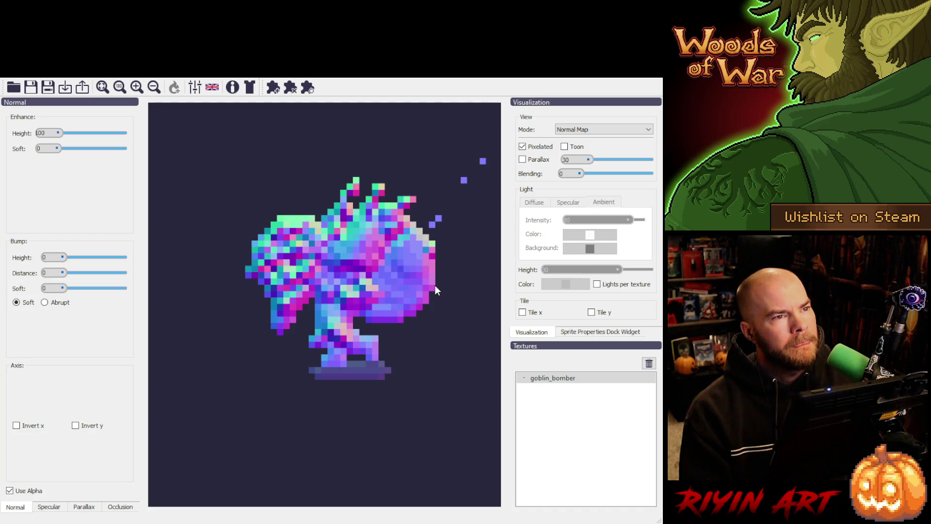
scroll(435, 287, "up", 1)
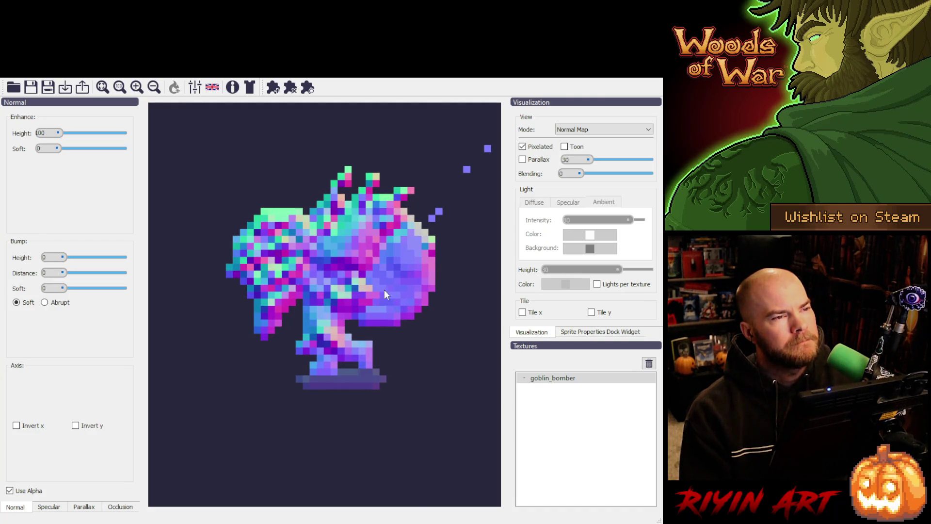
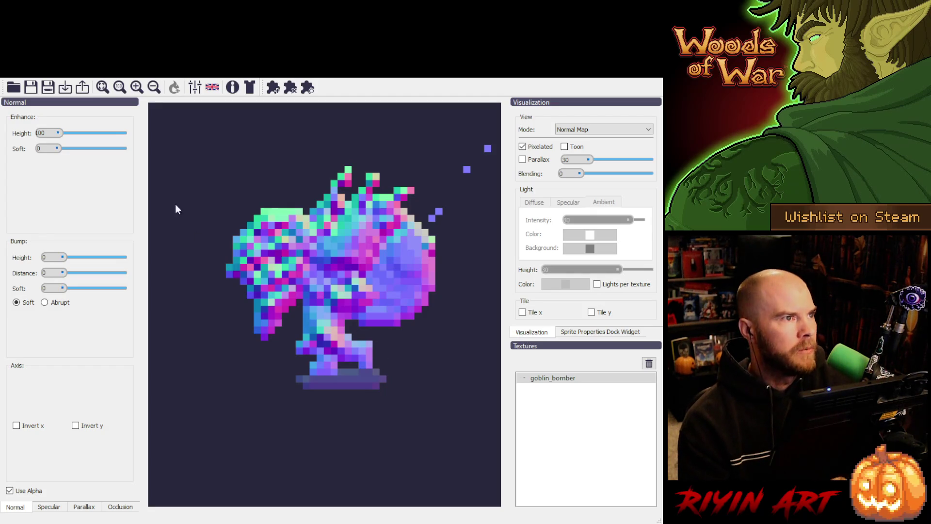
Step: Remove the goblin_bomber texture from the Textures list
left_click(649, 363)
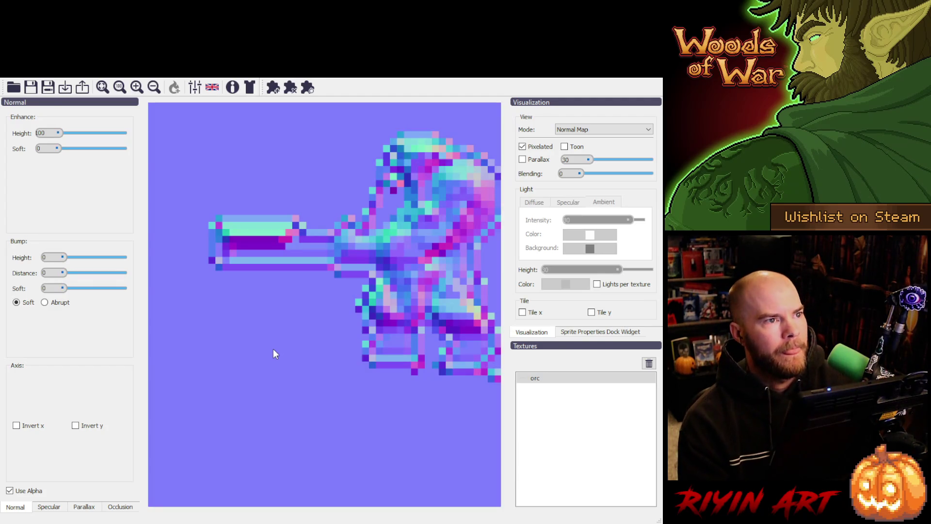
Step: Re-apply Use Alpha on the orc so its background turns dark, and centre the sprite
left_click(9, 490)
left_click(10, 490)
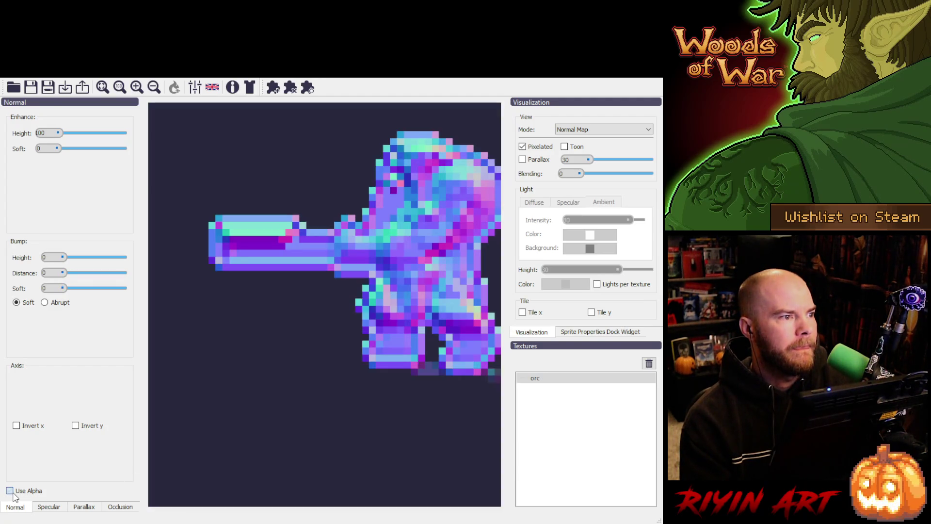
left_click_drag(401, 273, 331, 302)
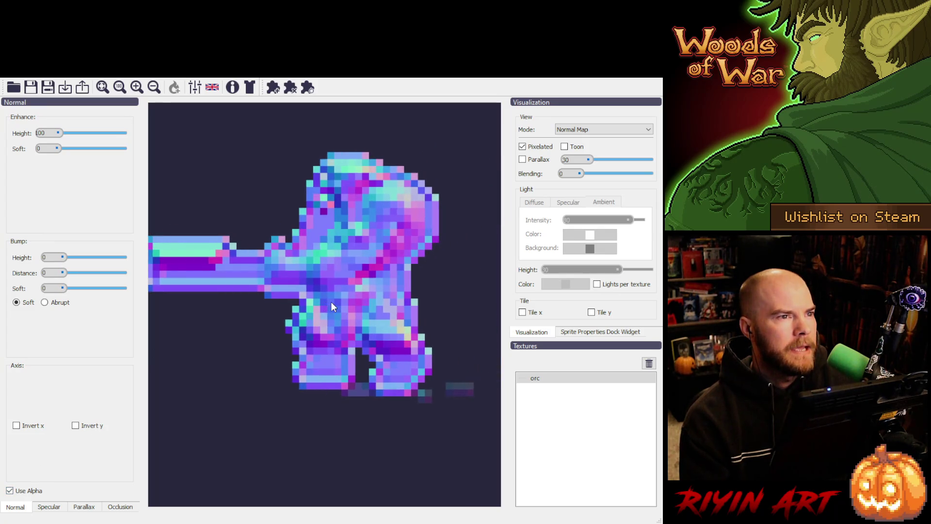
Step: Zoom in and out to inspect the orc normal map, then remove the orc texture
scroll(333, 302, "down", 3)
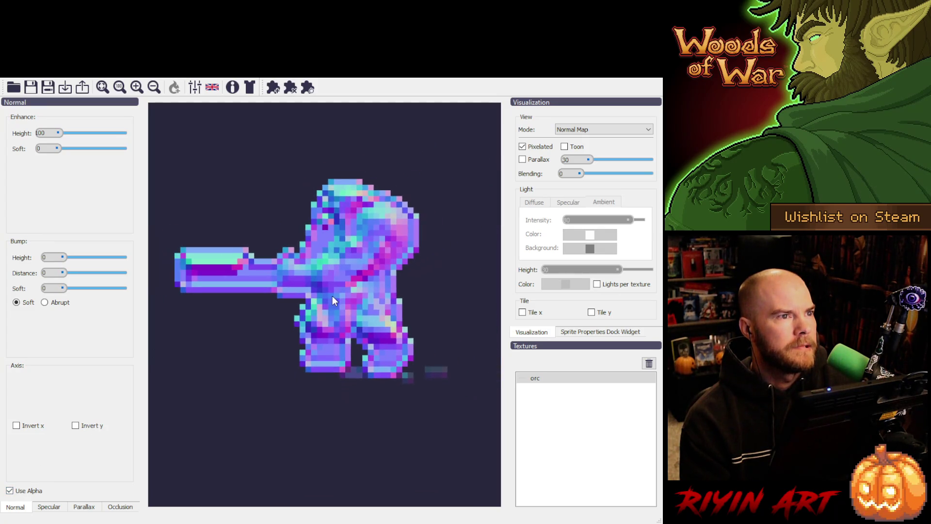
scroll(315, 346, "down", 5)
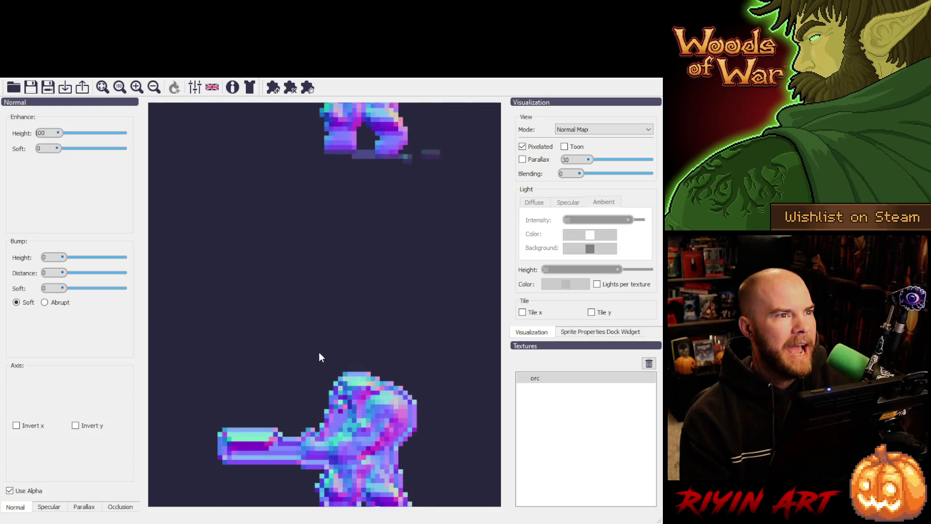
scroll(312, 315, "down", 2)
scroll(320, 301, "up", 4)
scroll(329, 300, "up", 2)
scroll(322, 330, "down", 1)
scroll(310, 325, "up", 1)
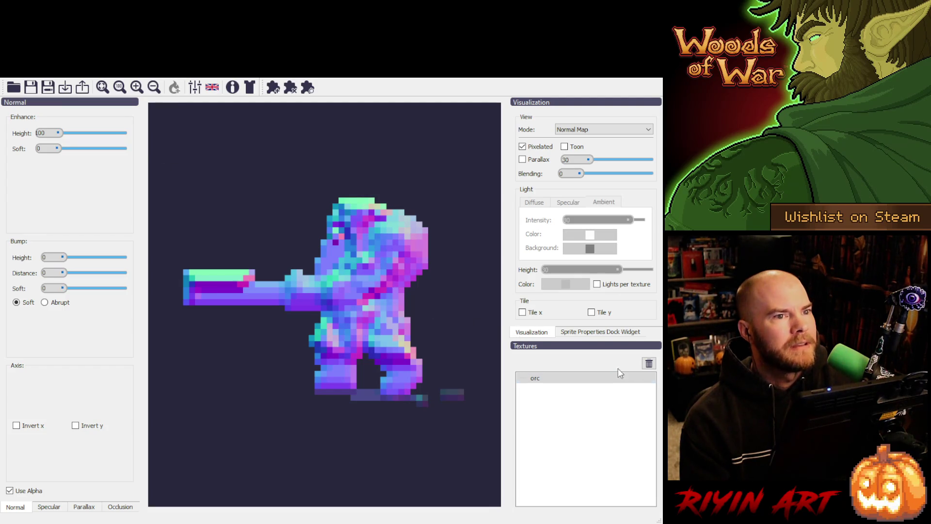
left_click(649, 364)
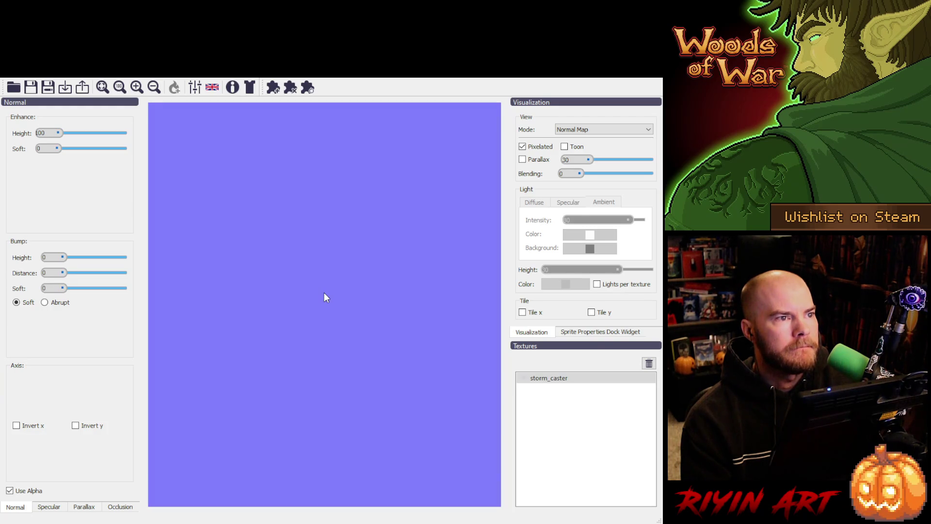
Step: Apply transparency to the storm_caster sheet and fit the whole sheet into view
left_click(10, 491)
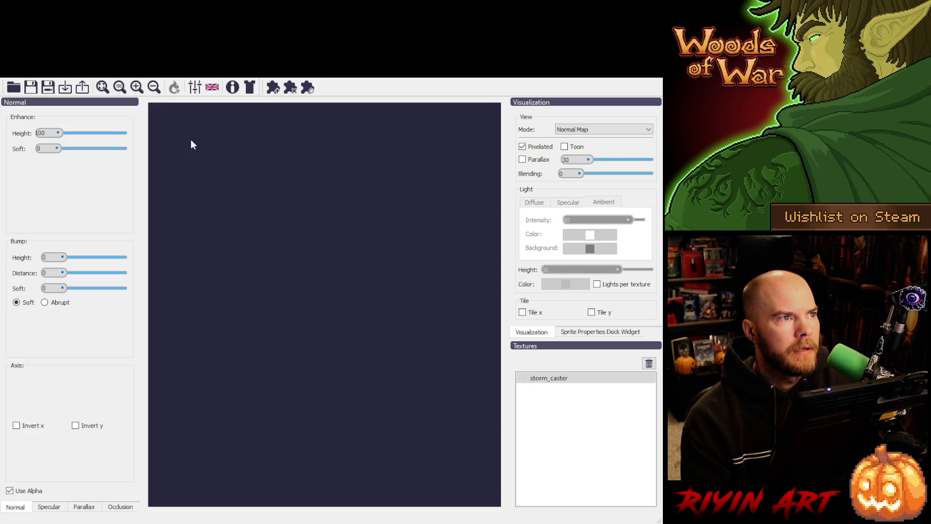
left_click(103, 86)
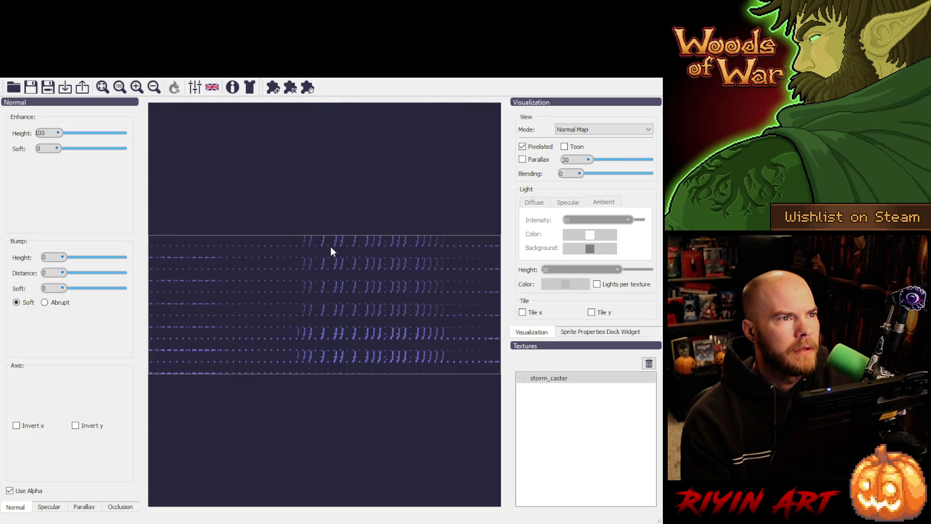
Step: Zoom in on a single storm_caster lightning frame, then remove the storm_caster texture
scroll(338, 239, "up", 3)
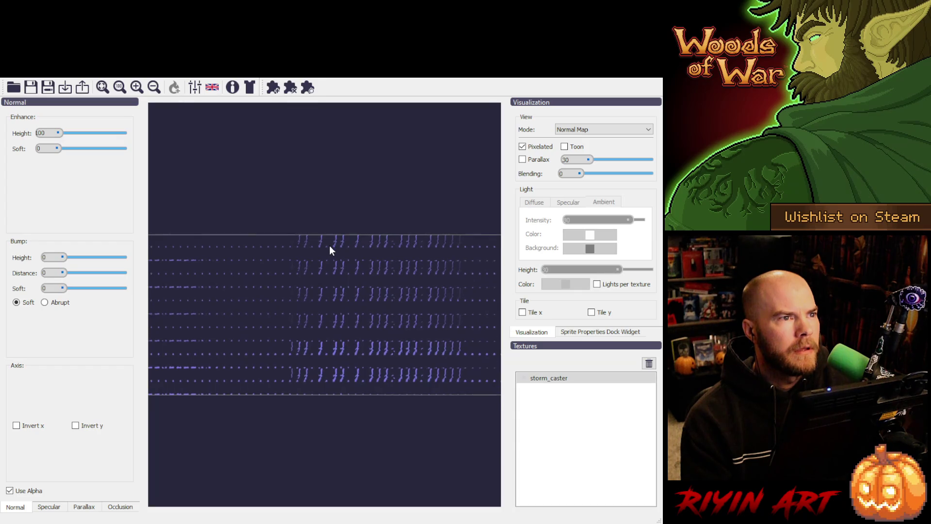
scroll(333, 244, "up", 3)
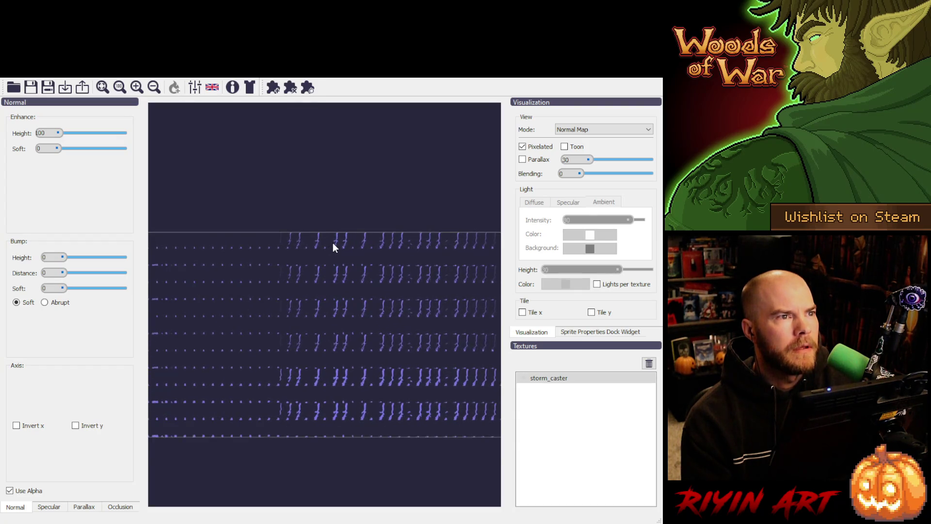
scroll(333, 244, "up", 3)
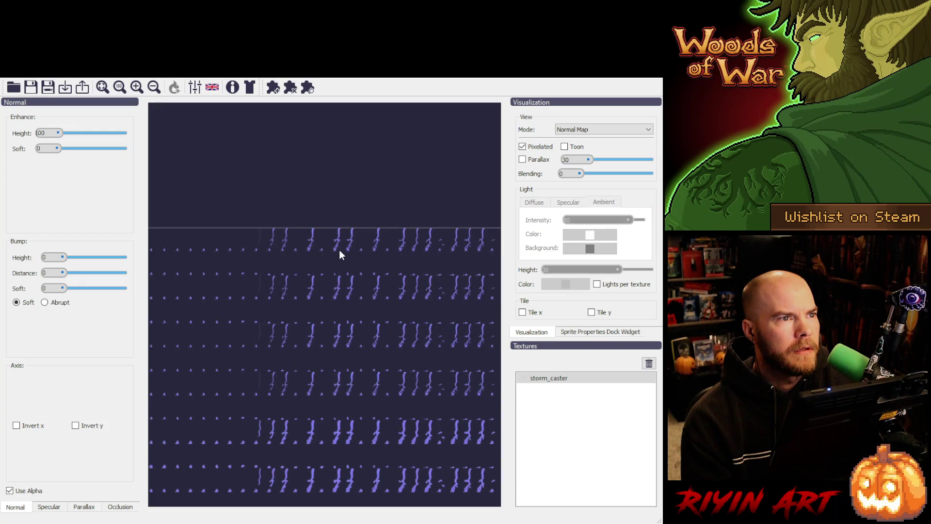
scroll(339, 250, "up", 4)
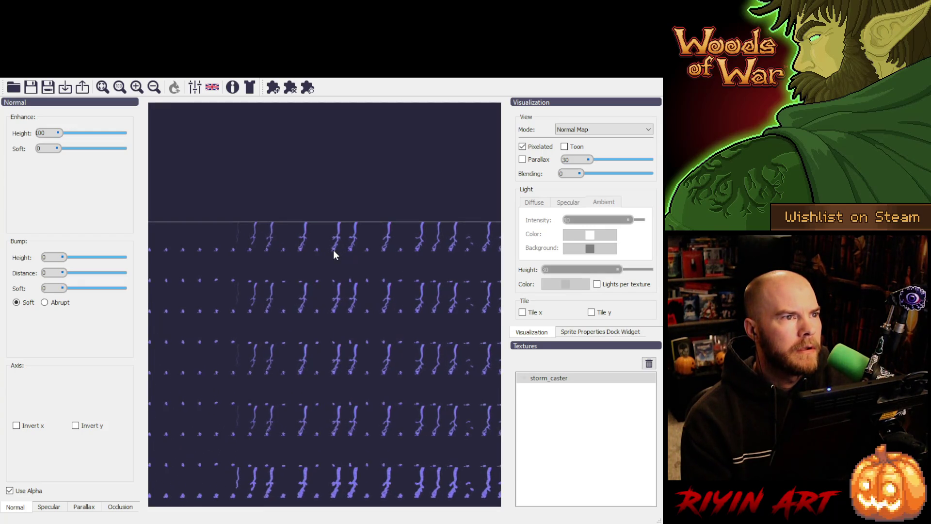
scroll(334, 249, "up", 4)
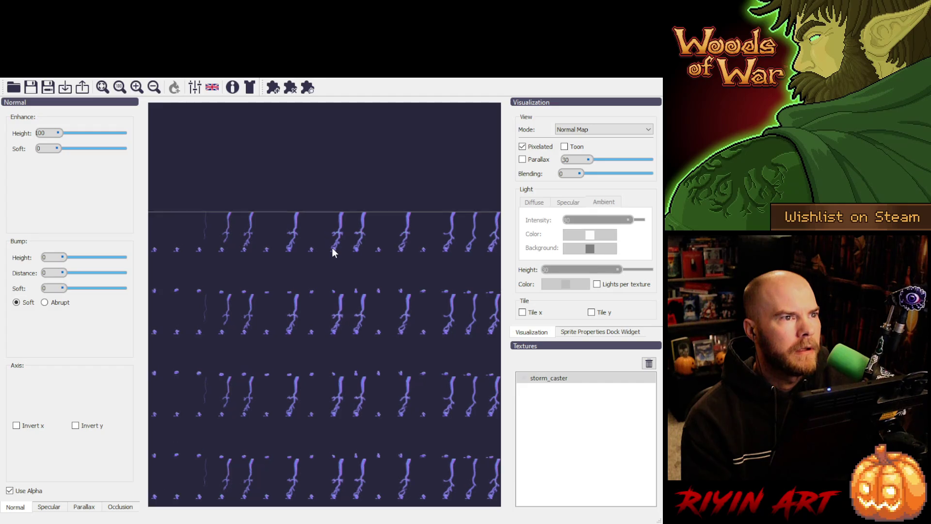
scroll(333, 251, "up", 4)
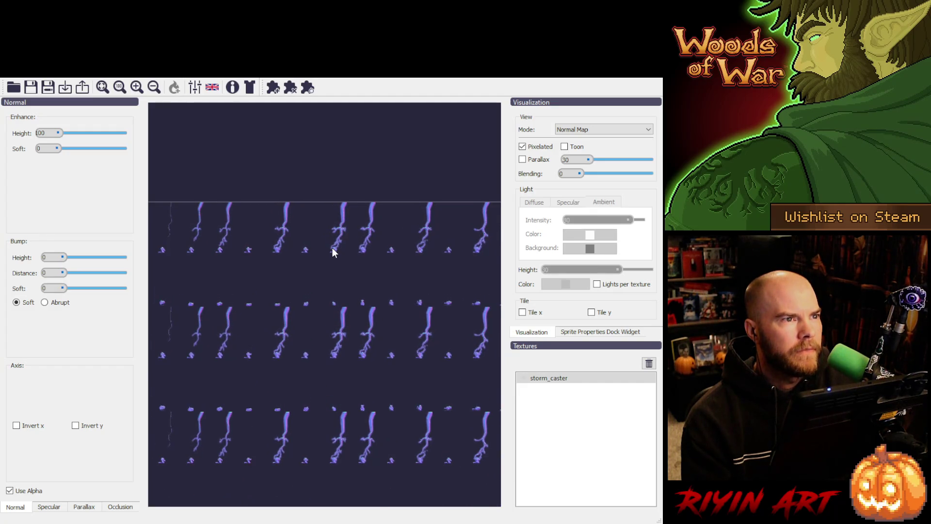
scroll(333, 251, "up", 4)
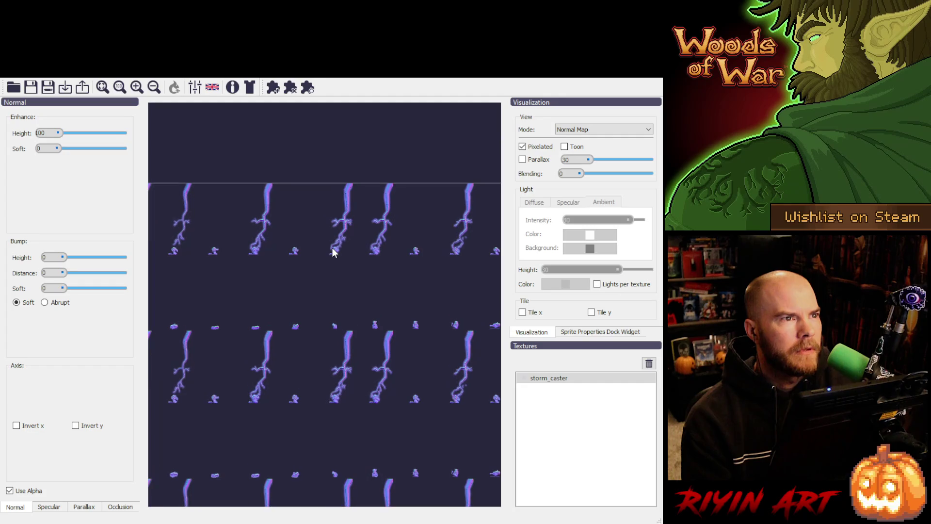
scroll(332, 251, "up", 4)
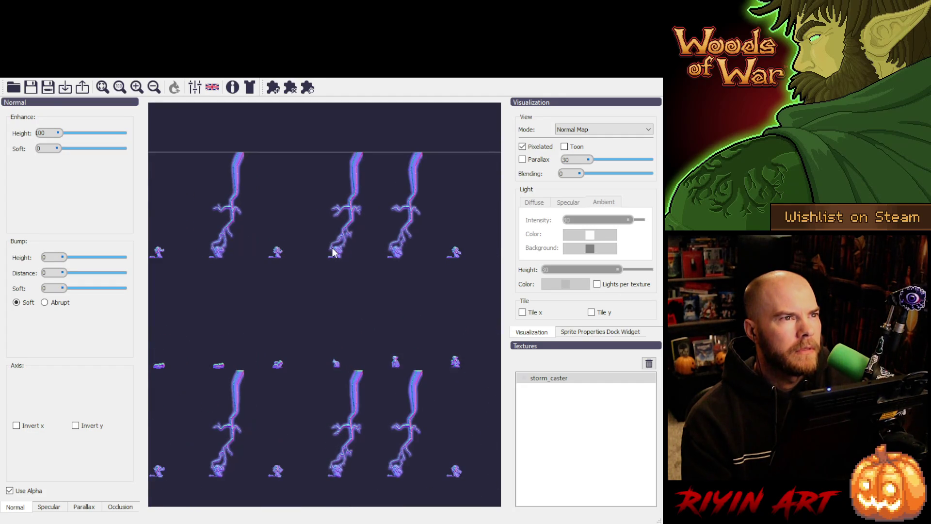
scroll(333, 251, "up", 4)
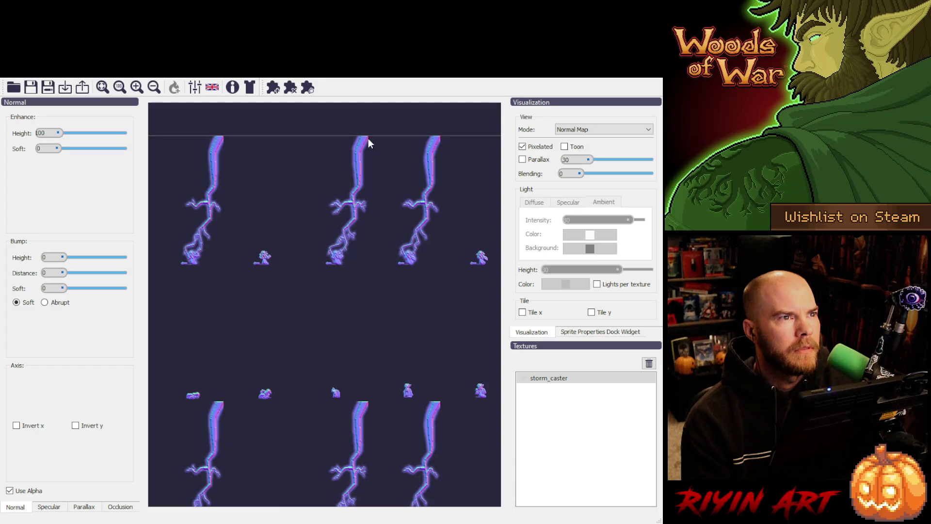
scroll(363, 142, "up", 3)
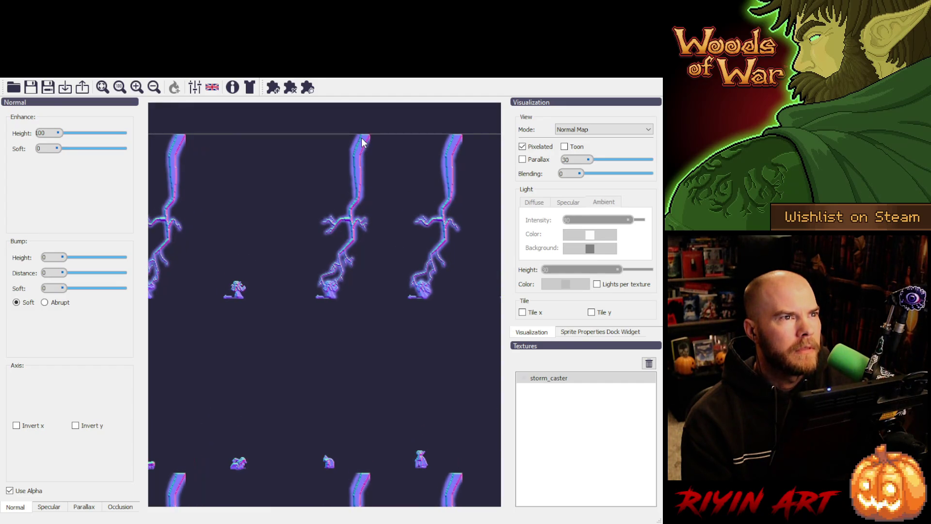
scroll(361, 139, "up", 4)
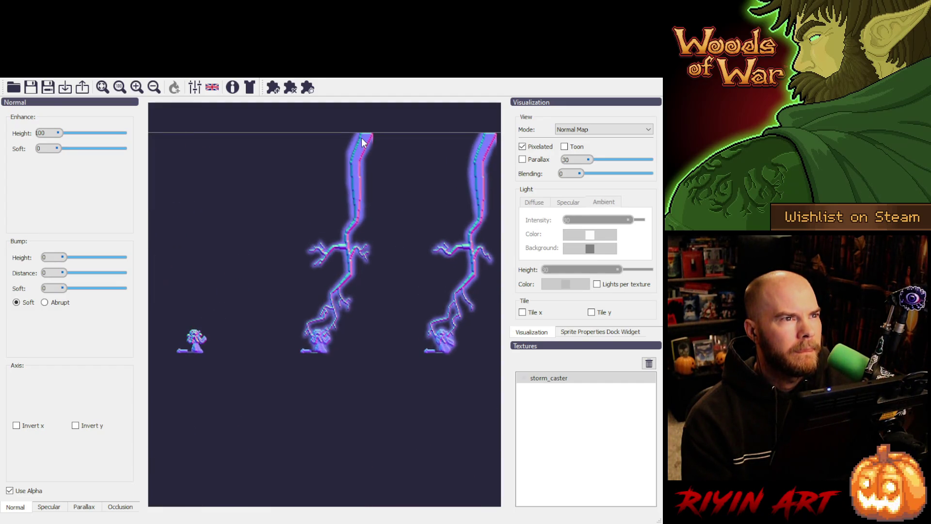
scroll(358, 145, "up", 3)
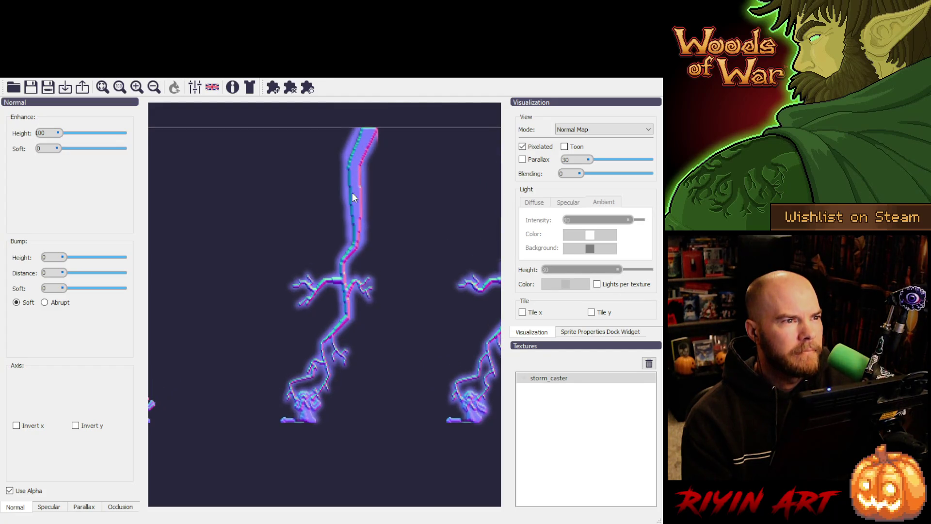
scroll(310, 421, "up", 2)
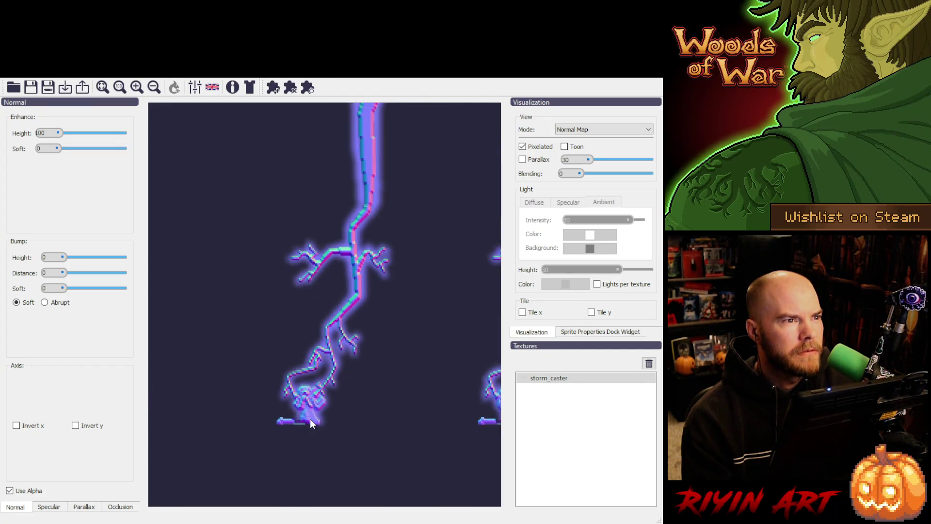
scroll(310, 421, "up", 5)
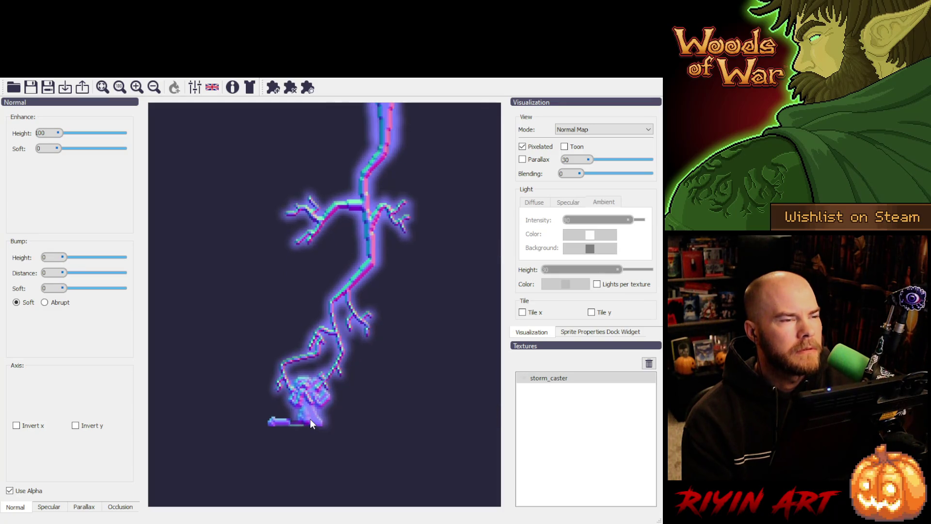
scroll(309, 421, "up", 1)
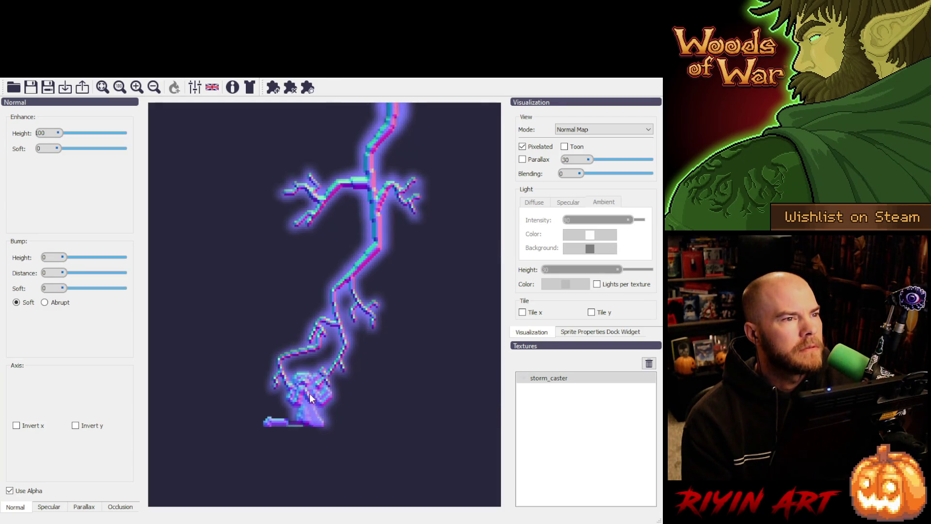
scroll(312, 422, "up", 3)
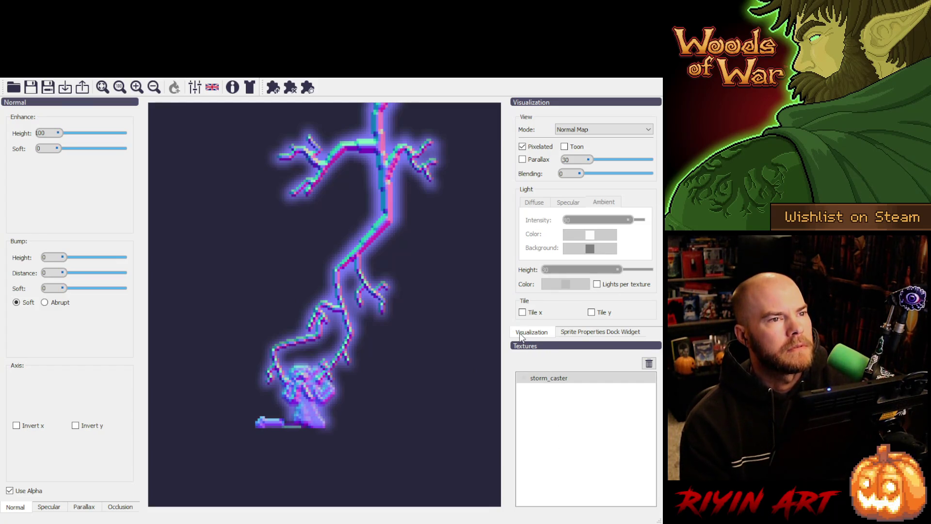
left_click(648, 370)
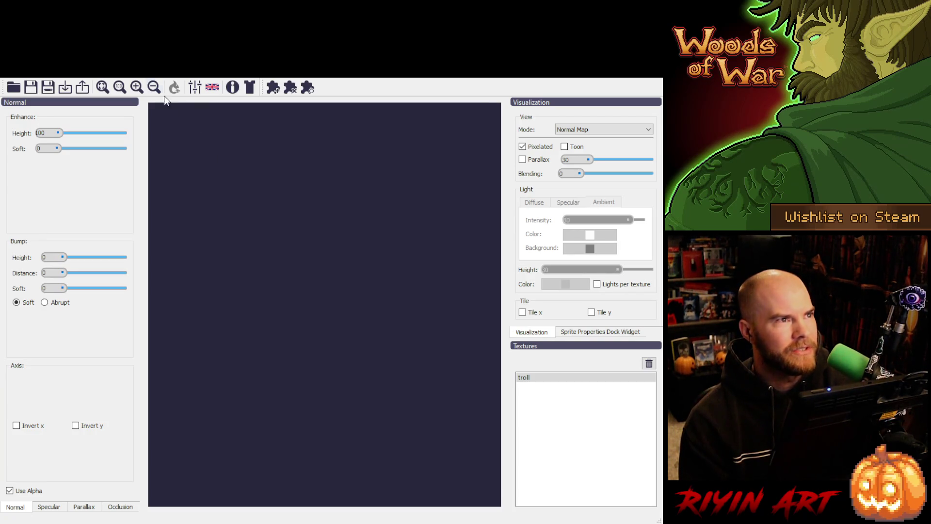
Step: Fit the troll texture's normal map into the canvas view
left_click(105, 89)
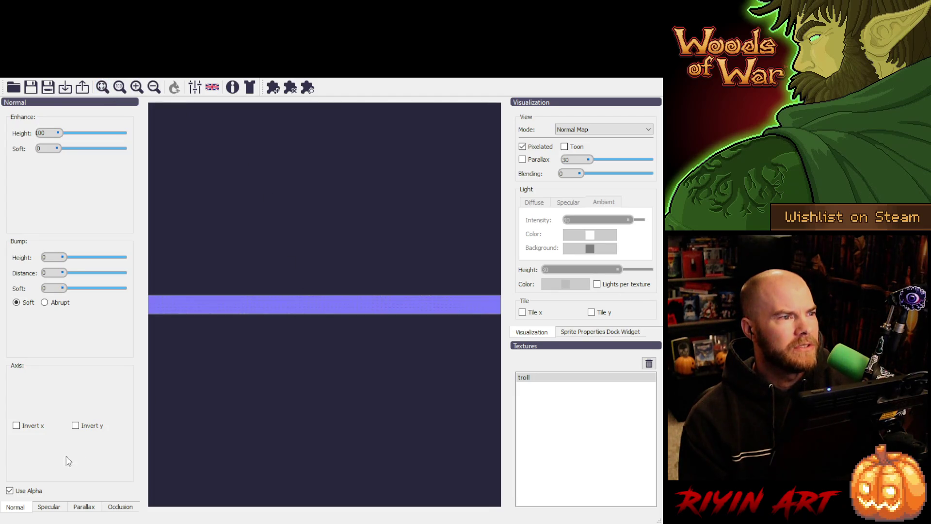
Step: Make the troll sheet's background transparent and zoom in on its sprites
left_click(10, 491)
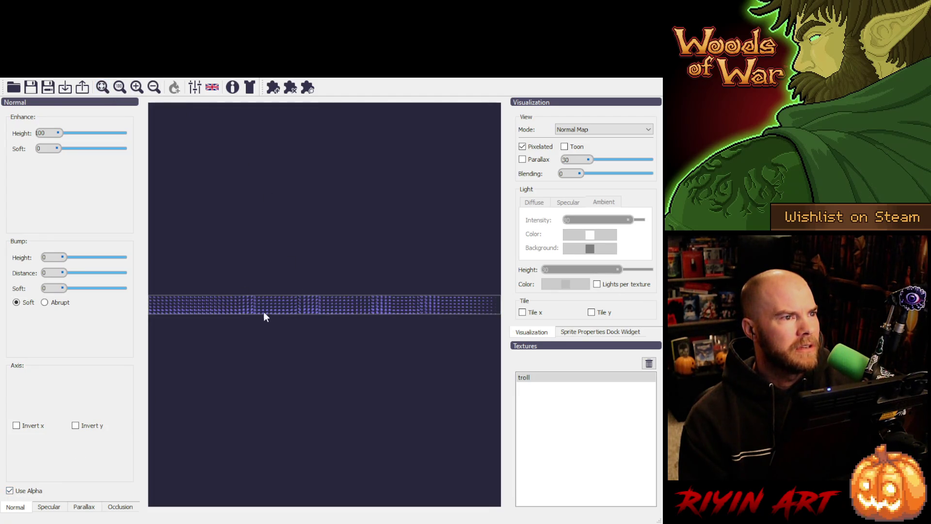
scroll(323, 297, "up", 5)
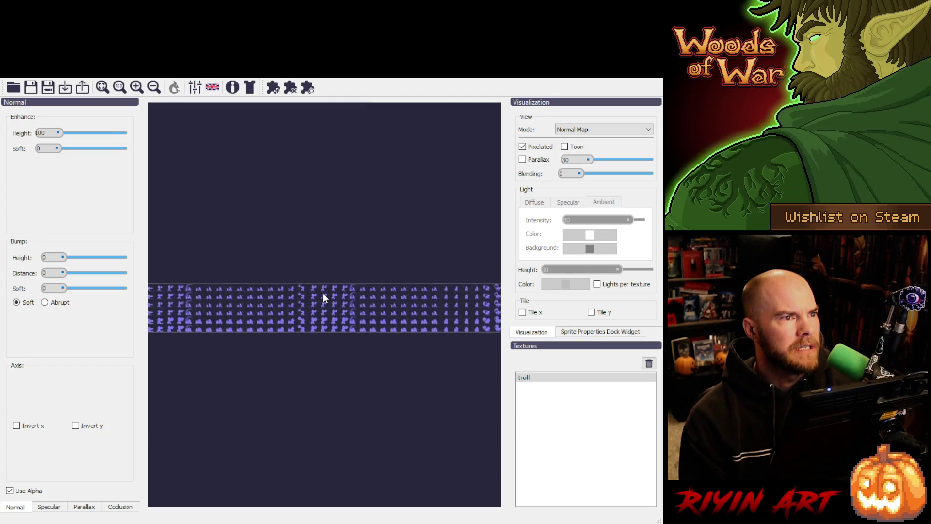
scroll(323, 293, "up", 5)
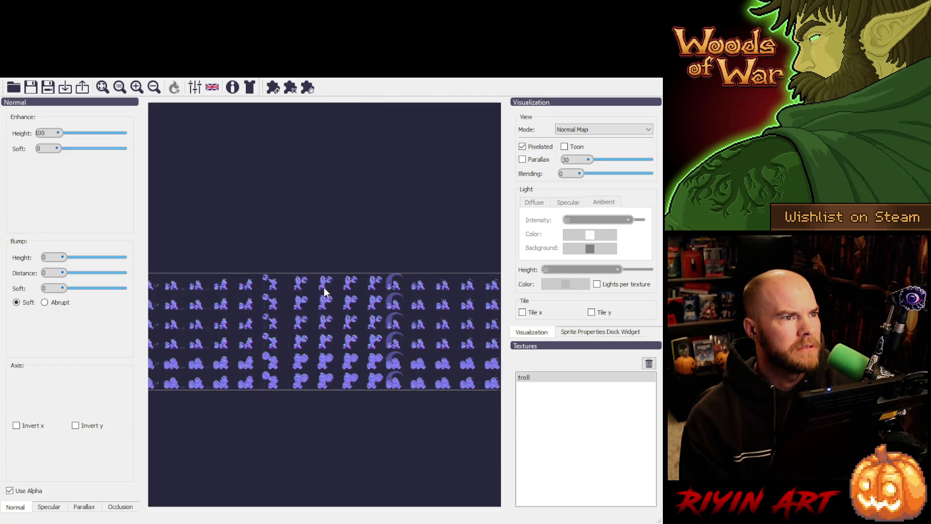
scroll(322, 289, "up", 5)
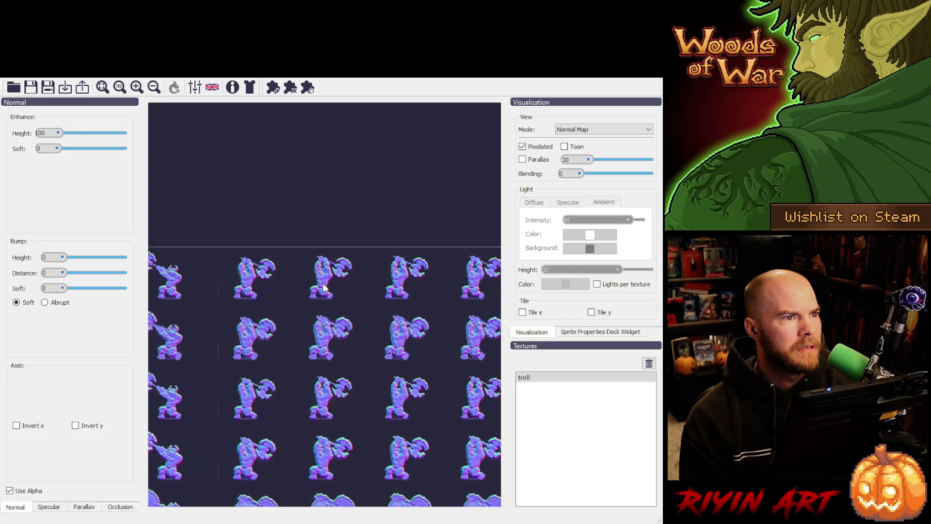
scroll(321, 278, "up", 5)
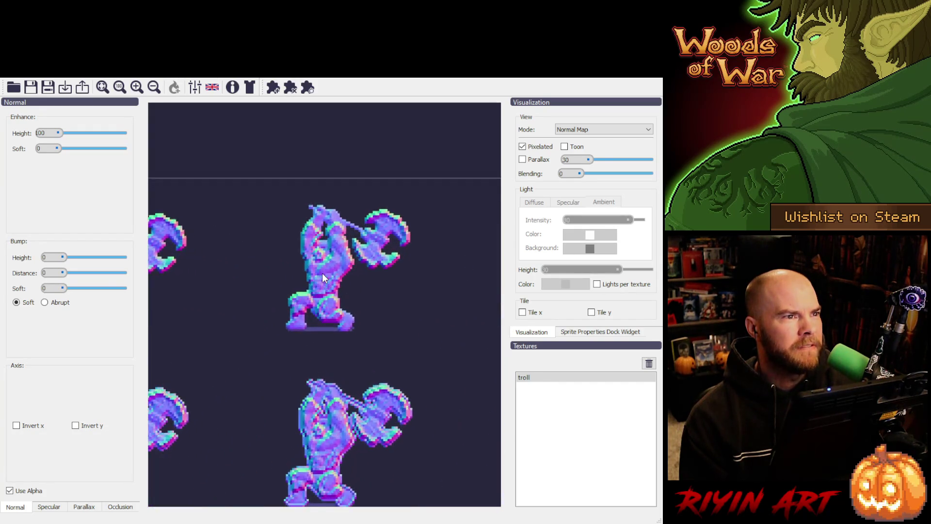
scroll(322, 272, "up", 3)
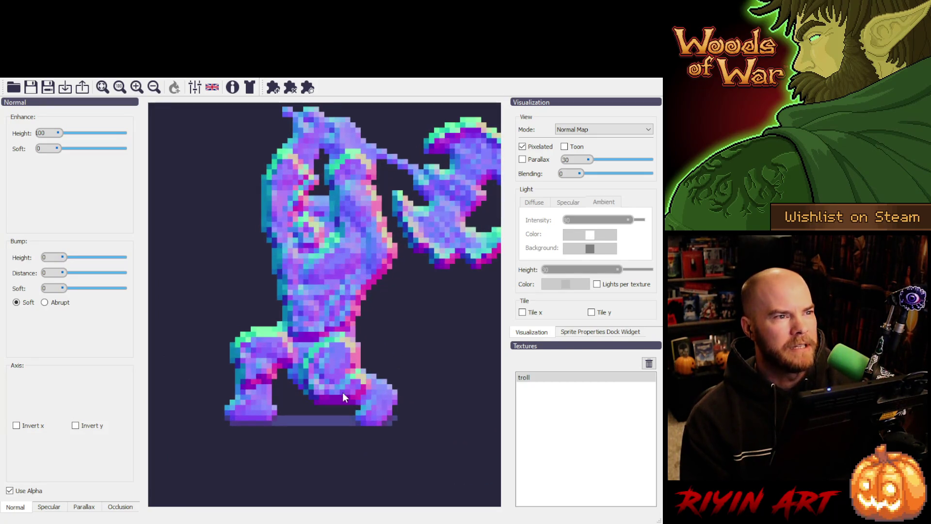
Step: Zoom back out, remove the troll texture, and import the next sprite sheet
scroll(321, 306, "down", 2)
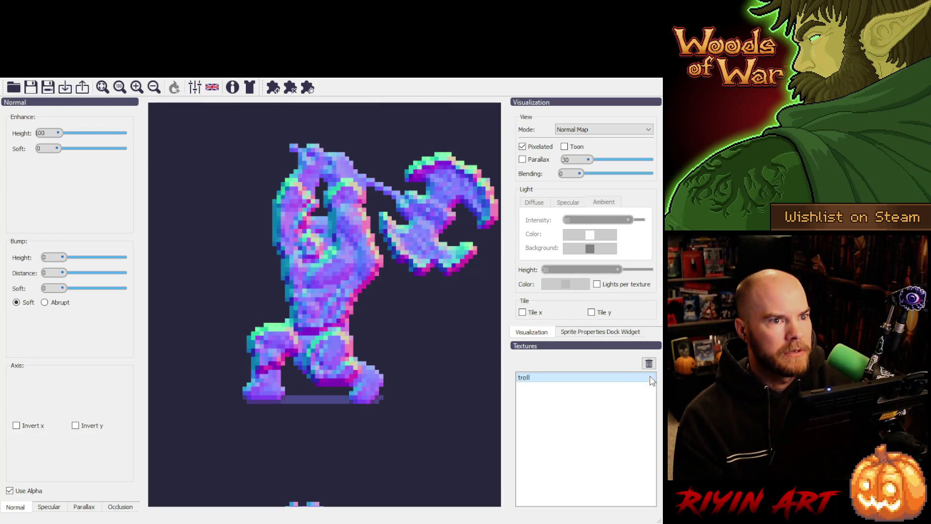
left_click(649, 363)
left_click(70, 92)
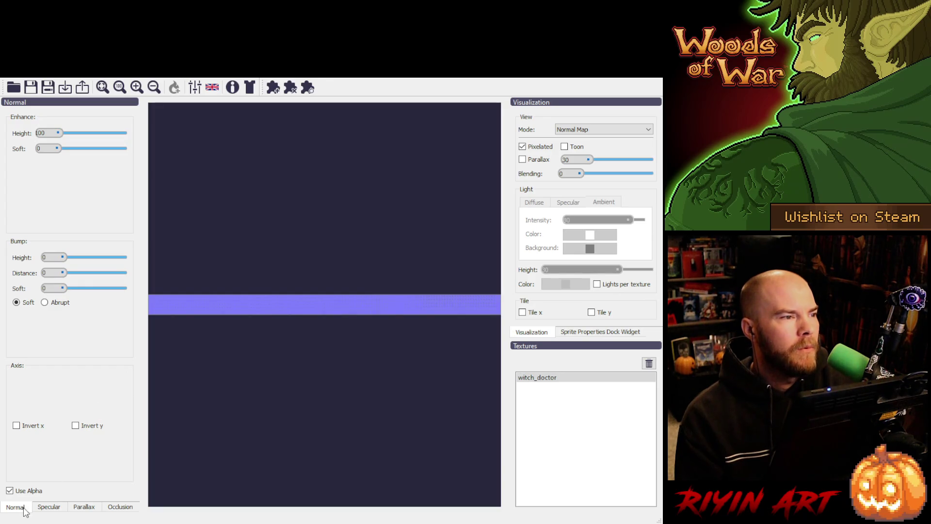
Step: Zoom well into the witch_doctor sprites, restore transparency, then remove the witch_doctor texture
left_click(10, 490)
left_click(137, 87)
left_click(137, 88)
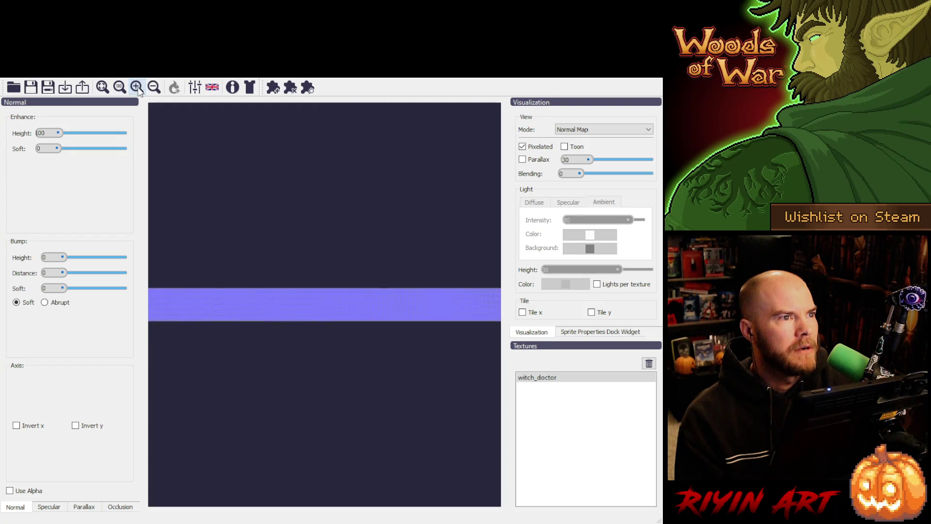
left_click(137, 88)
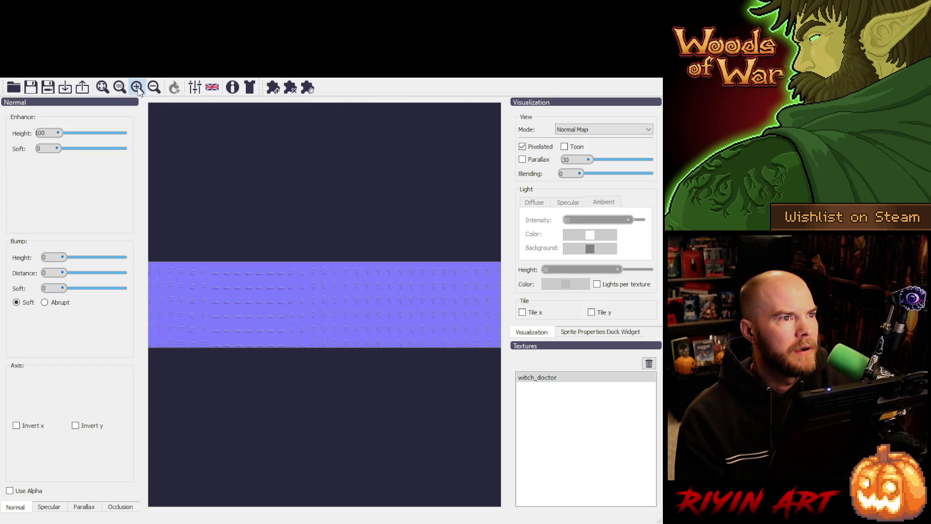
left_click(138, 88)
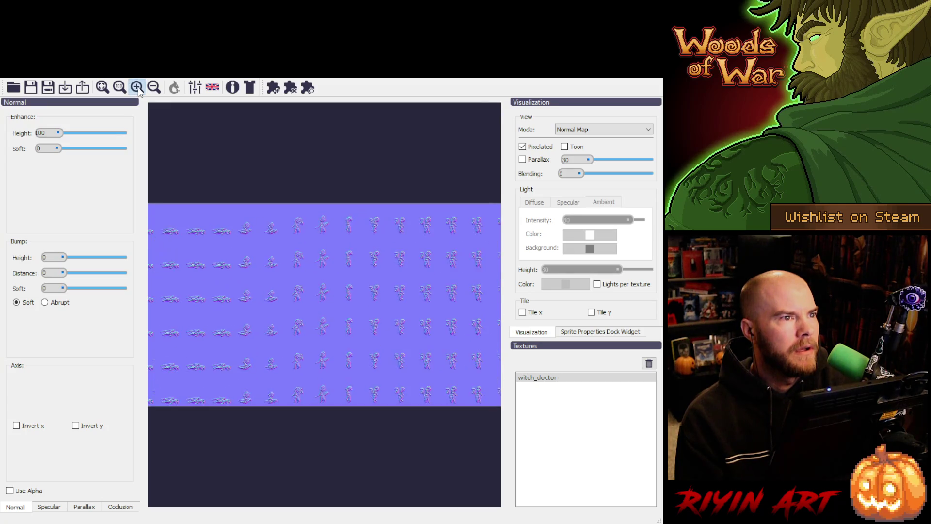
left_click(137, 87)
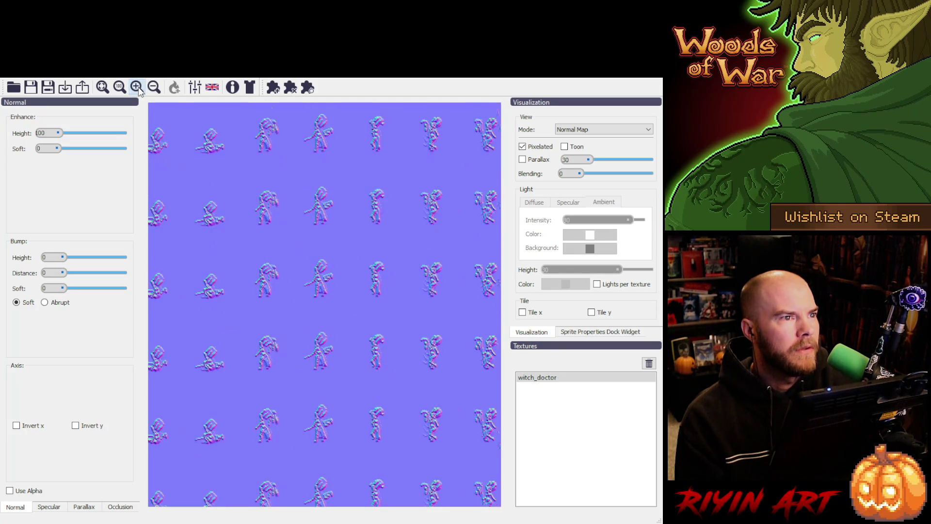
left_click(138, 86)
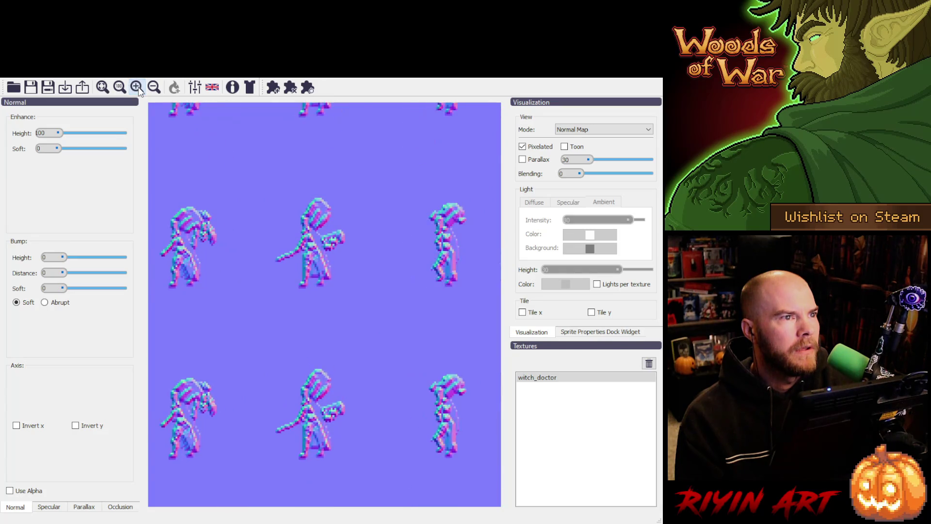
left_click(9, 490)
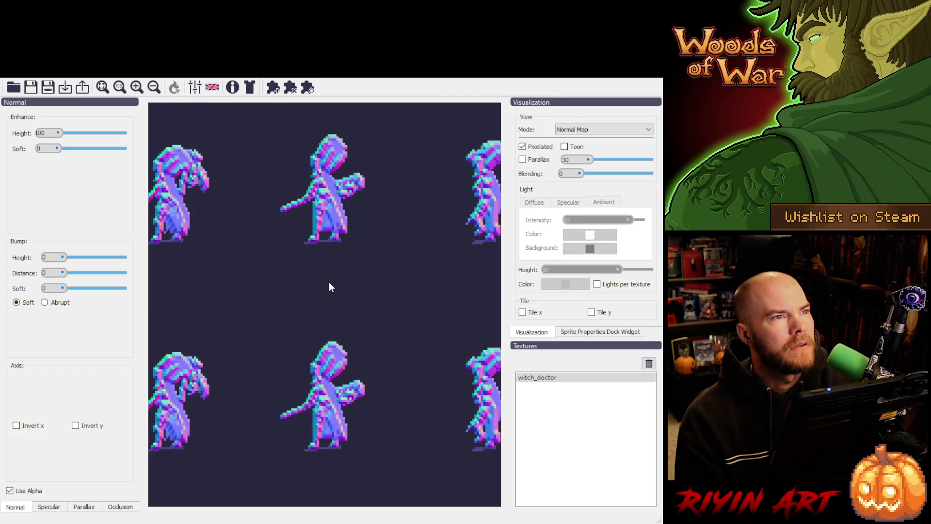
left_click(648, 363)
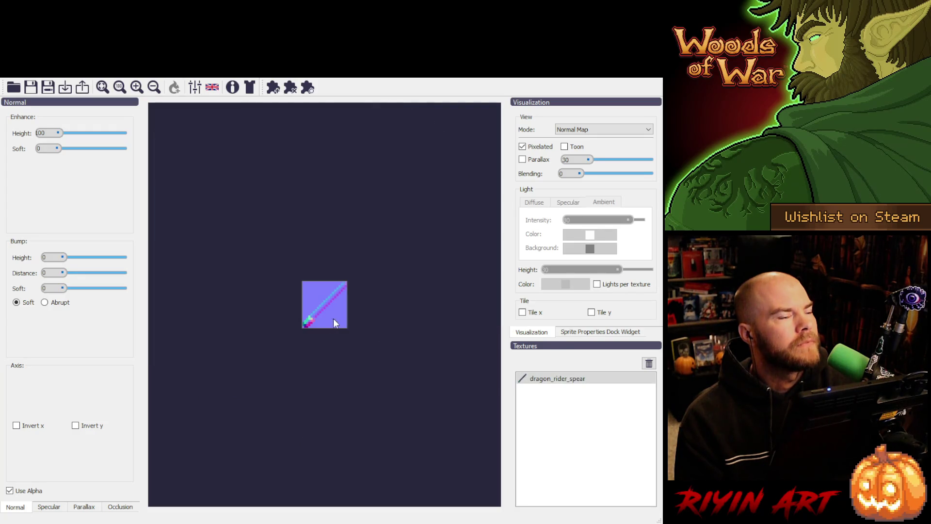
Step: Re-toggle Use Alpha on dragon_rider_spear for a transparent background, then remove that texture
left_click(13, 491)
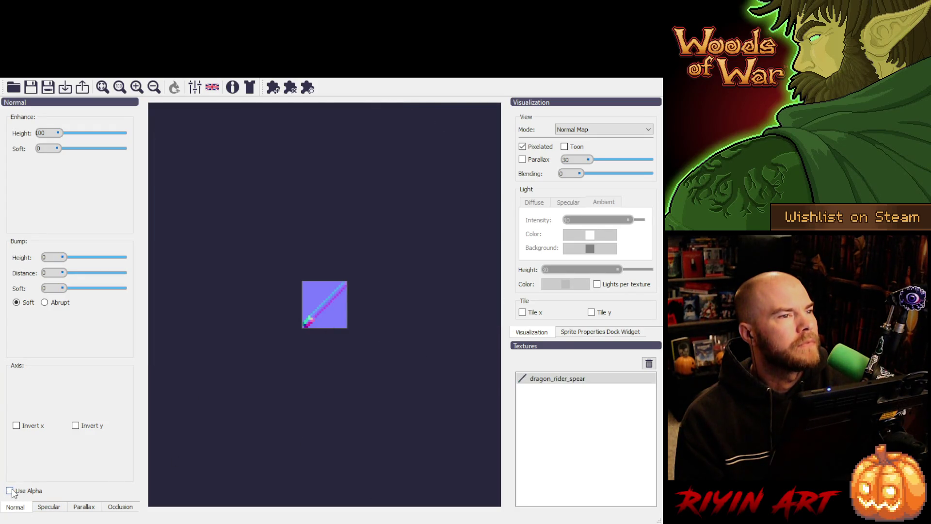
left_click(13, 491)
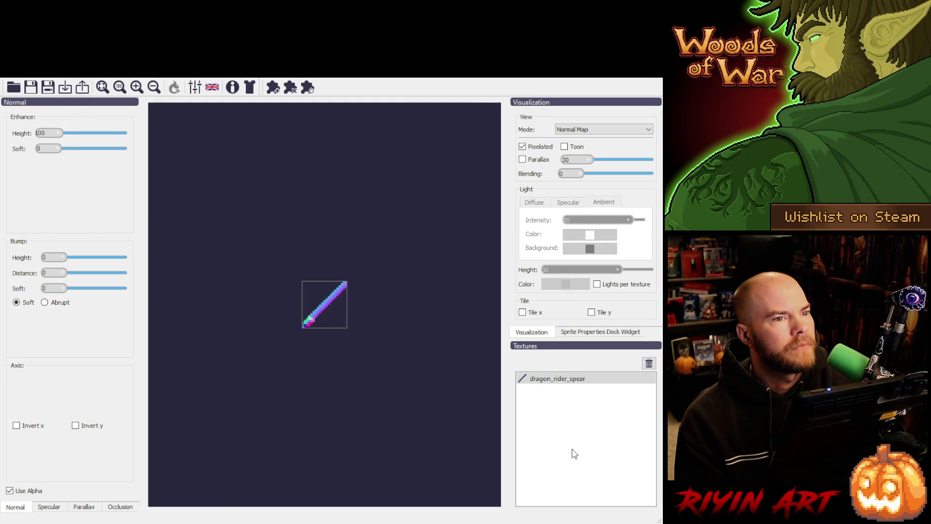
left_click(649, 364)
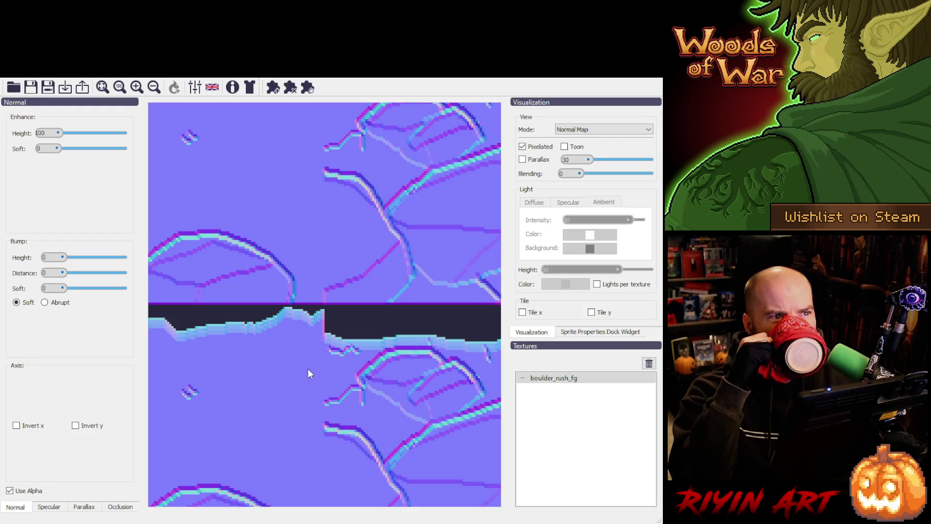
Step: Zoom out and back in on the tiled boulder_rush_fg normal map, then remove it
scroll(313, 393, "down", 2)
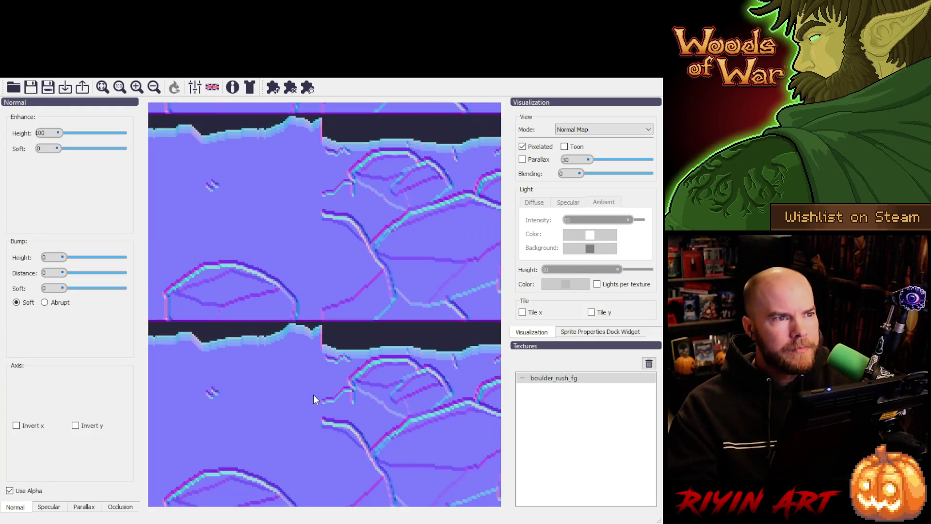
scroll(313, 394, "down", 4)
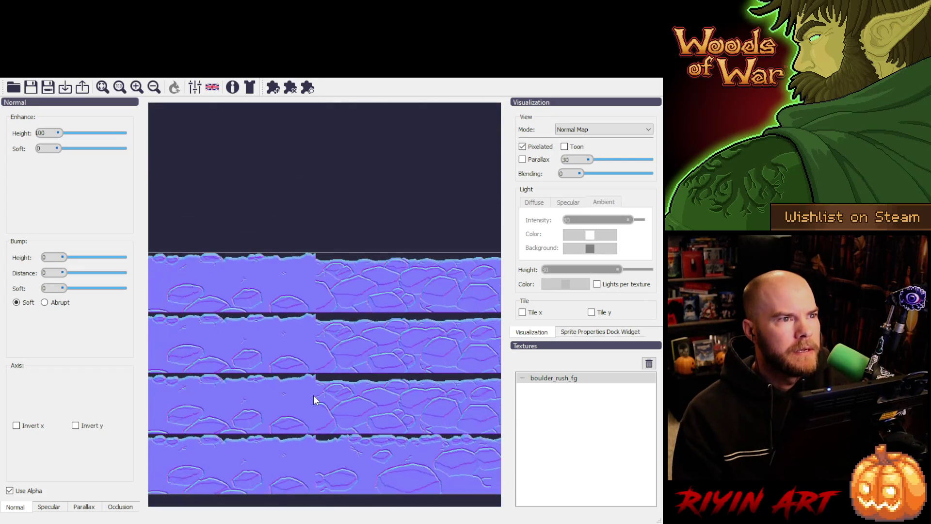
scroll(374, 453, "up", 5)
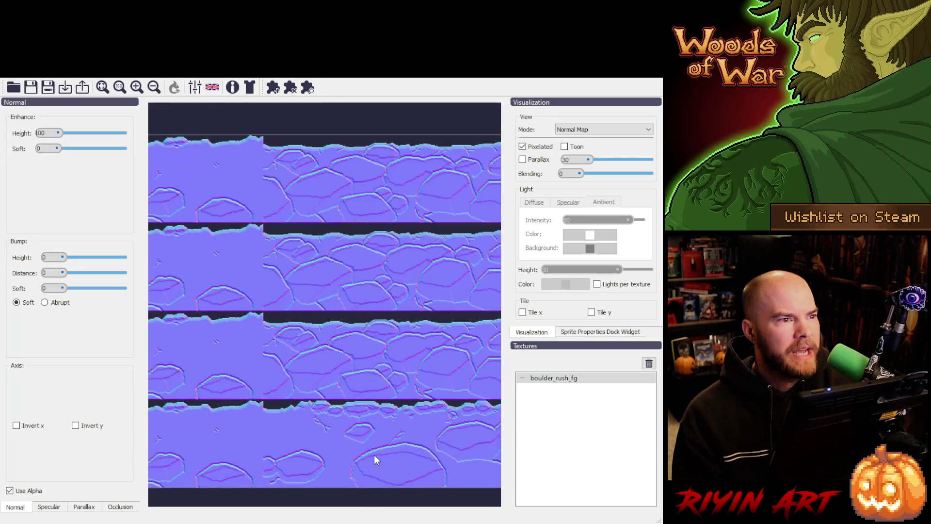
scroll(376, 455, "up", 1)
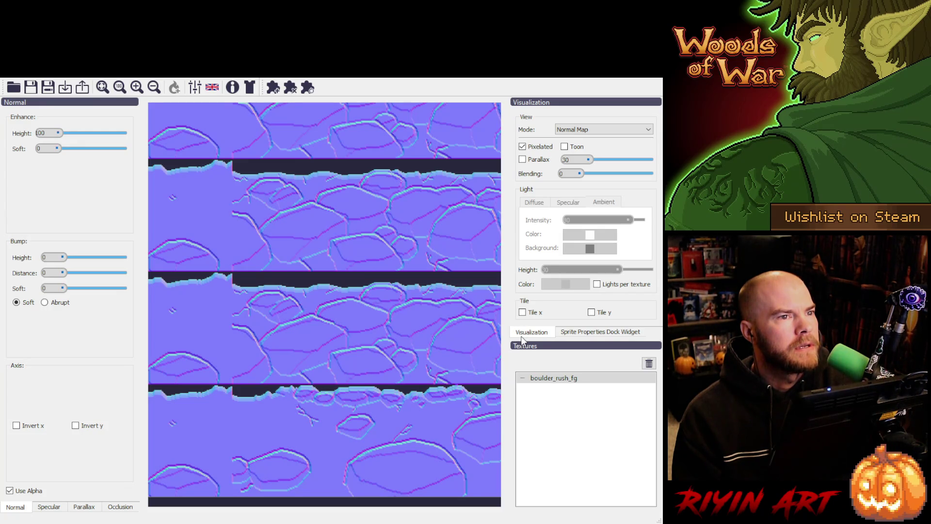
left_click(649, 363)
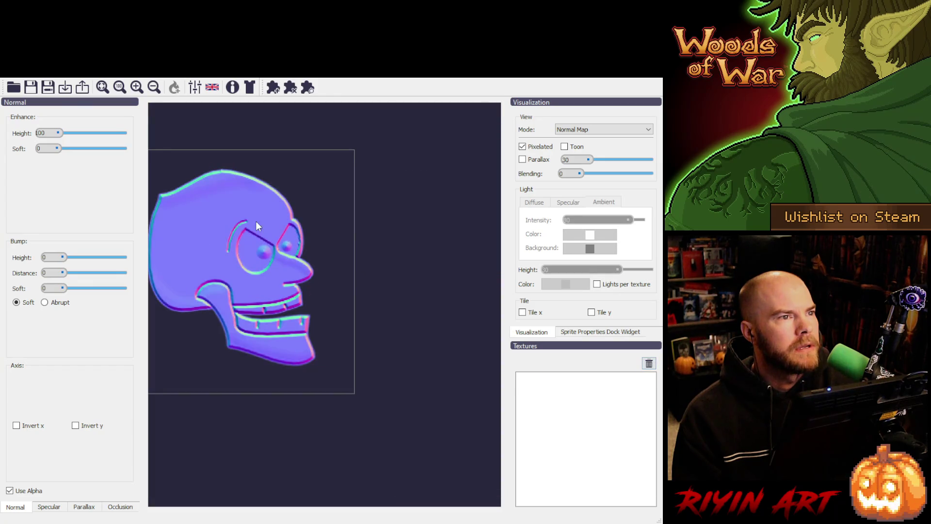
Step: Import and review dark_void_fg, remove it, then turn off alpha on flash_freeze_foreground
left_click(65, 87)
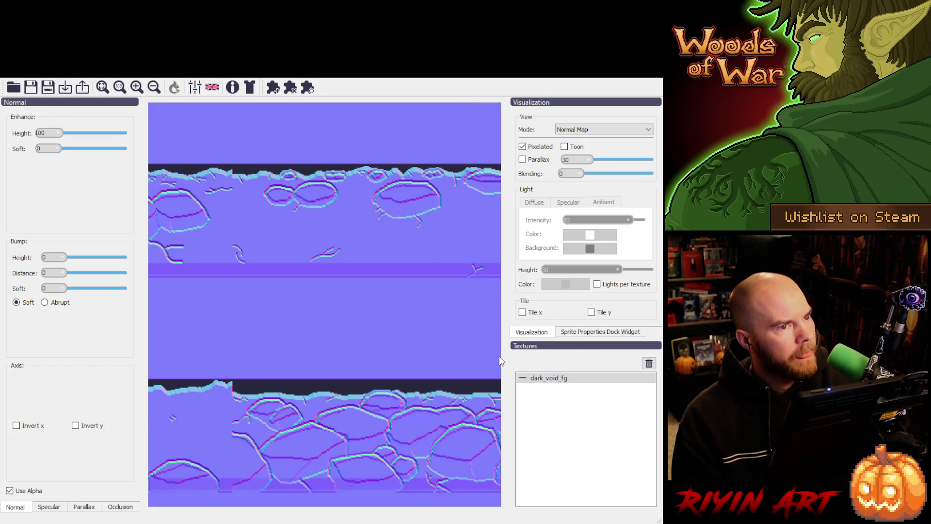
left_click(649, 363)
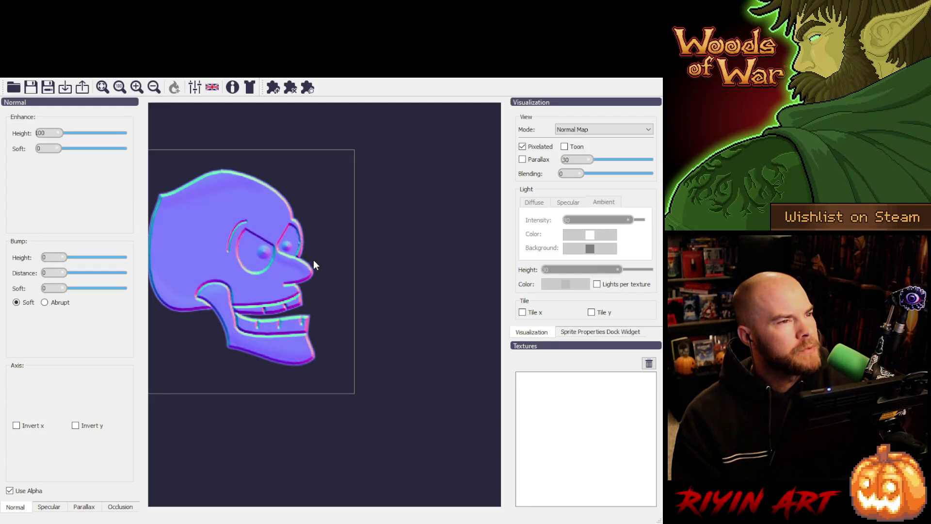
left_click(9, 491)
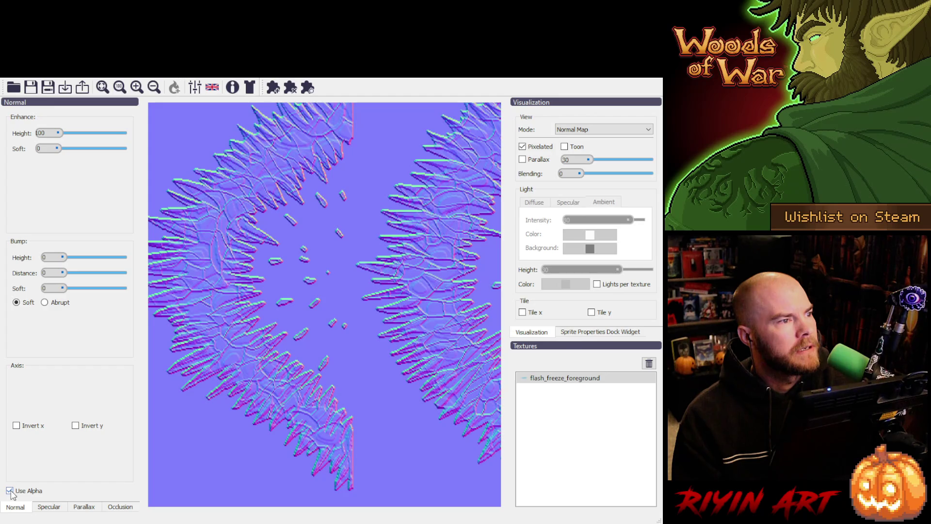
Step: Re-enable Use Alpha on flash_freeze_foreground, then delete it from the Textures list
left_click(9, 491)
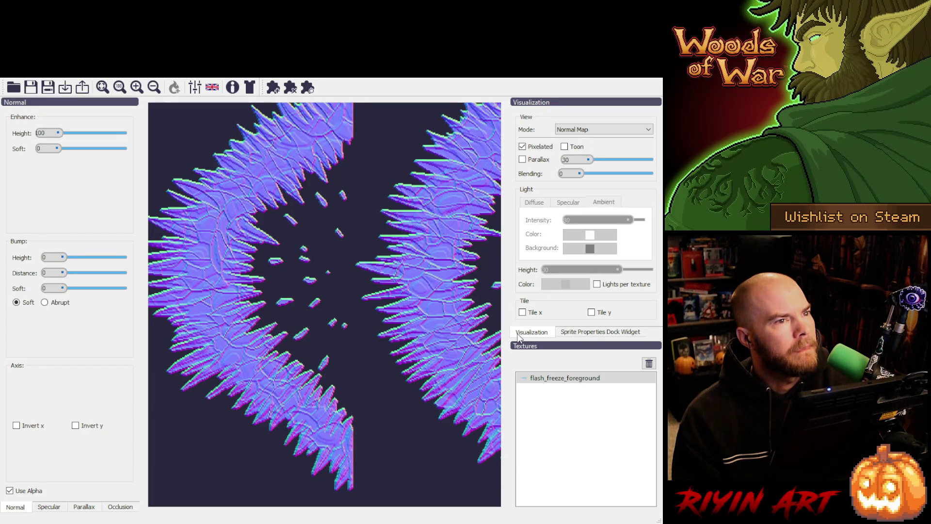
left_click(649, 363)
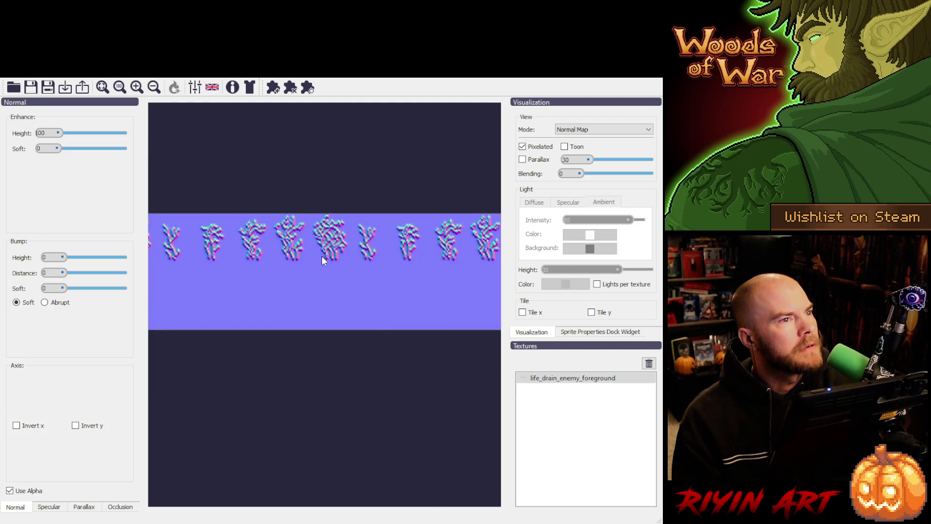
Step: Preview life_drain_enemy_foreground with transparency, remove it, then turn alpha off for meteor_storm_craters
left_click(10, 490)
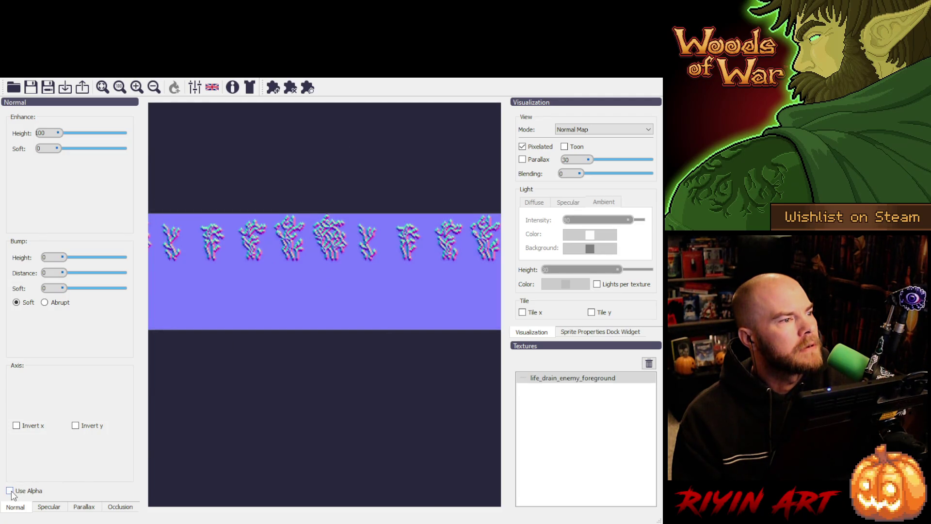
left_click(10, 490)
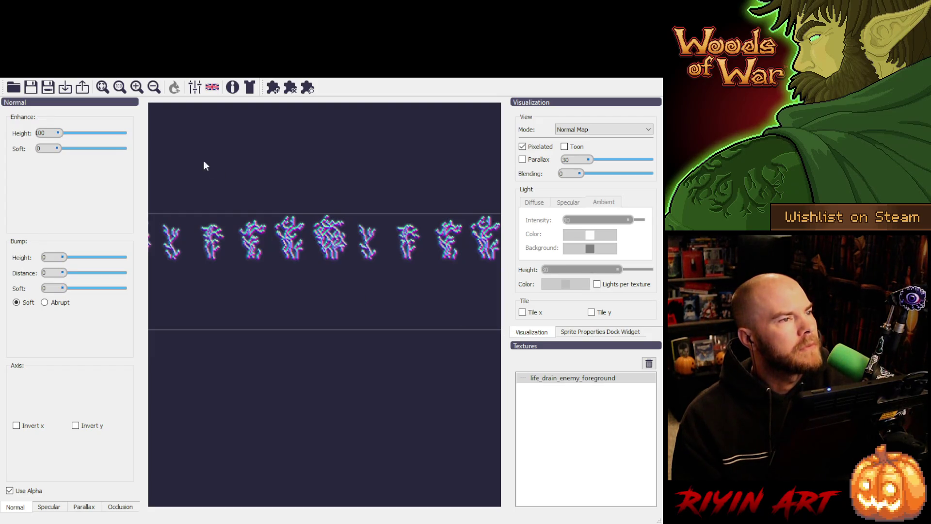
left_click(68, 89)
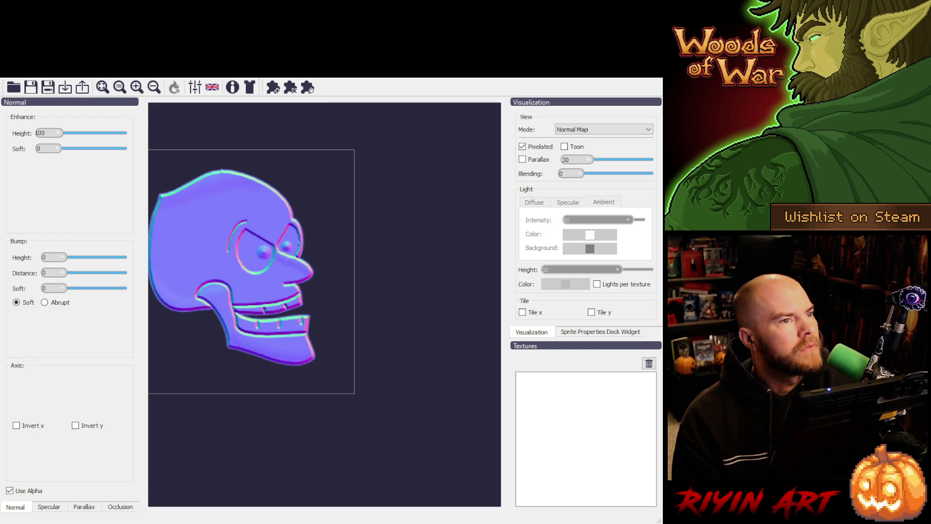
left_click(9, 491)
Step: Turn Use Alpha back on for meteor_storm_craters, then trash the texture
left_click(10, 490)
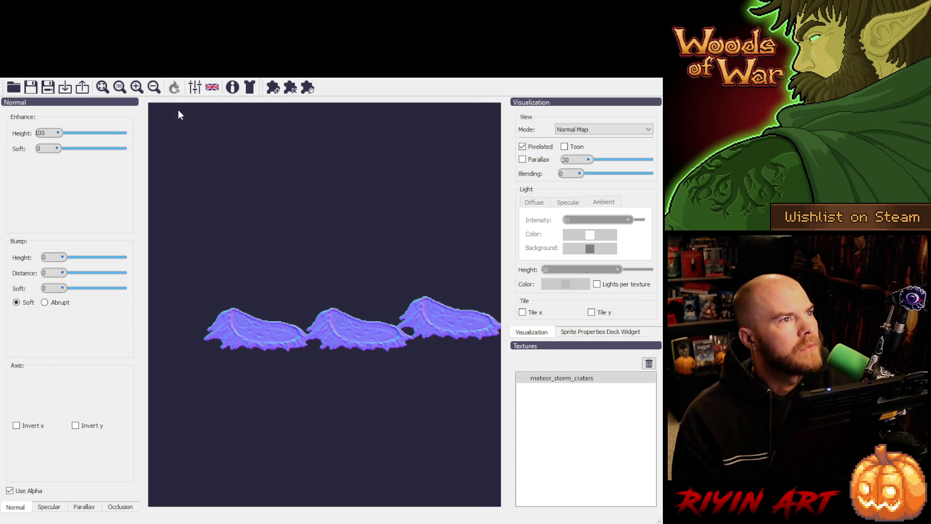
left_click(648, 364)
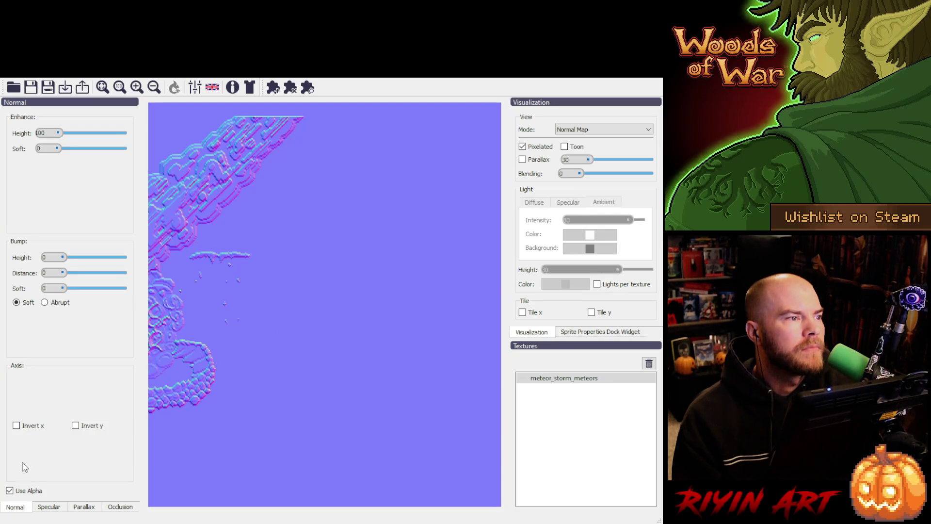
Step: Show meteor_storm_meteors with transparency and pan to centre the rock-pile sprite
left_click(10, 491)
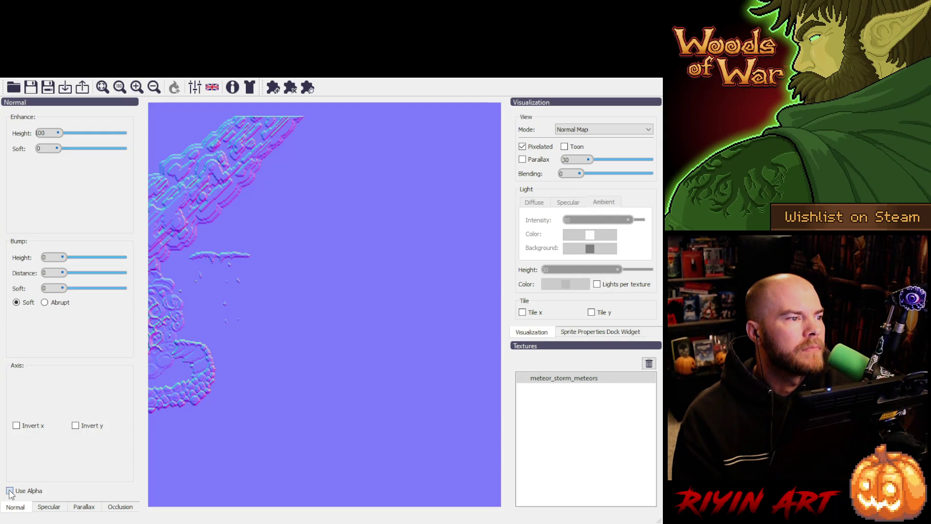
mouse_move(316, 264)
left_mouse_down()
mouse_move(429, 271)
mouse_move(448, 263)
left_mouse_up()
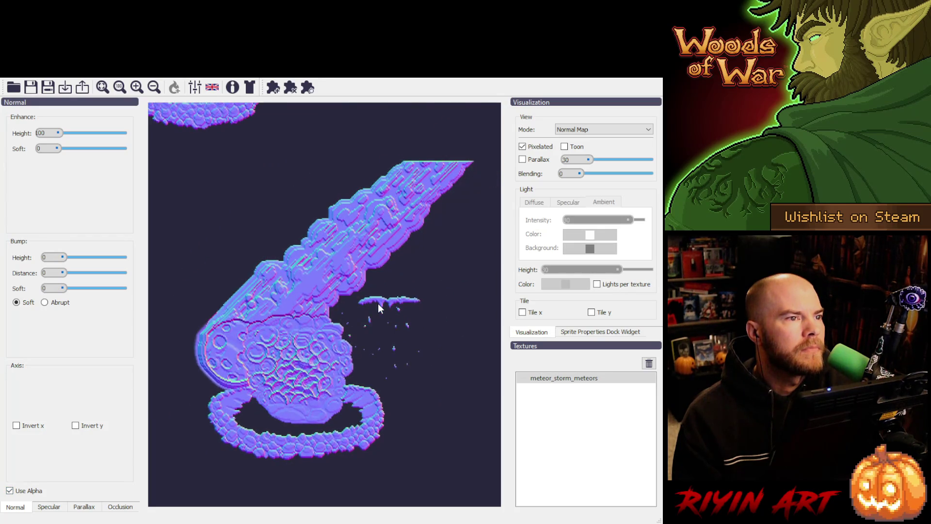
mouse_move(377, 303)
left_mouse_down()
mouse_move(365, 350)
mouse_move(379, 383)
left_mouse_up()
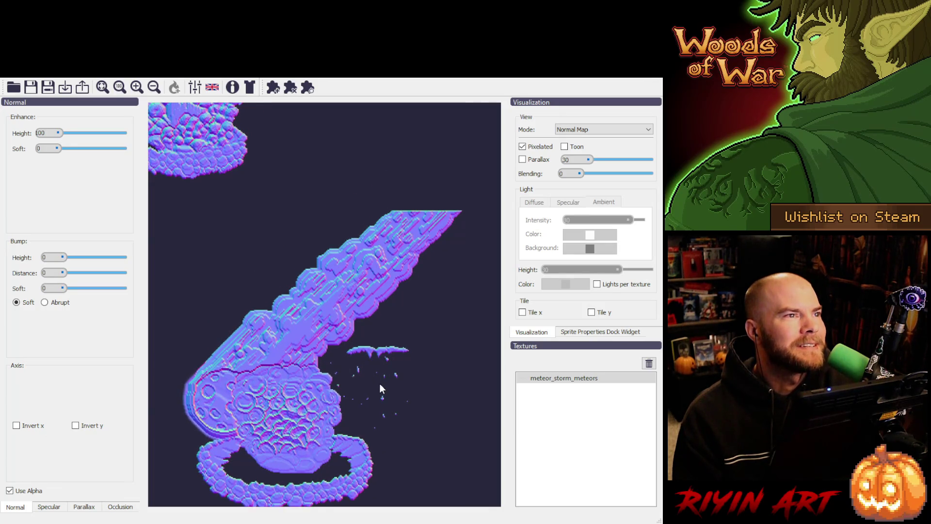
left_click_drag(357, 298, 369, 318)
scroll(374, 313, "up", 1)
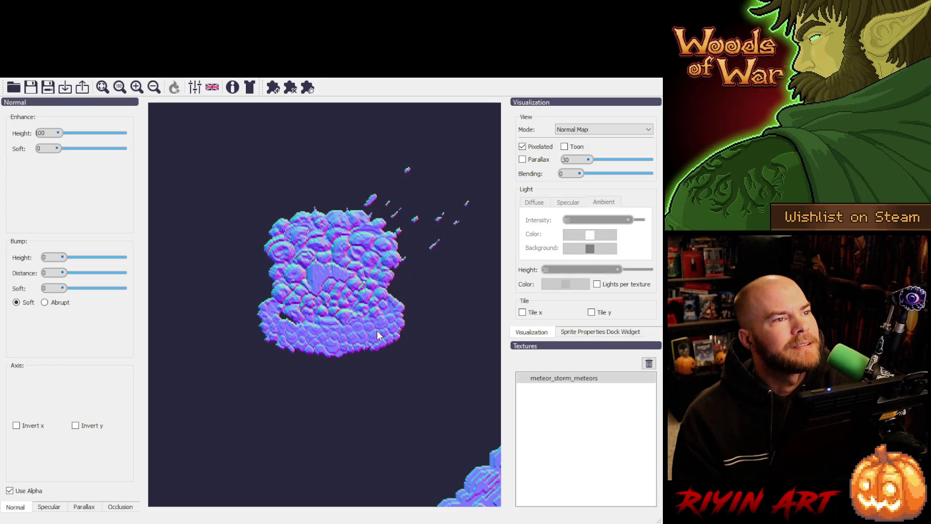
Step: Remove meteor_storm_meteors and drag in the raging_roots_back sprite sheet
left_click(649, 363)
left_click(66, 88)
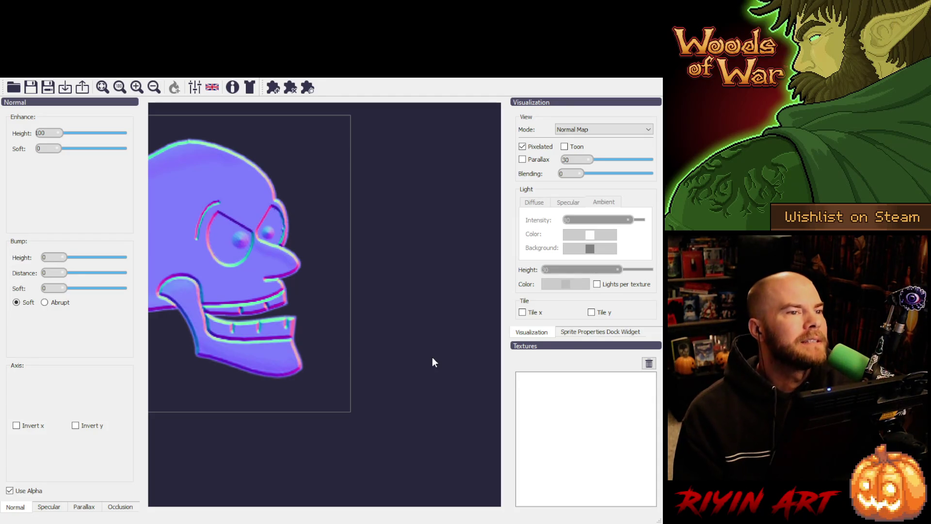
left_click_drag(427, 357, 387, 312)
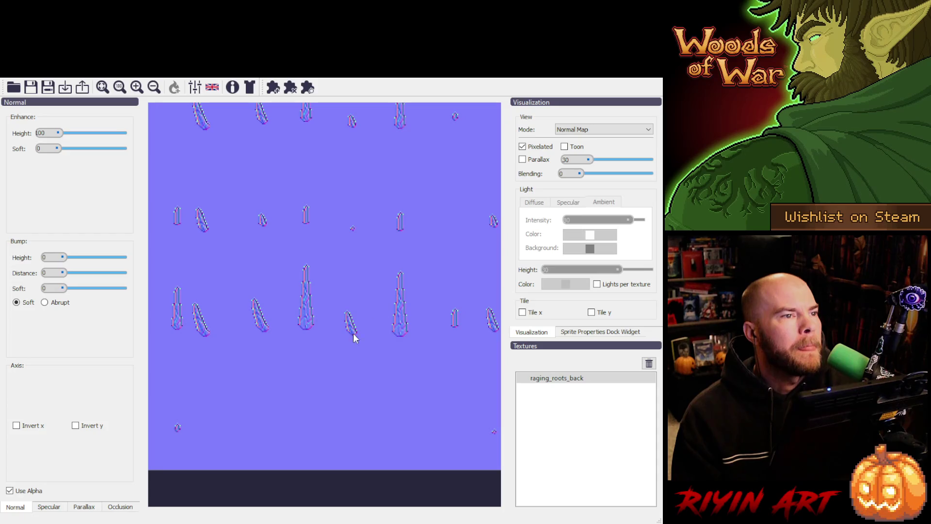
Step: Toggle Use Alpha off and on for raging_roots_back, zoom to check it, then remove it
left_click(9, 491)
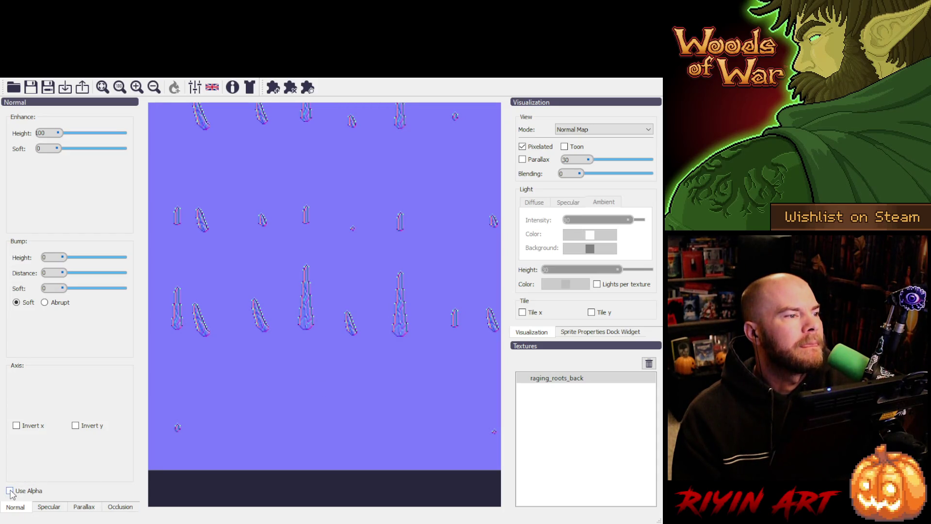
left_click(9, 491)
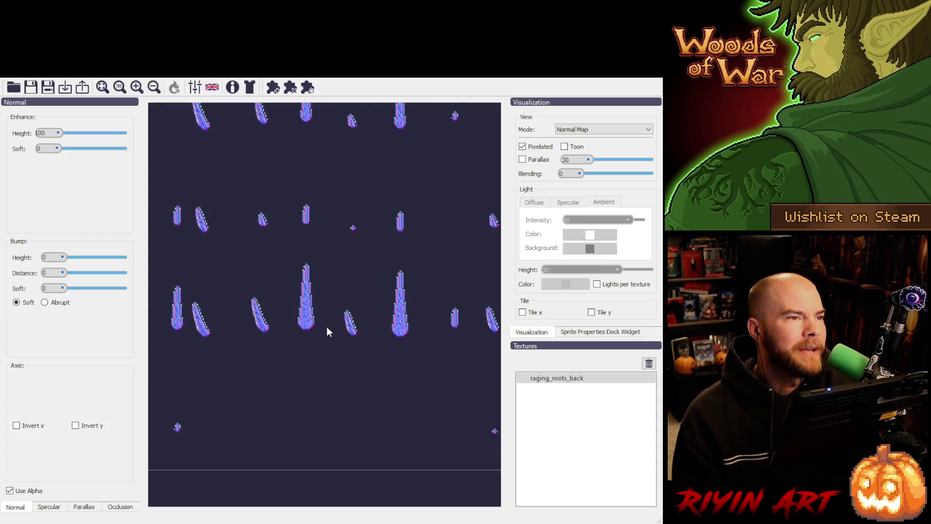
scroll(300, 304, "up", 1)
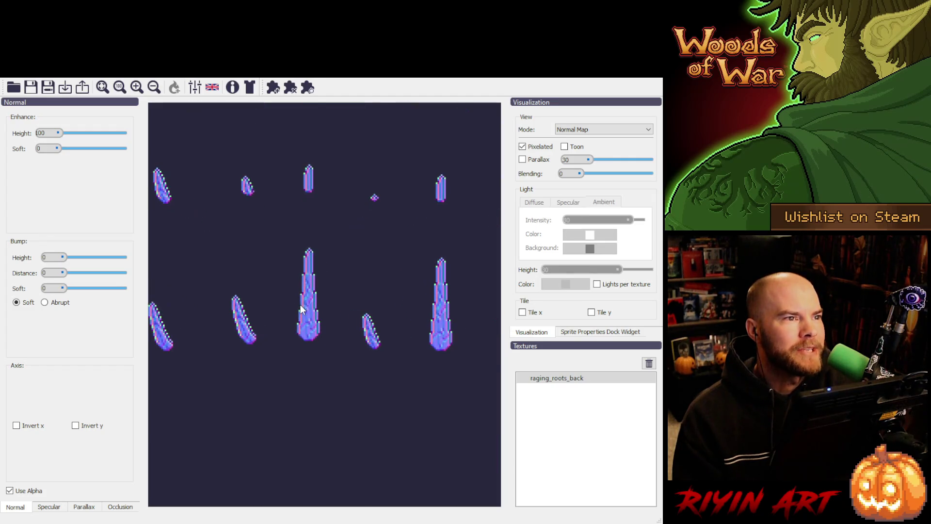
scroll(302, 309, "up", 5)
scroll(303, 309, "down", 7)
scroll(300, 308, "down", 3)
scroll(292, 264, "up", 3)
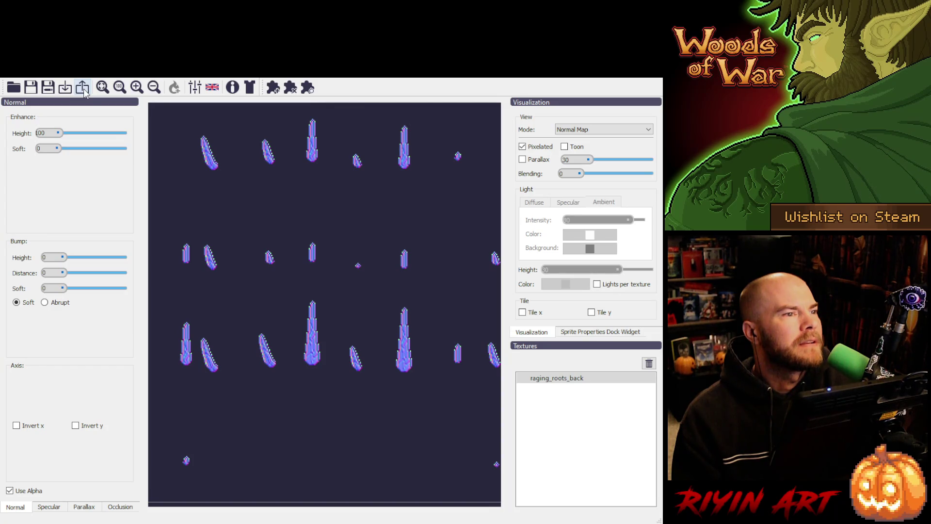
scroll(208, 357, "up", 5)
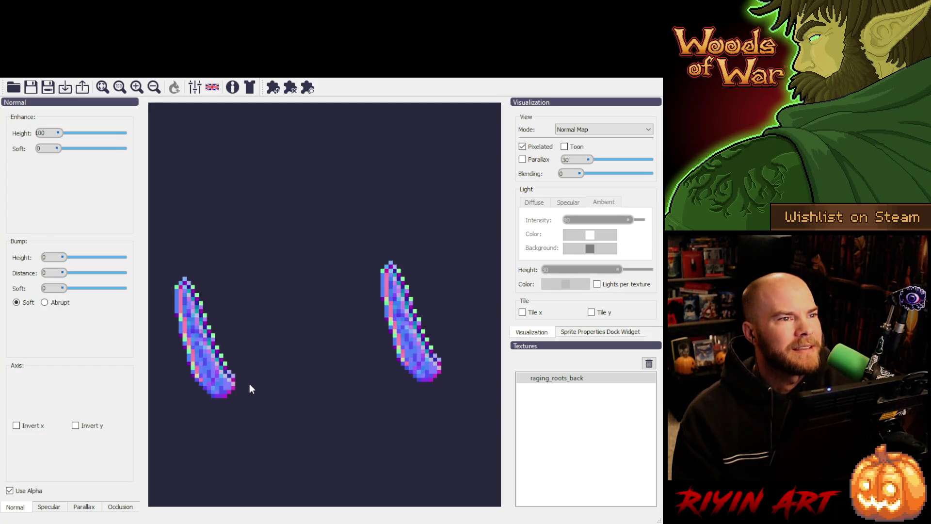
scroll(411, 289, "down", 3)
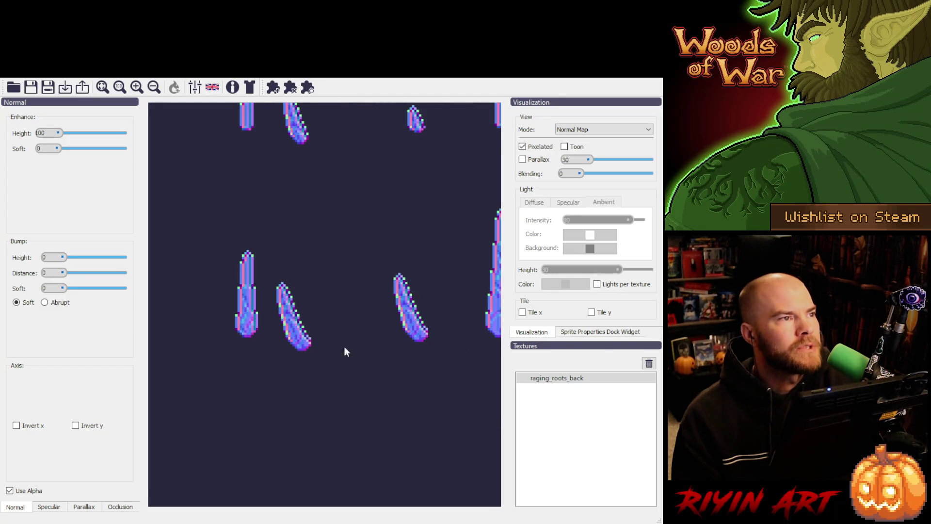
scroll(349, 344, "down", 5)
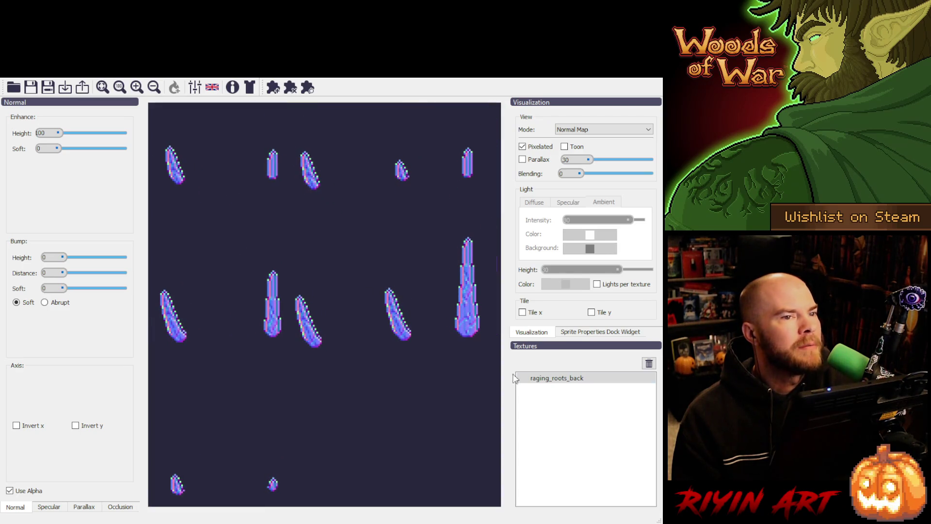
left_click(648, 363)
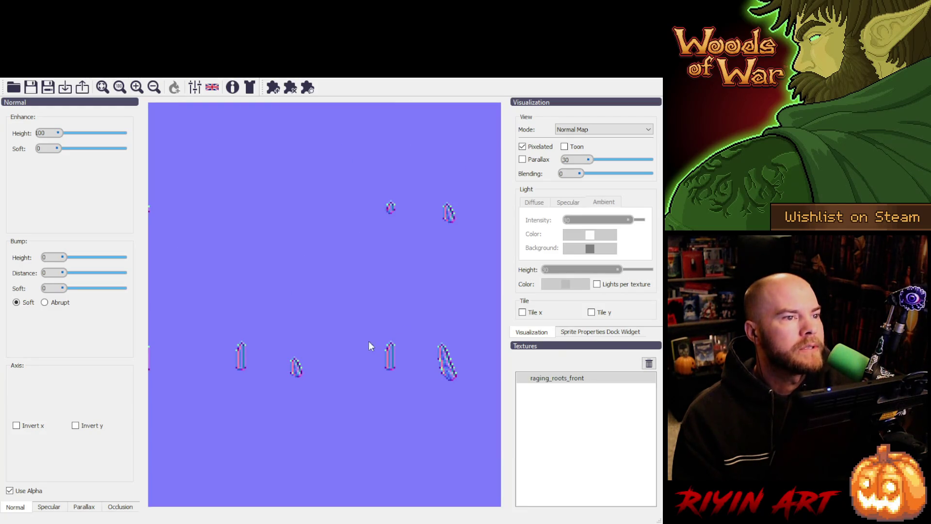
Step: Show raging_roots_front with a transparent background, then trash it from Textures
left_click(10, 490)
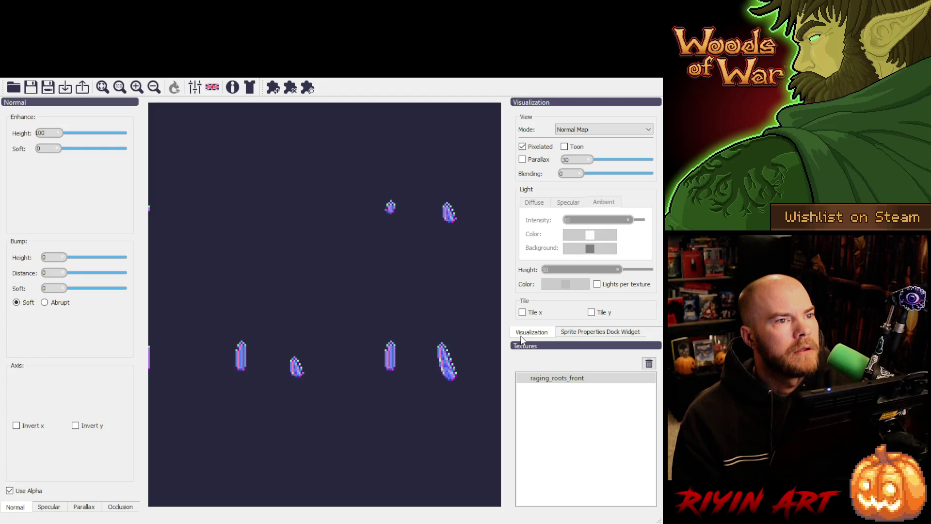
left_click(649, 363)
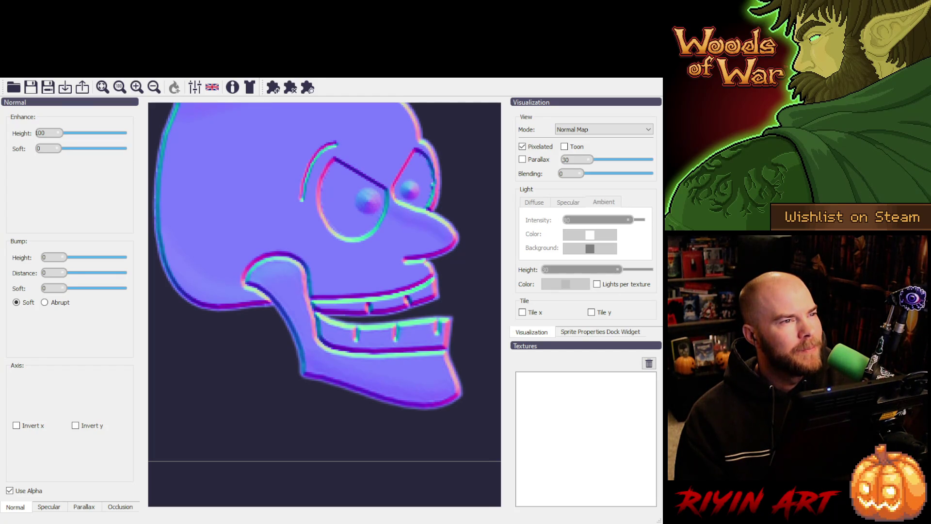
Step: Load gant_leaf_front, enable Use Alpha, zoom out over the leaves, then remove it
left_click_drag(0, 239, 283, 239)
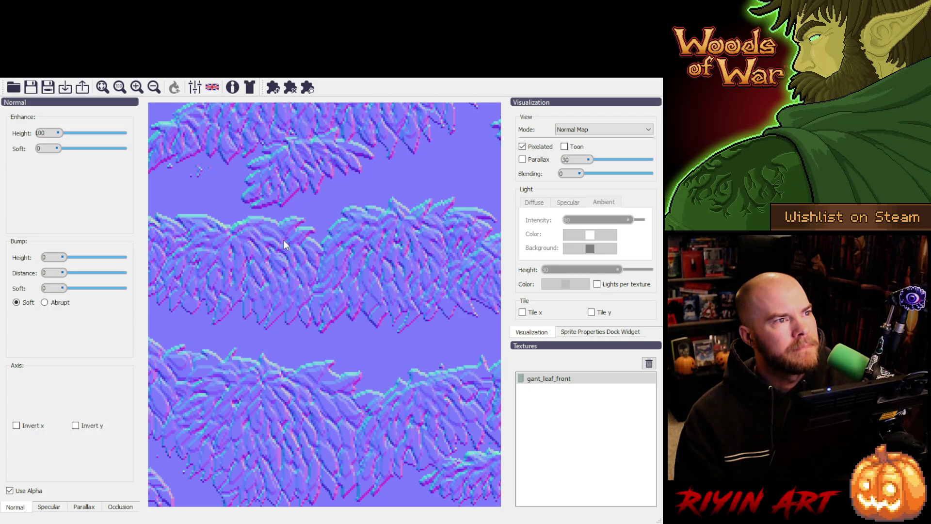
left_click(10, 490)
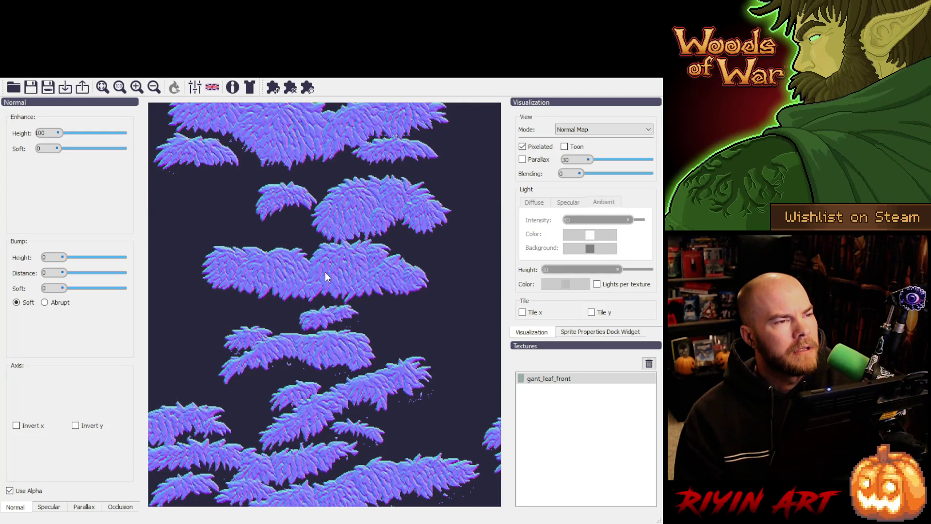
scroll(324, 272, "down", 2)
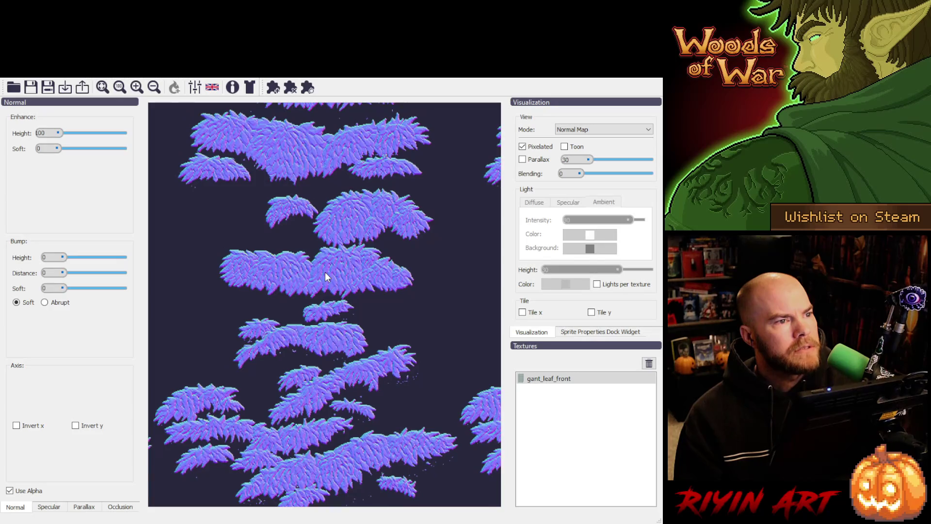
scroll(325, 272, "down", 3)
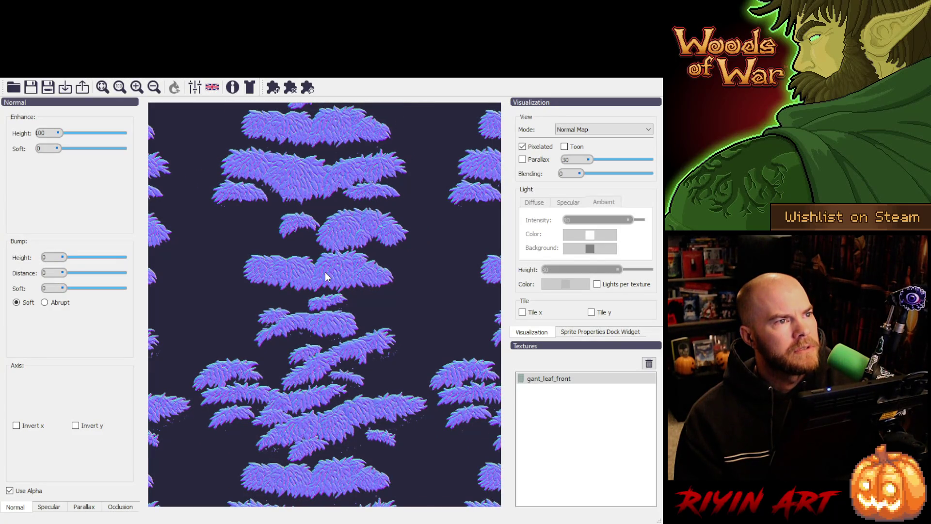
scroll(325, 272, "down", 4)
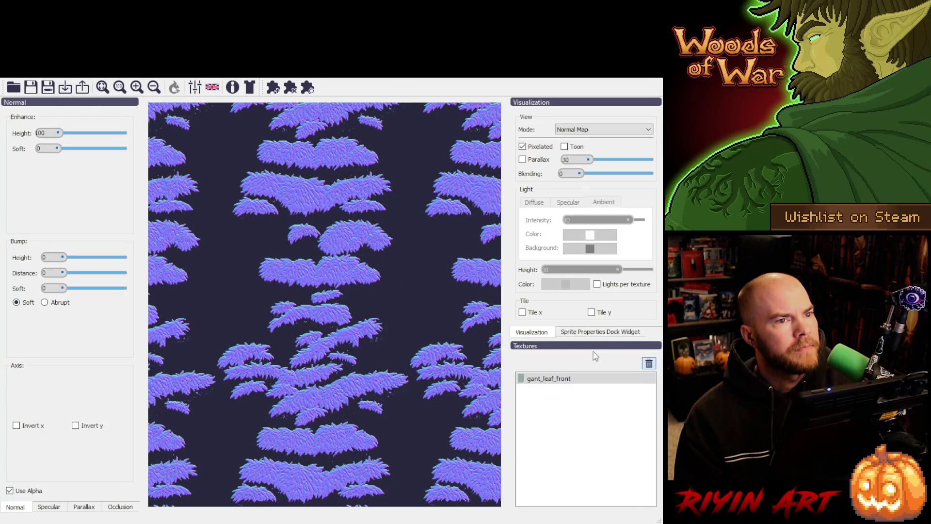
left_click(649, 363)
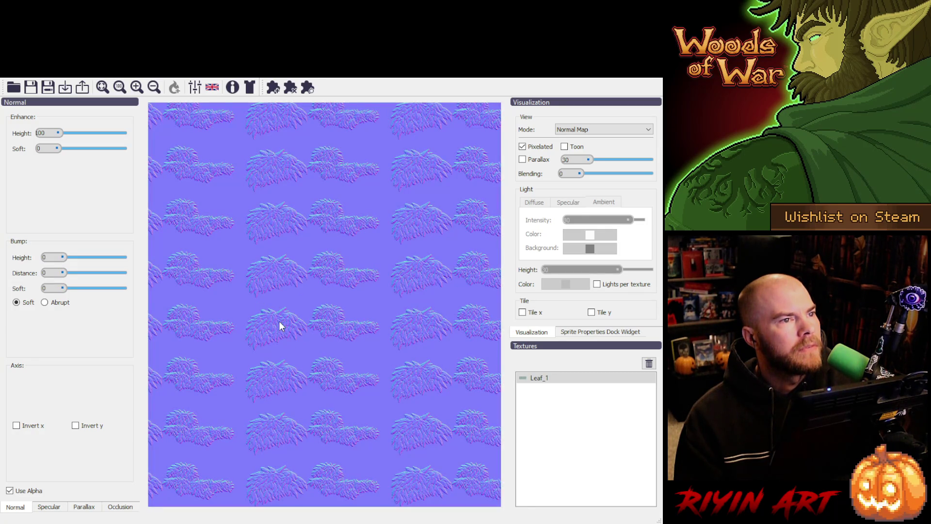
Step: Show Leaf_1 with transparency, zoom in and out, then remove it from the project
left_click(10, 490)
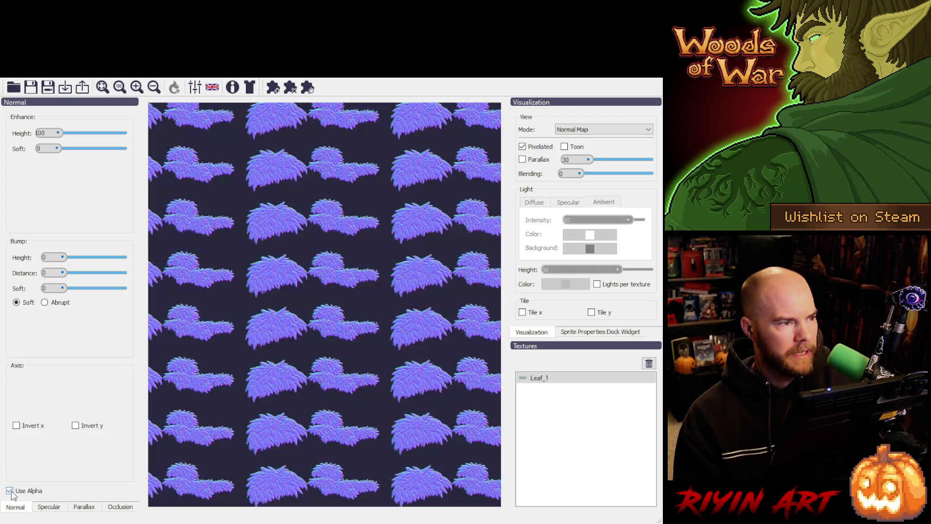
scroll(278, 257, "up", 4)
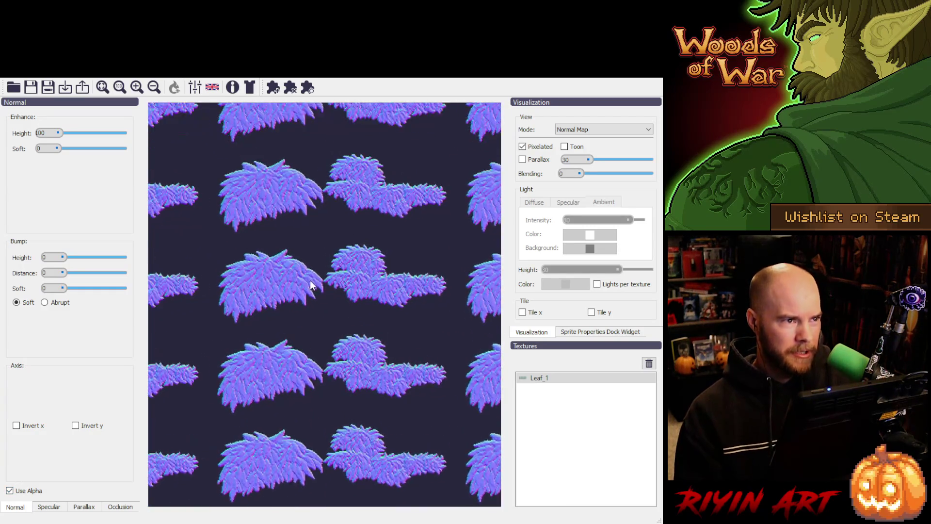
scroll(308, 283, "up", 3)
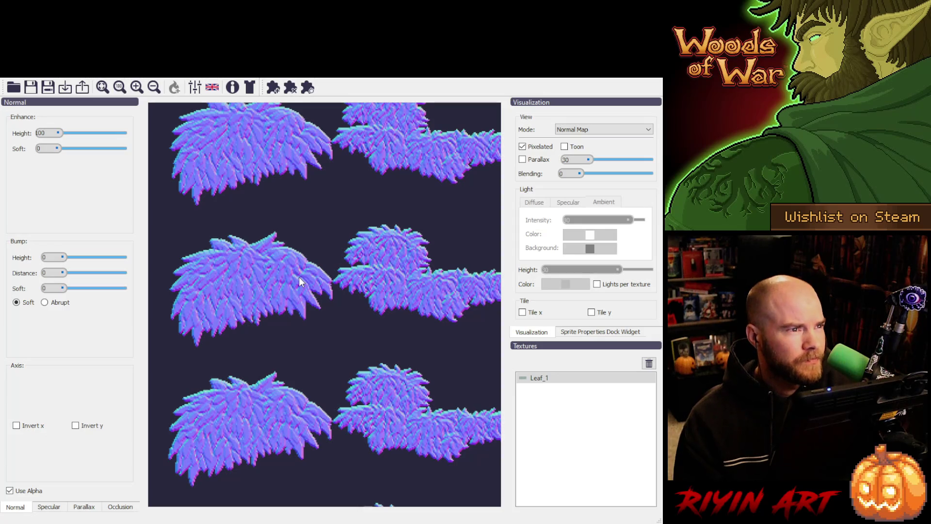
scroll(262, 272, "down", 1)
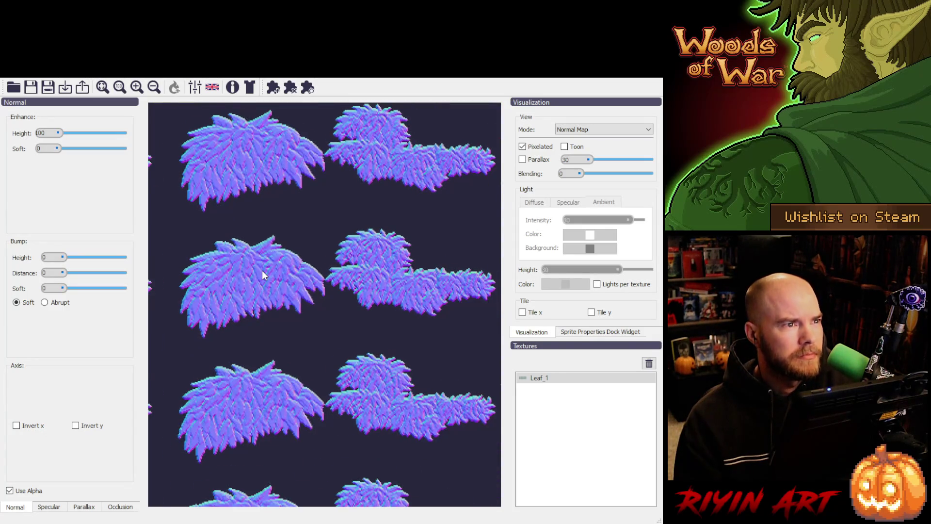
scroll(261, 271, "down", 1)
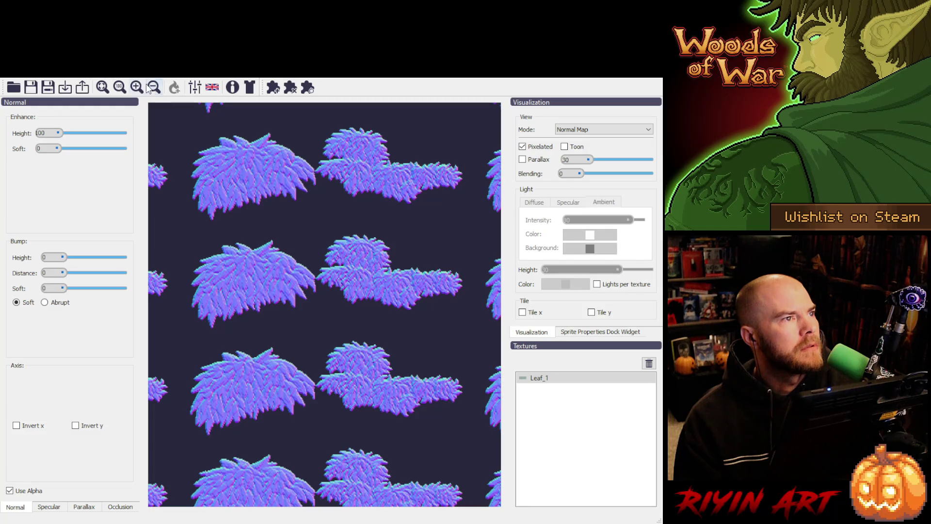
left_click(70, 93)
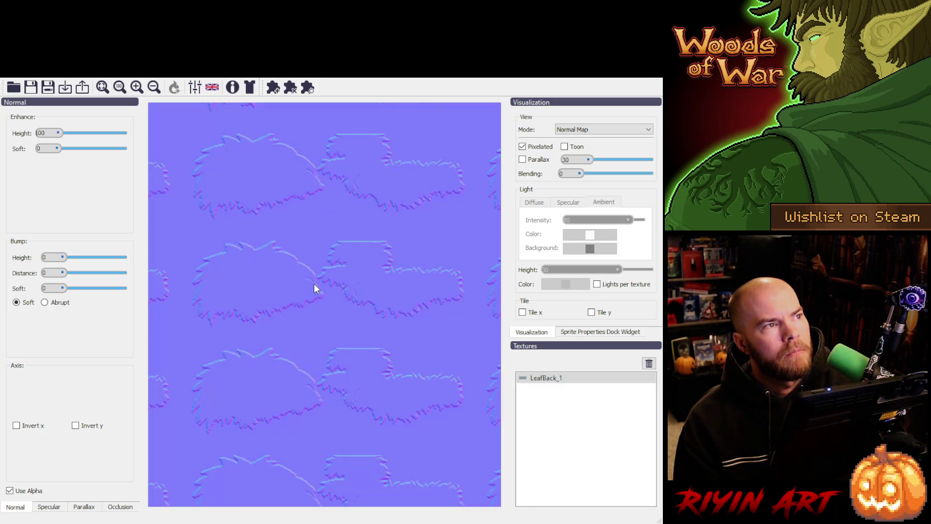
Step: Toggle Use Alpha off and on for LeafBack_1, zoom and pan over the leaves, then delete it
left_click(10, 490)
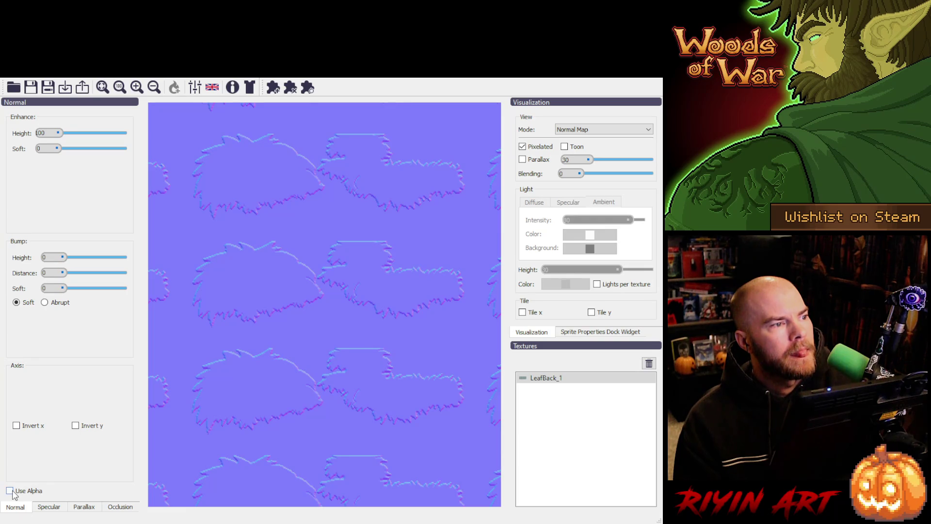
left_click(11, 491)
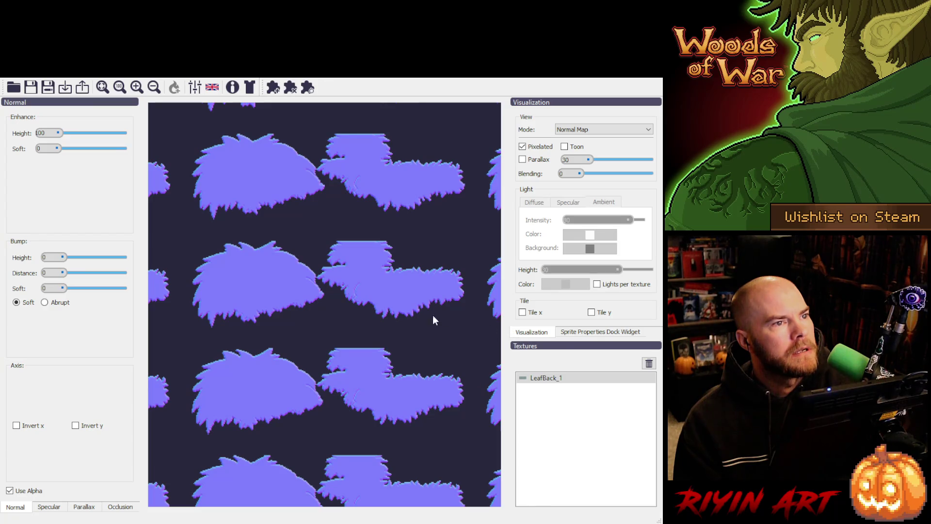
scroll(275, 306, "up", 5)
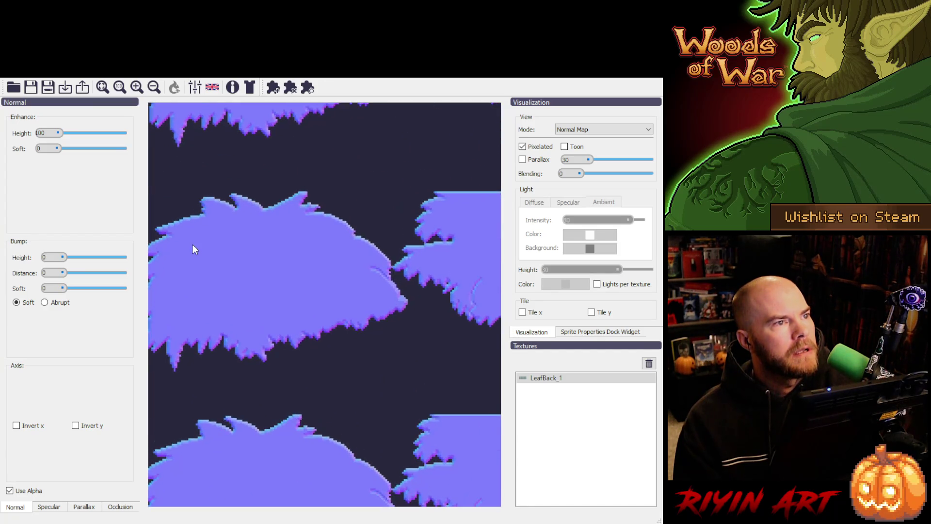
scroll(193, 246, "down", 2)
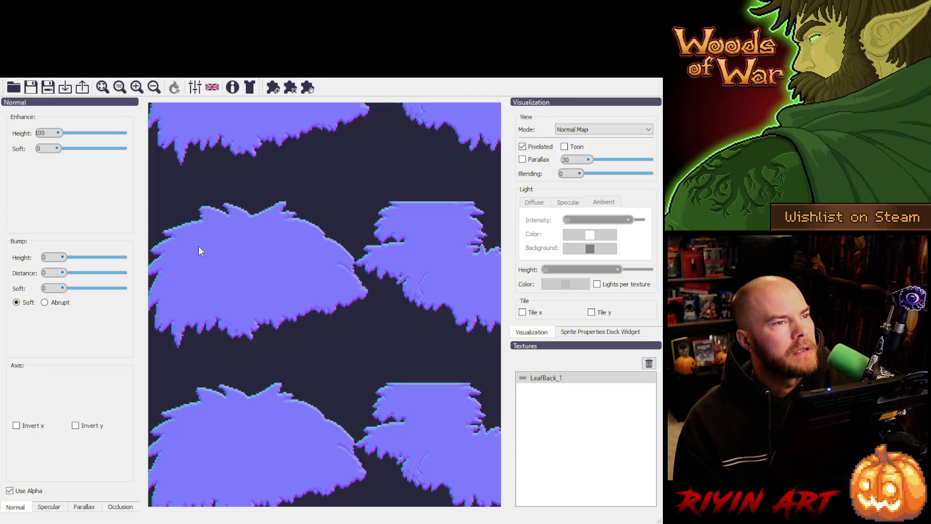
scroll(199, 246, "up", 2)
left_click_drag(207, 269, 310, 266)
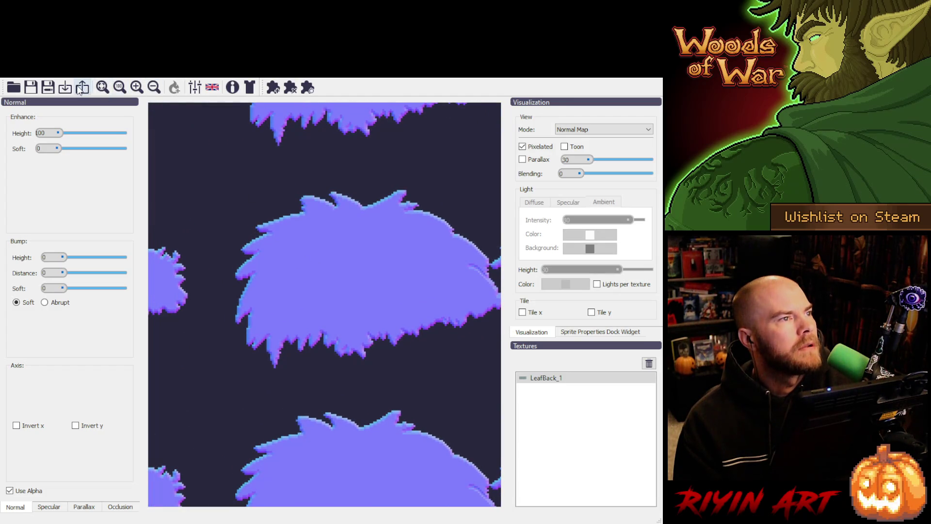
mouse_move(329, 241)
left_mouse_down()
mouse_move(334, 266)
mouse_move(273, 292)
left_mouse_up()
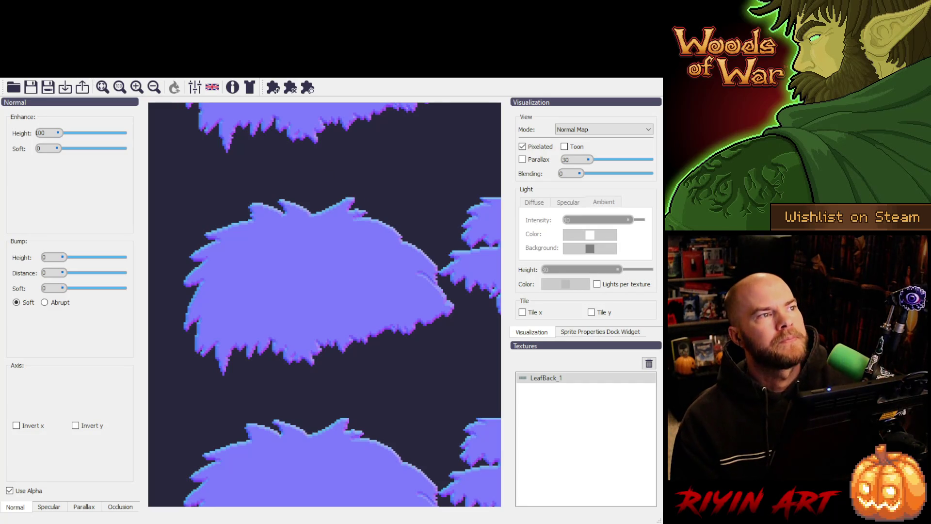
scroll(340, 369, "down", 5)
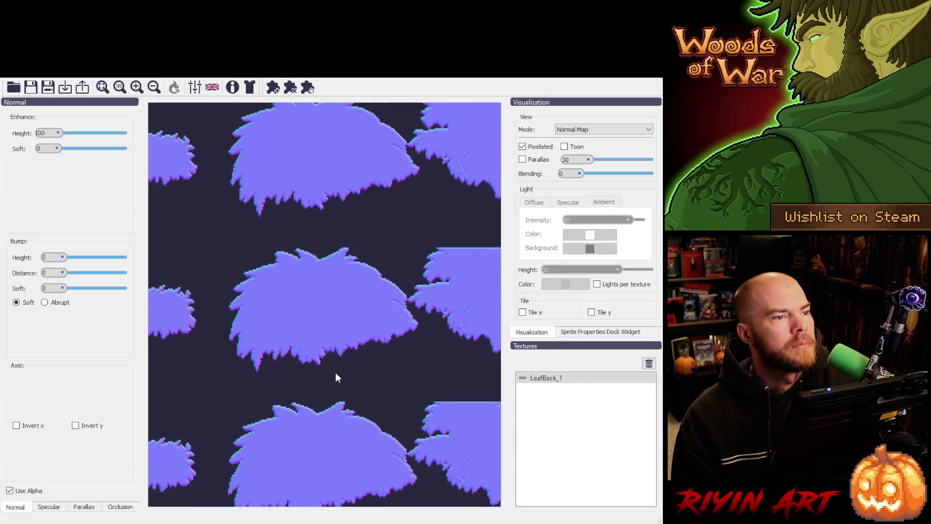
scroll(337, 376, "up", 1)
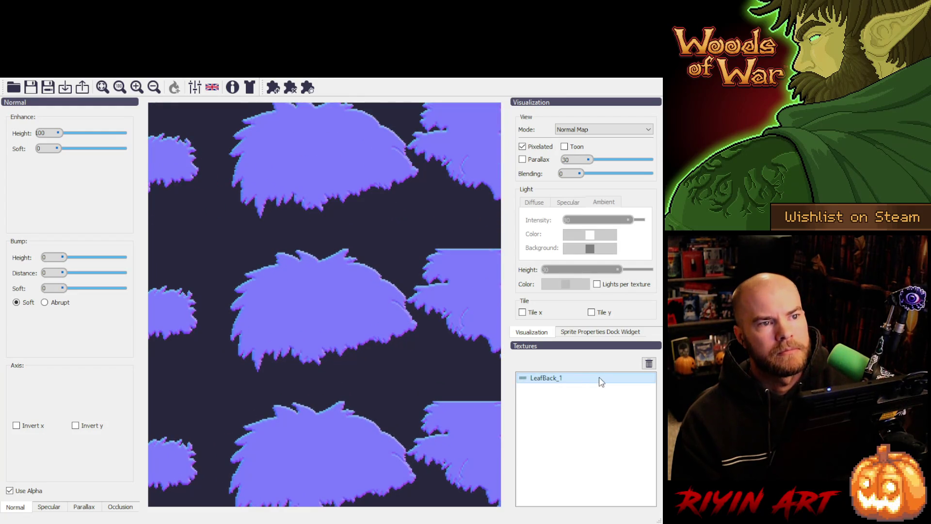
left_click(649, 364)
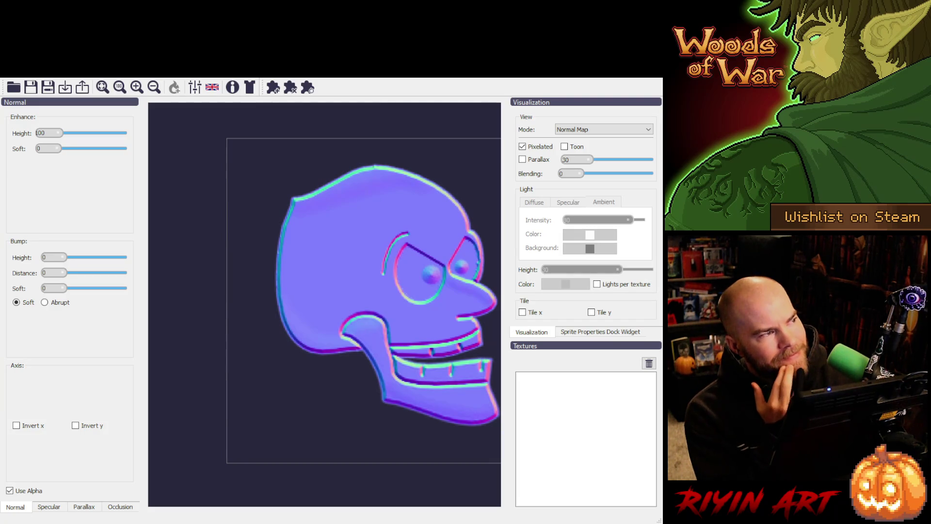
Step: Load frog_lord_boss_front, enable Use Alpha for a dark surround, and zoom in and out
left_click_drag(315, 80, 318, 342)
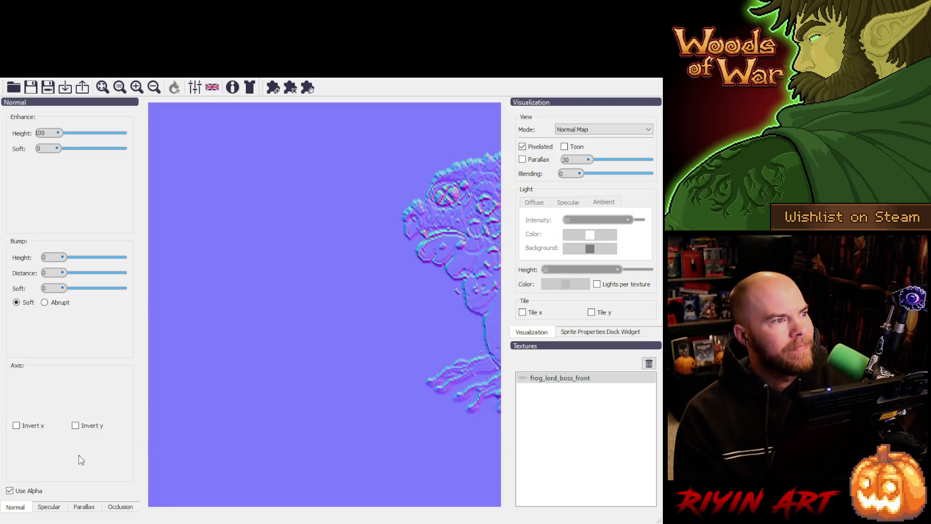
left_click(11, 490)
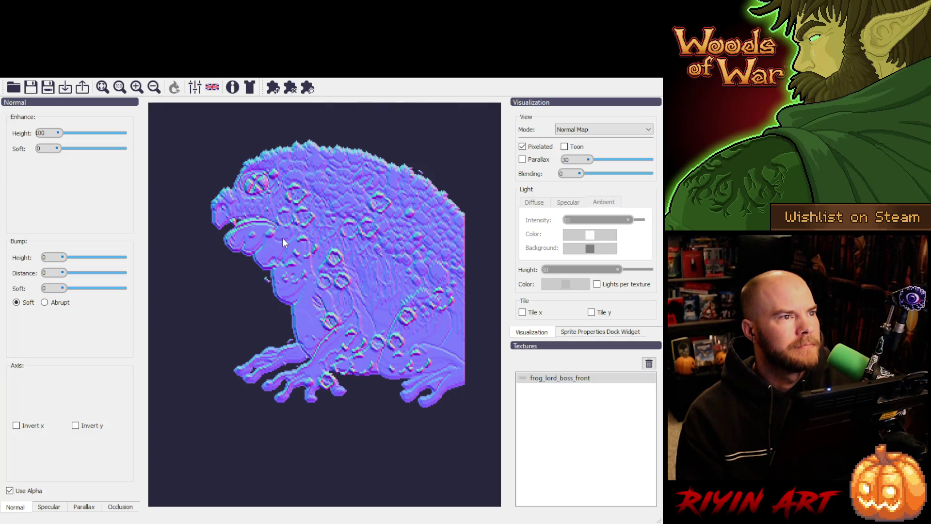
scroll(284, 274, "up", 2)
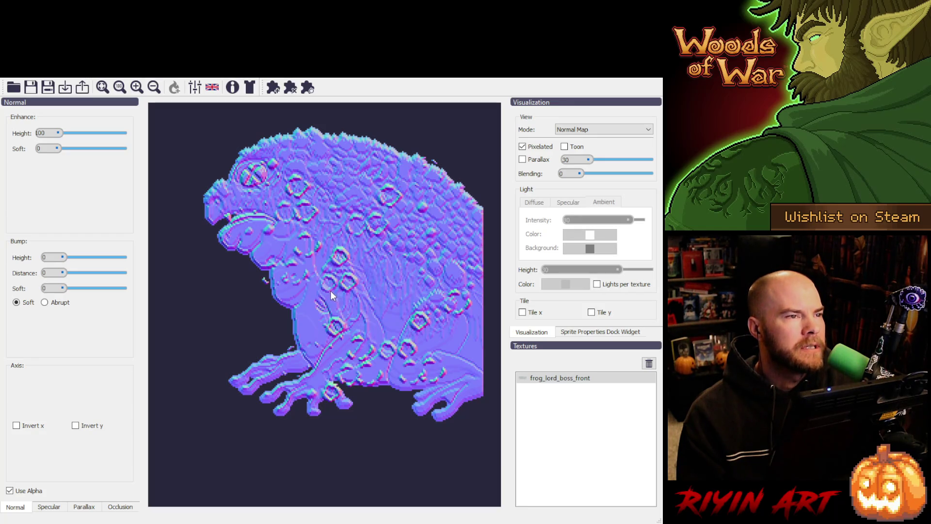
scroll(330, 290, "down", 3)
scroll(293, 240, "down", 4)
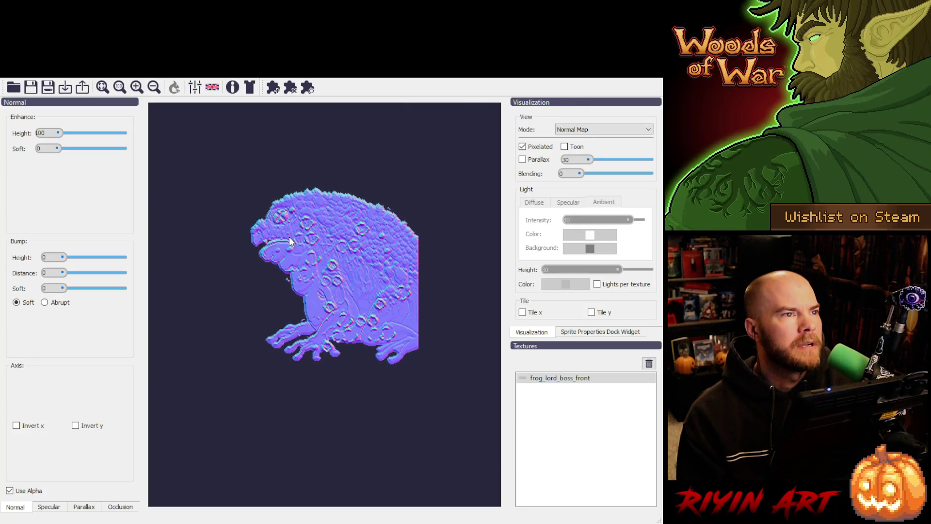
scroll(313, 309, "up", 4)
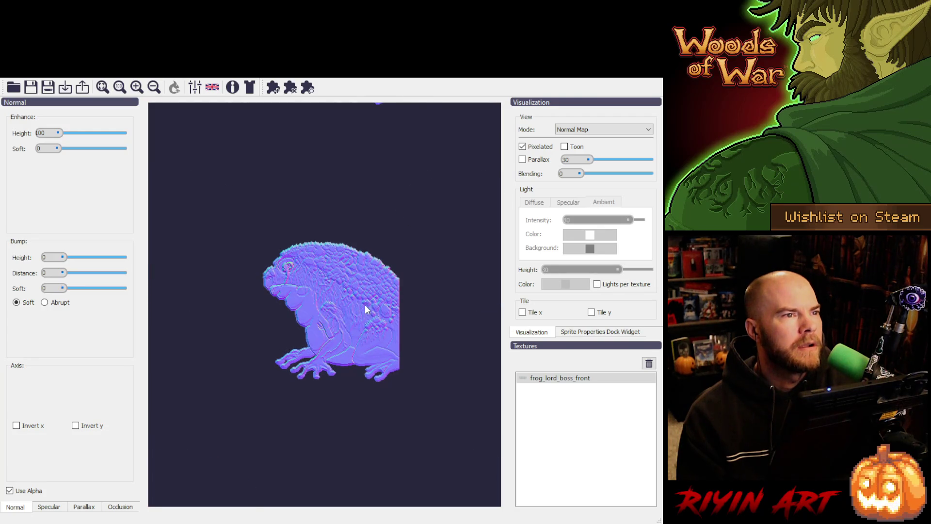
scroll(352, 316, "up", 5)
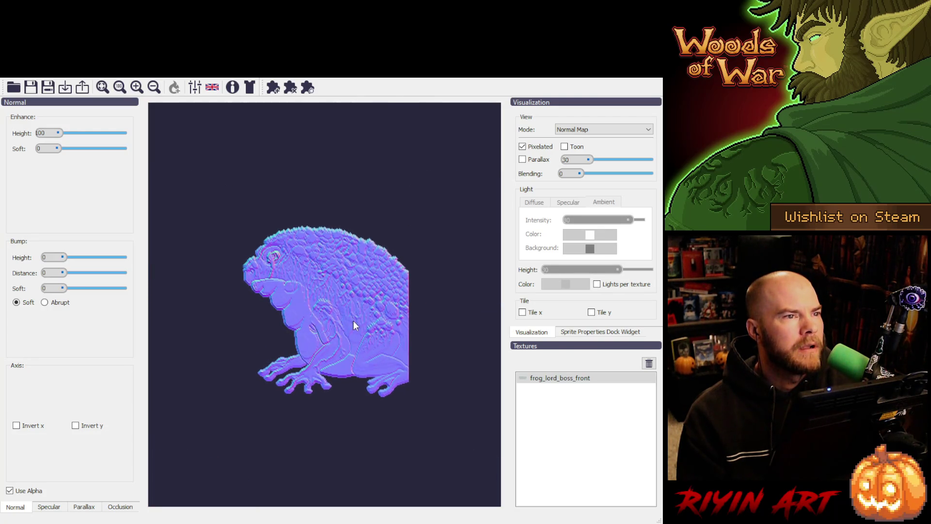
scroll(347, 366, "up", 5)
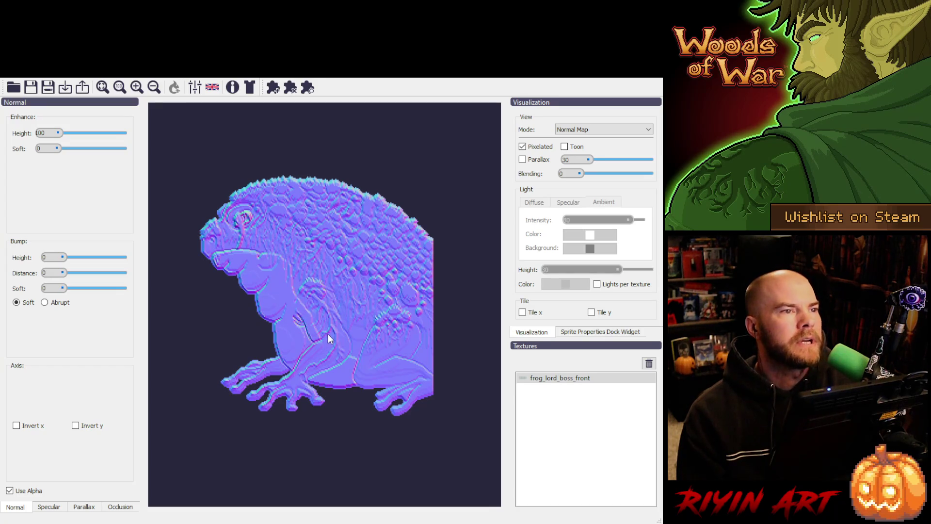
scroll(325, 330, "down", 1)
scroll(321, 323, "down", 1)
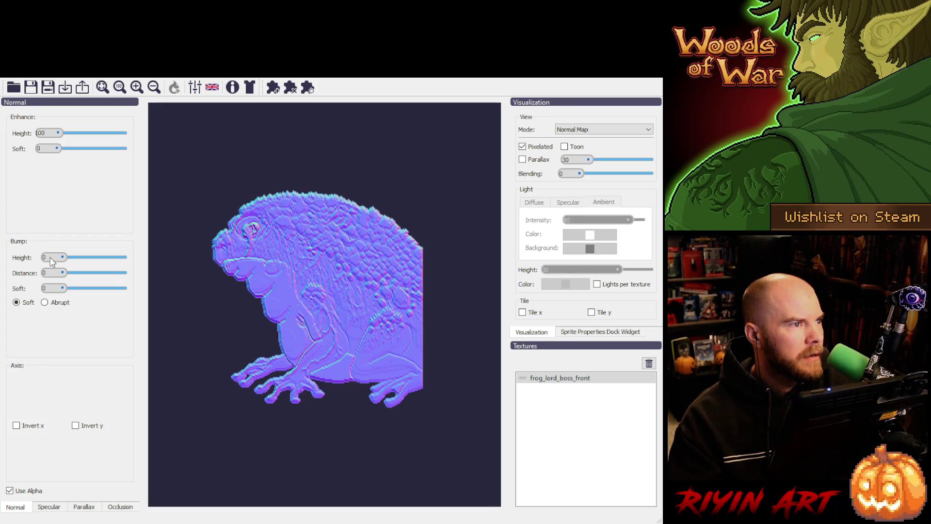
Step: Set the frog_lord_boss_front bump height to 100, distance to 50 and soft to 12
type("200")
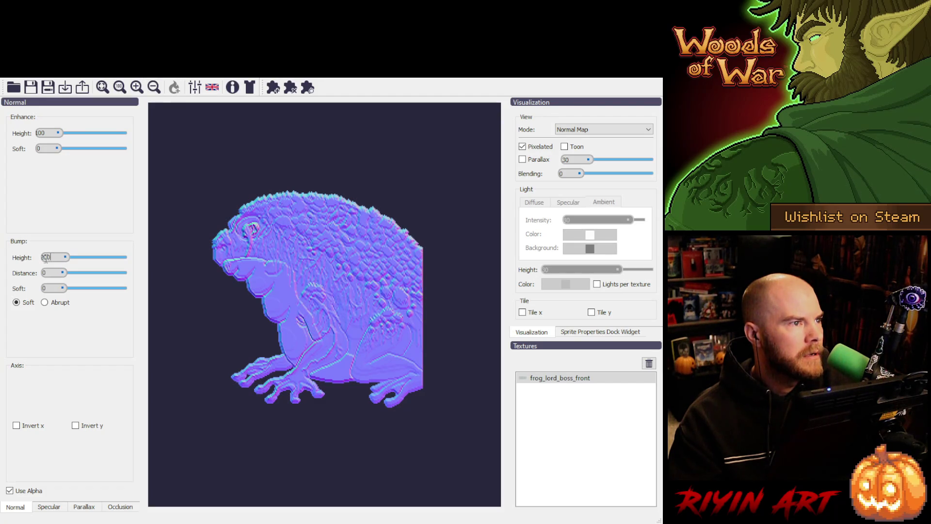
type("50")
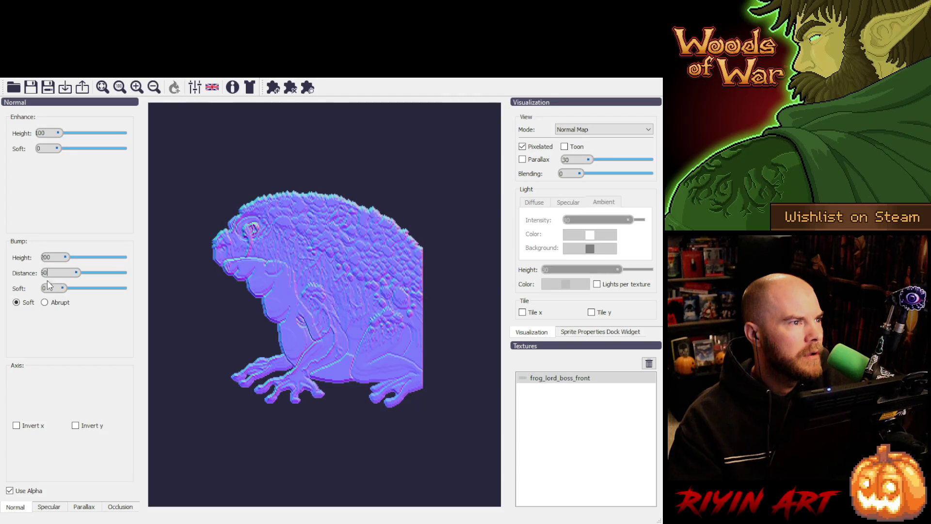
type("16")
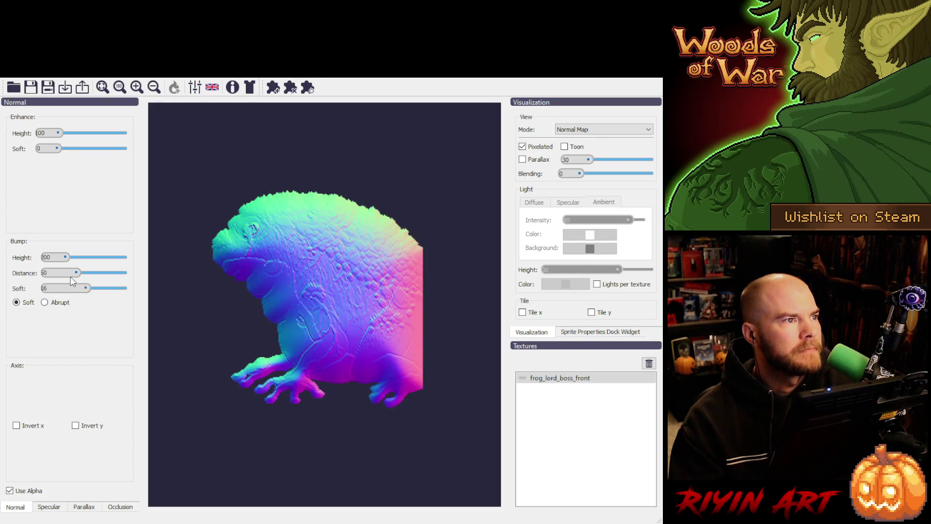
double_click(46, 257)
type("100")
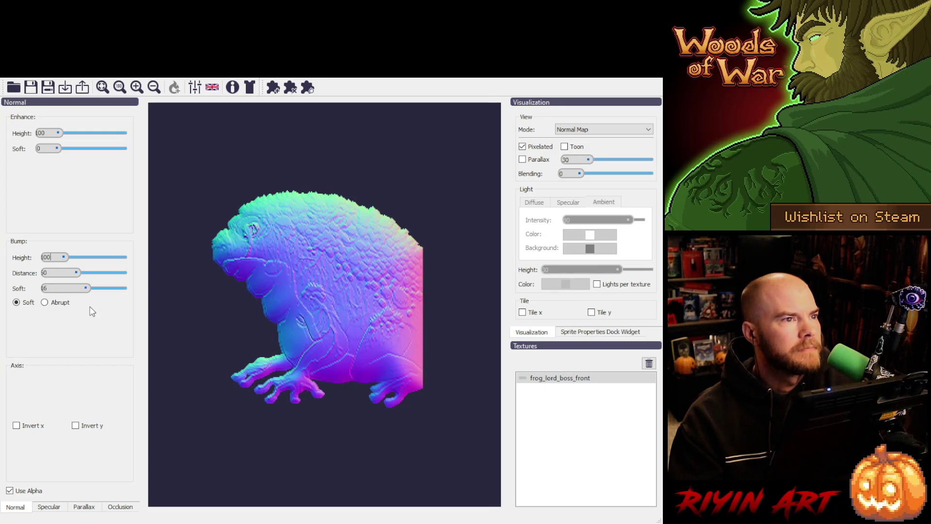
double_click(61, 274)
type("50")
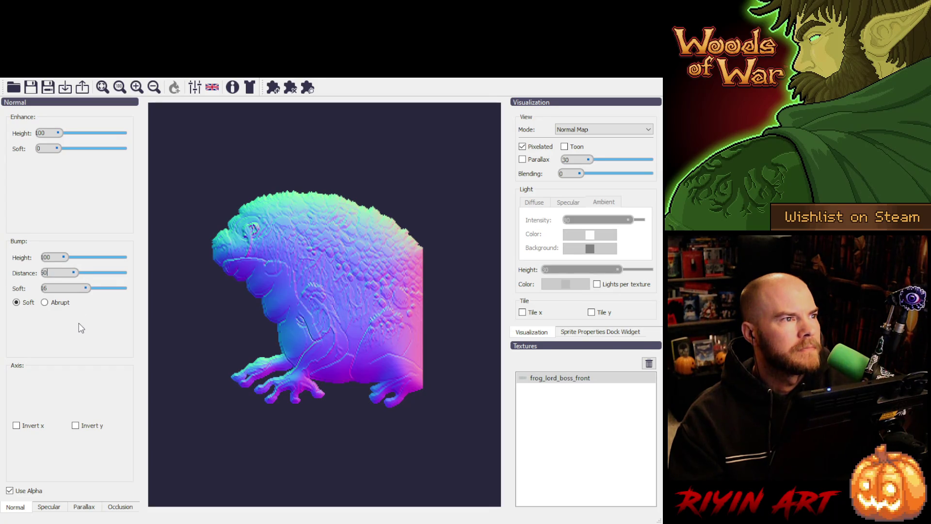
double_click(44, 288)
type("12")
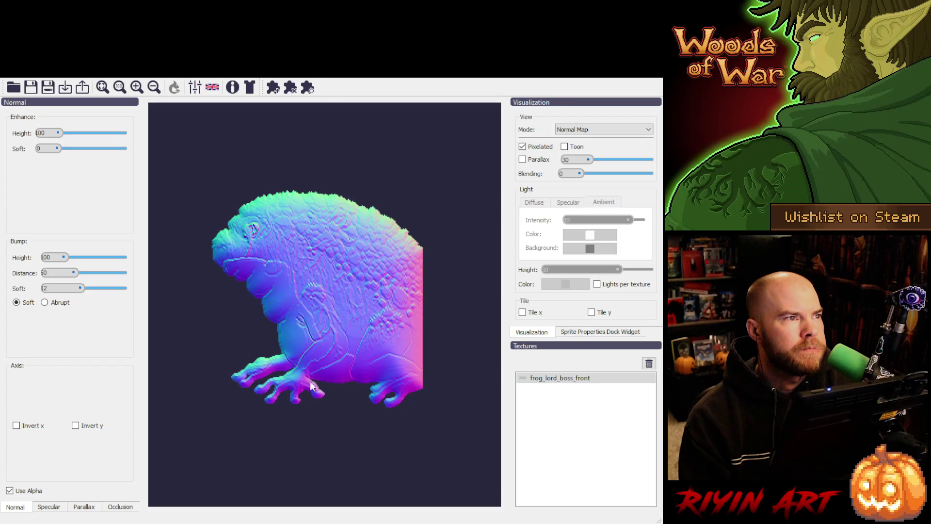
Step: Lower the bump distance to 45, trying 40 first
double_click(44, 273)
type("40")
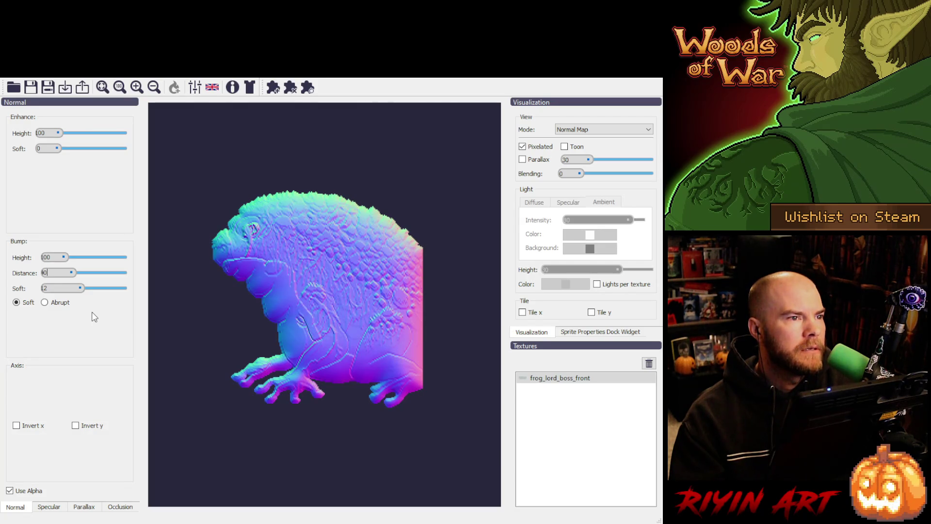
key("BackSpace")
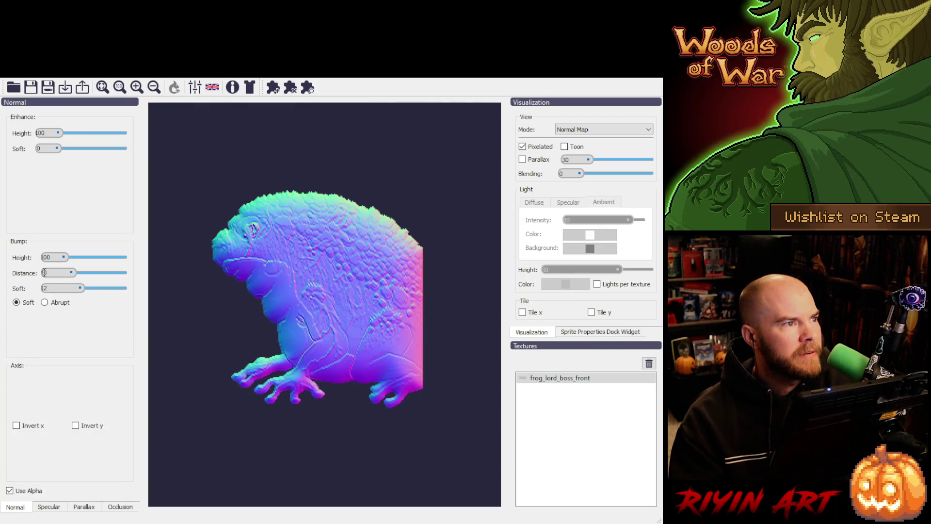
type("5")
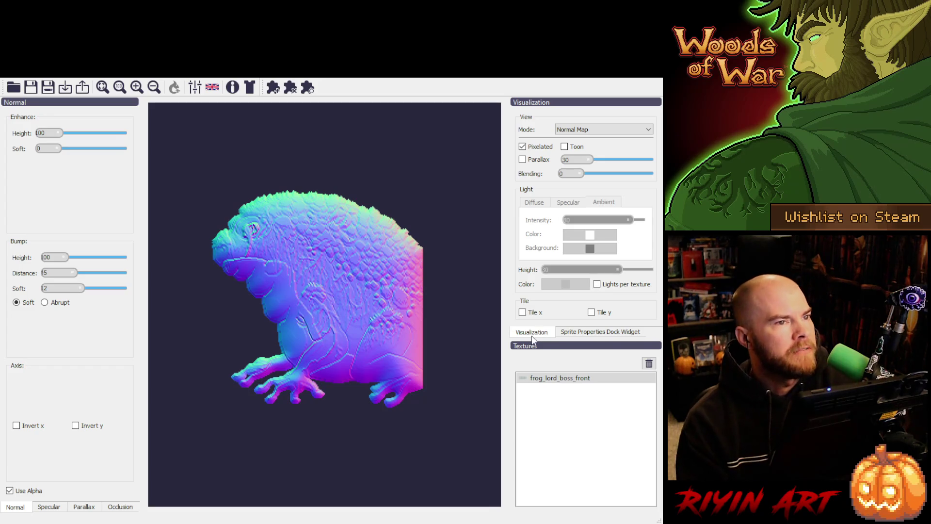
left_click(450, 324)
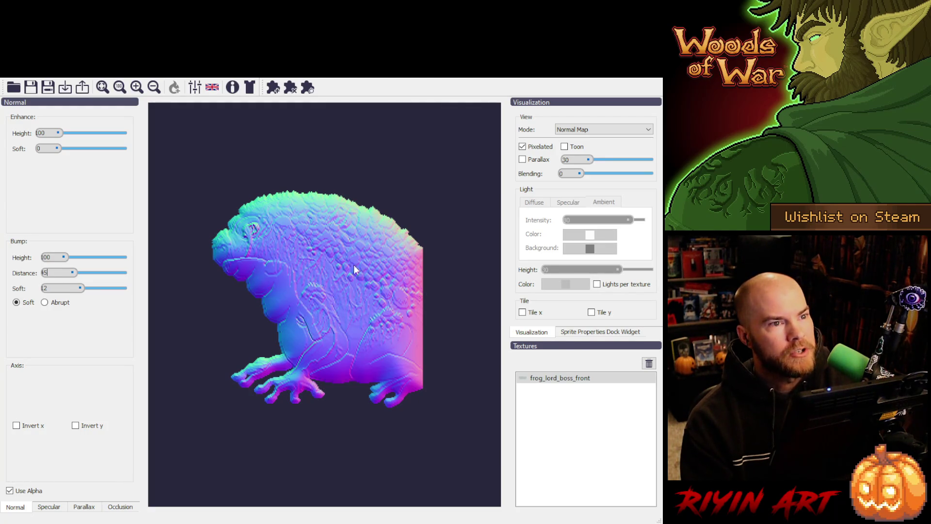
Step: Remove the frog_lord_boss_front texture and import the frog_lord_boss_back sprite sheet
left_click(649, 363)
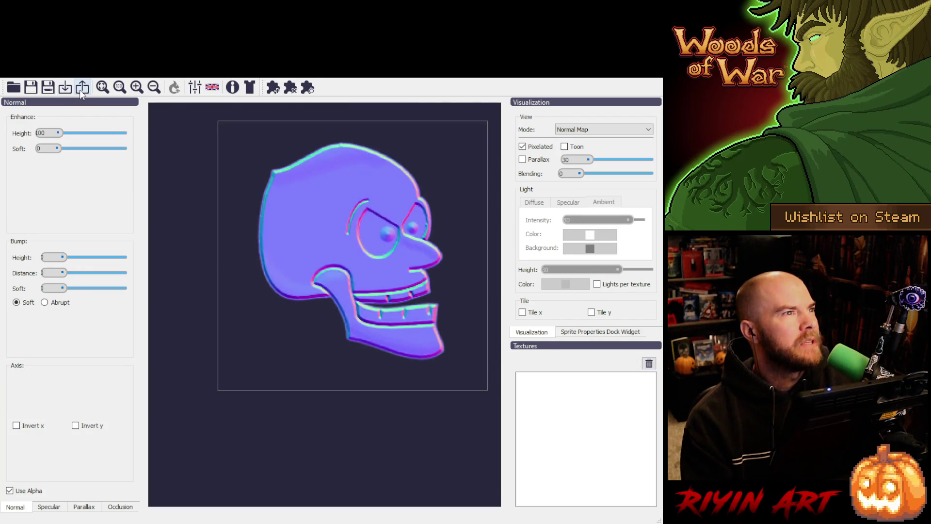
left_click(67, 90)
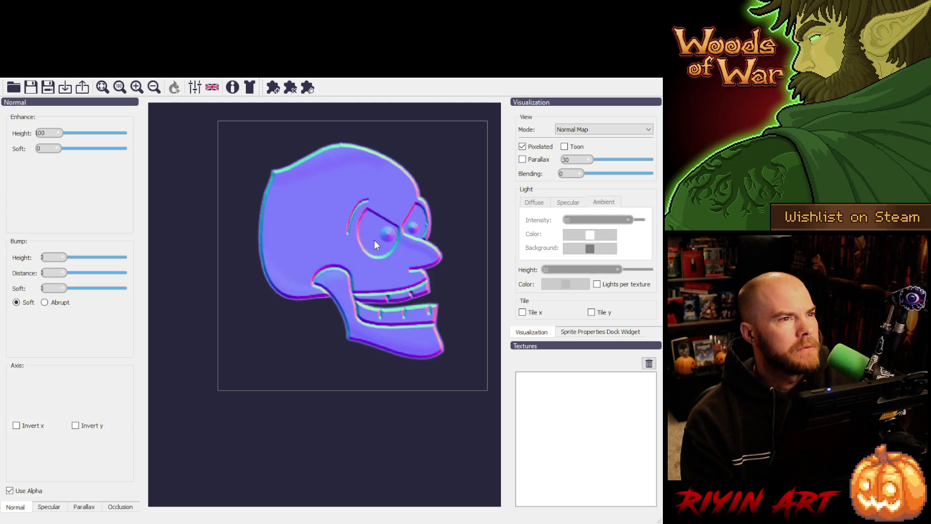
left_click(435, 357)
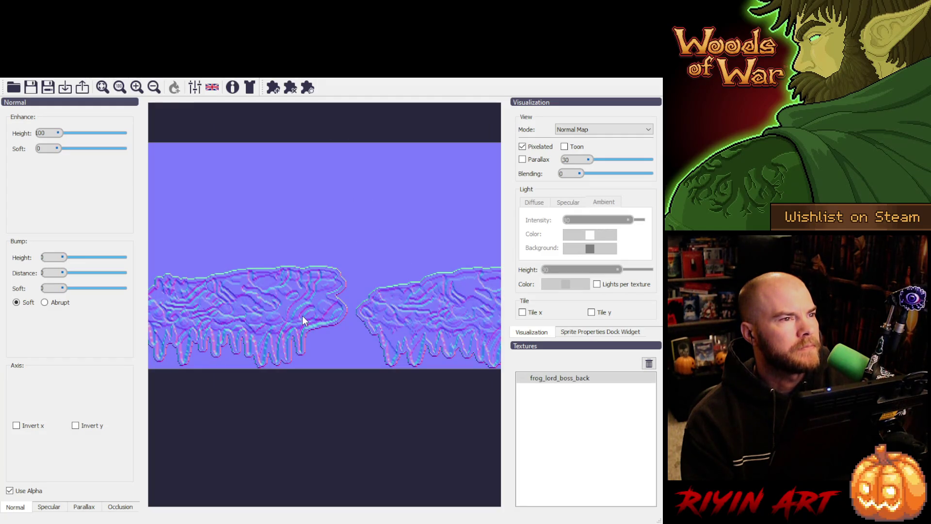
Step: Toggle Use Alpha off and on for frog_lord_boss_back, then zoom in on a foot sprite
left_click(10, 490)
left_click(10, 490)
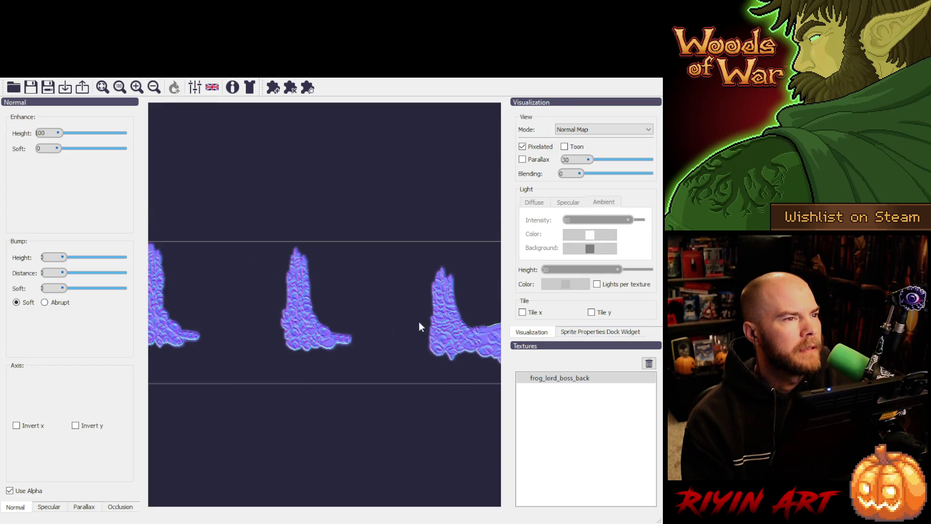
scroll(345, 322, "up", 2)
scroll(345, 322, "up", 2)
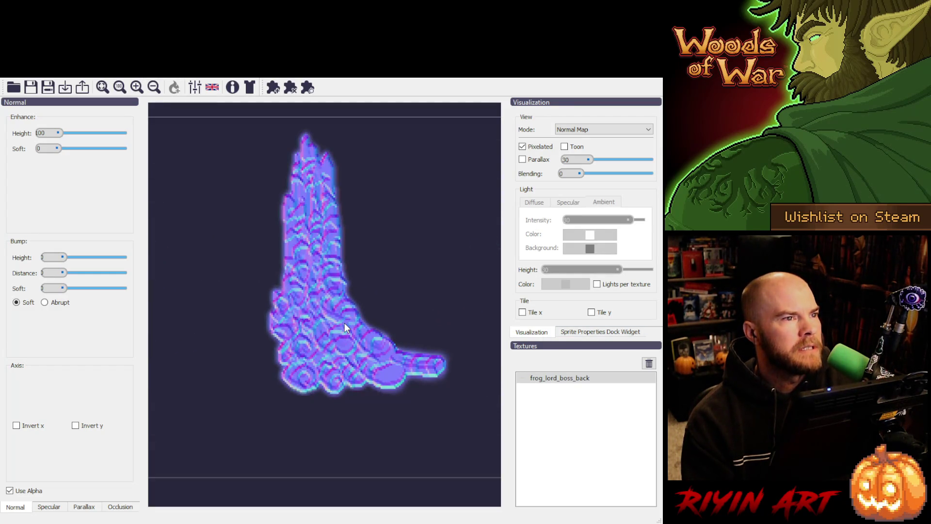
Step: Give the frog back bump distance 20 and soft 8, moving height from 50 to 100
double_click(47, 258)
type("50")
double_click(48, 273)
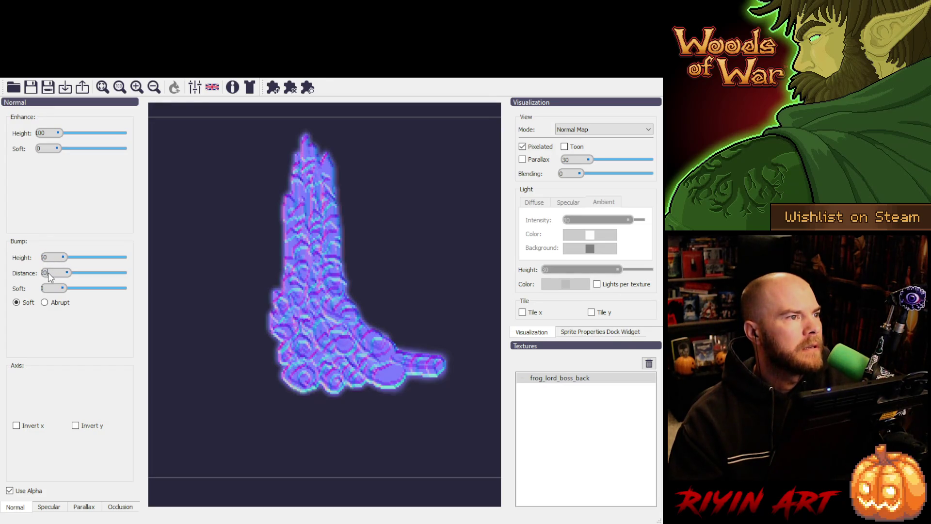
type("20")
double_click(49, 288)
type("8")
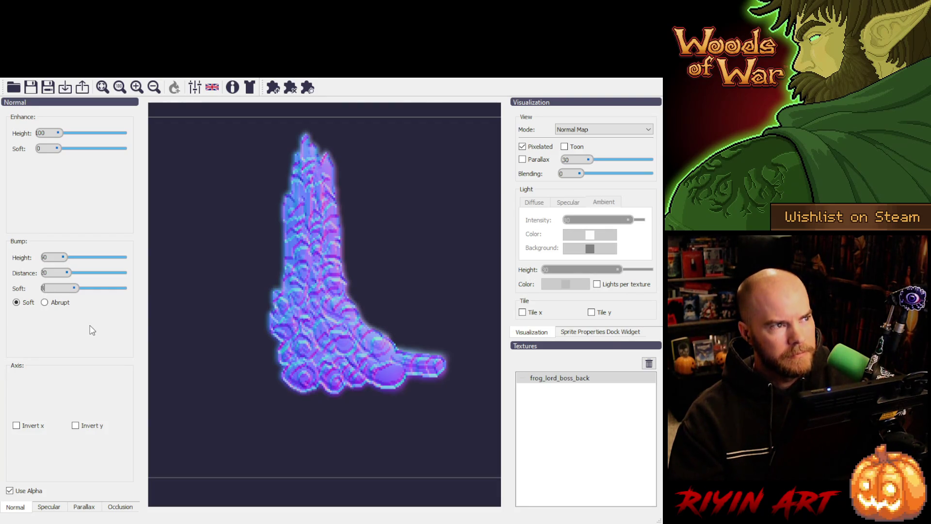
double_click(46, 256)
type("100")
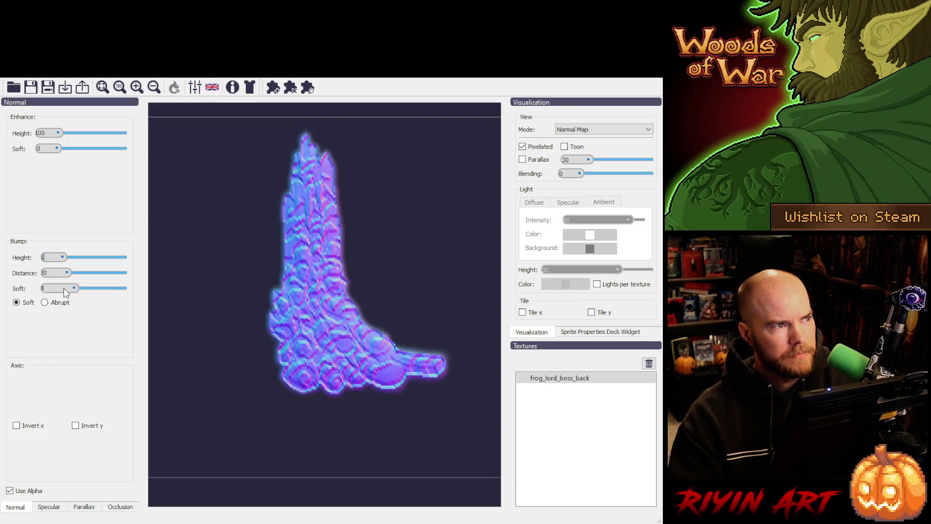
key("Return")
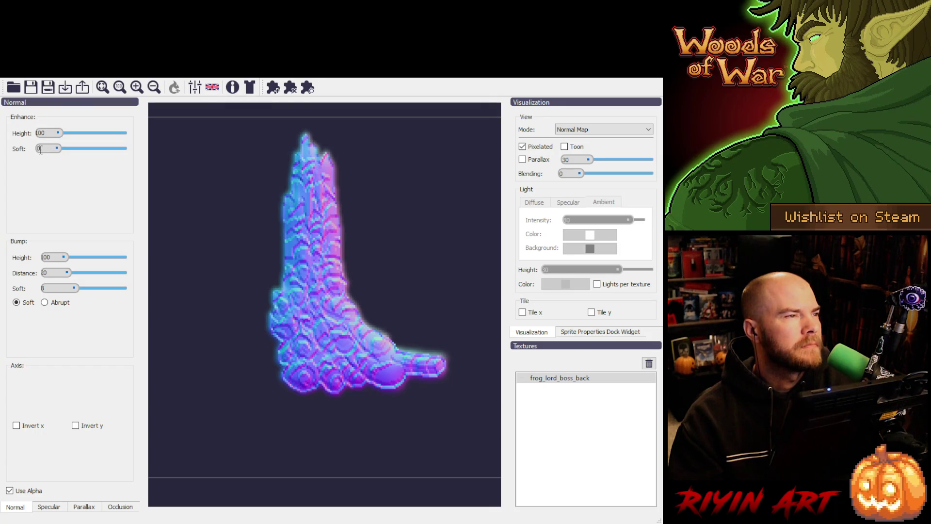
Step: Adjust Enhance softness, entering 08 then dragging it down to about 2
type("6")
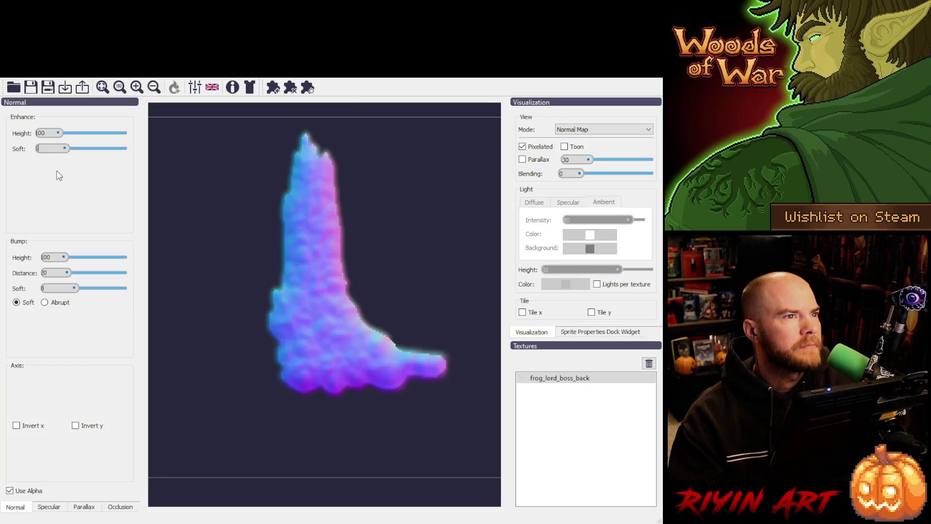
double_click(38, 148)
type("0")
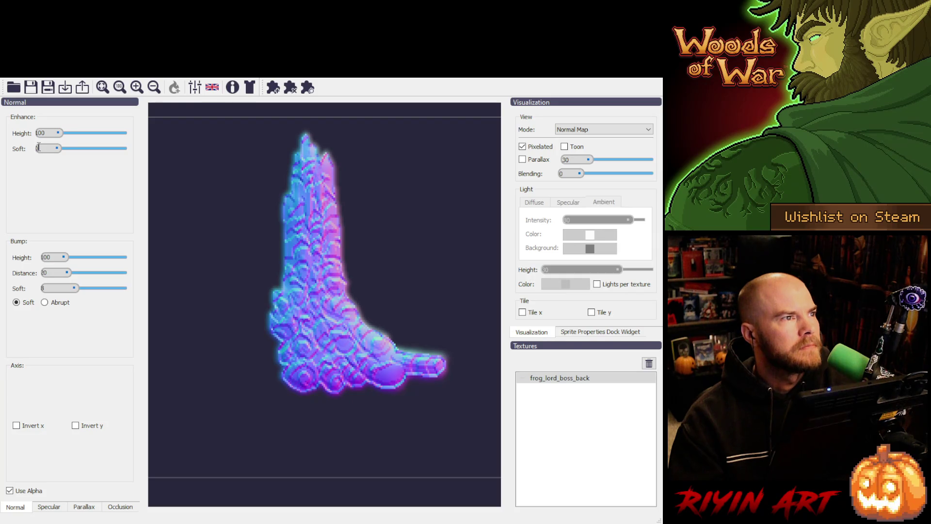
type("8")
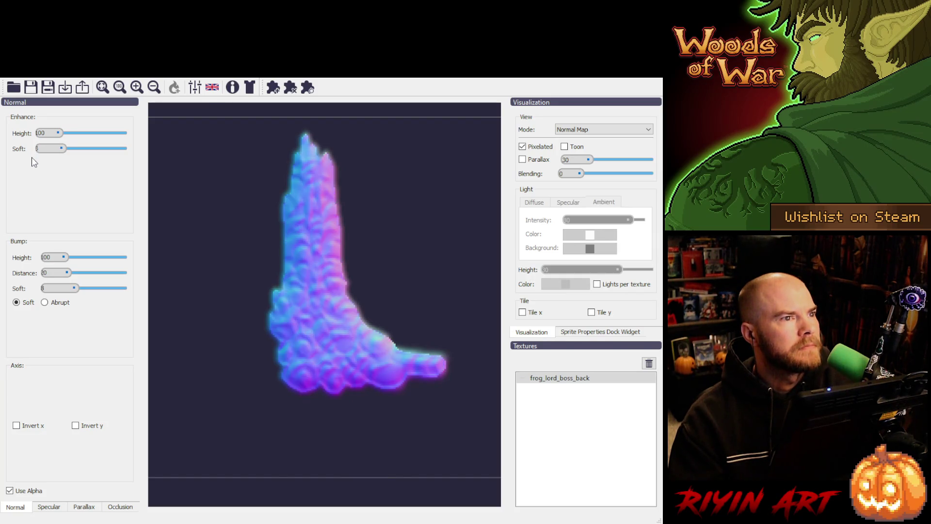
left_click(63, 148)
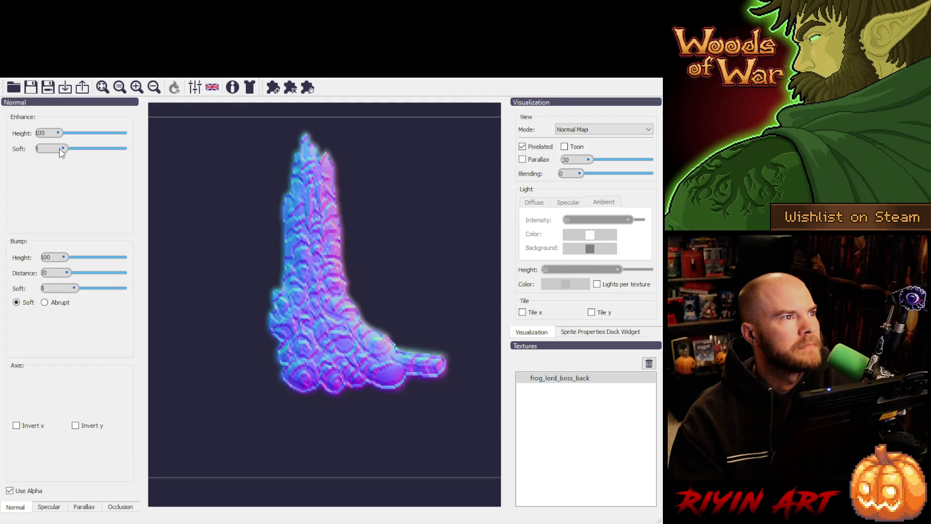
left_click_drag(60, 150, 55, 136)
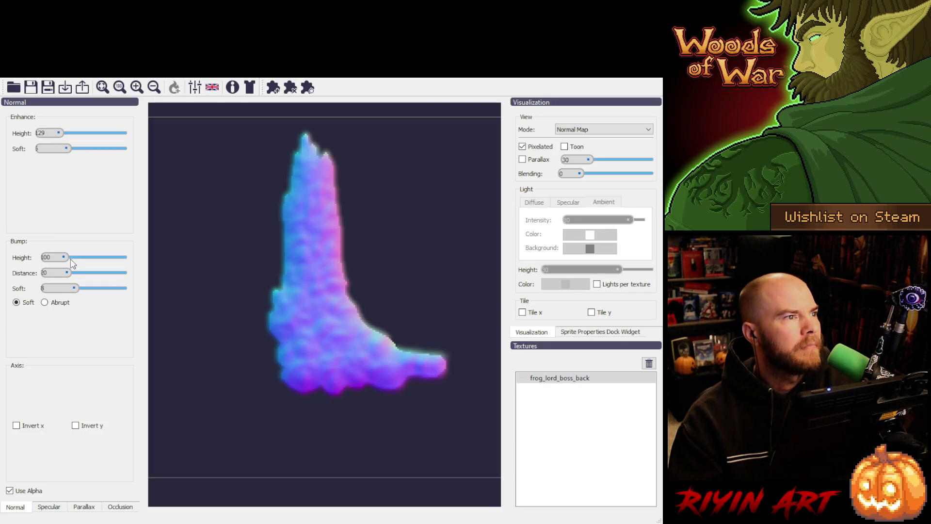
Step: Tweak bump height and softness, try distance 15, then settle on distance 20 and height 100
left_click_drag(65, 257, 61, 257)
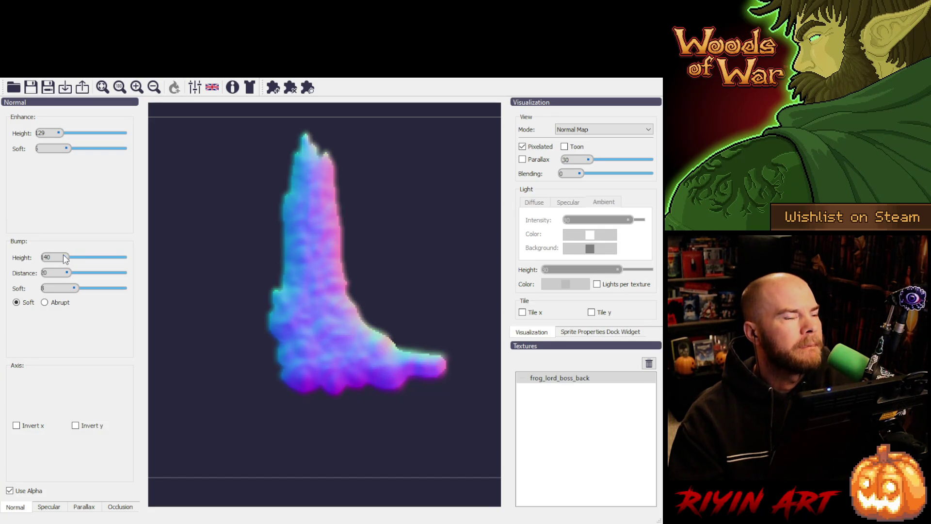
left_click_drag(71, 287, 67, 289)
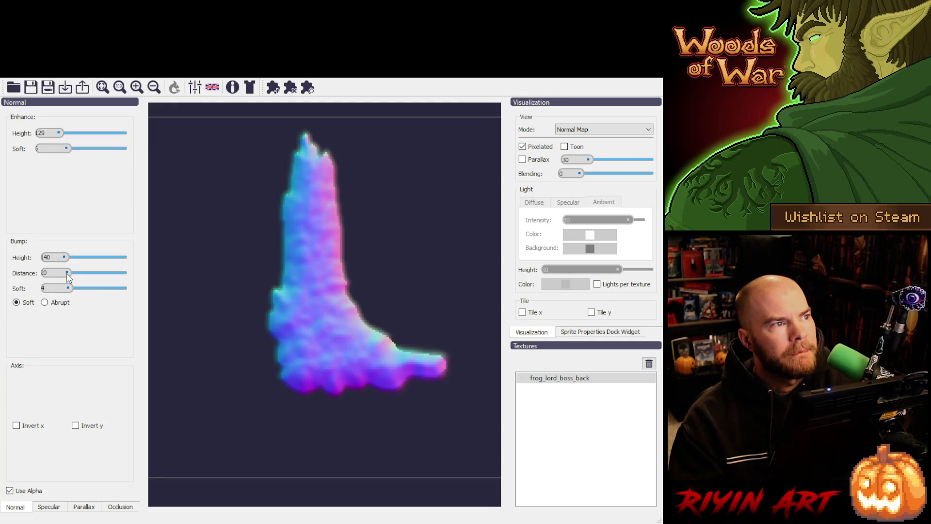
double_click(44, 273)
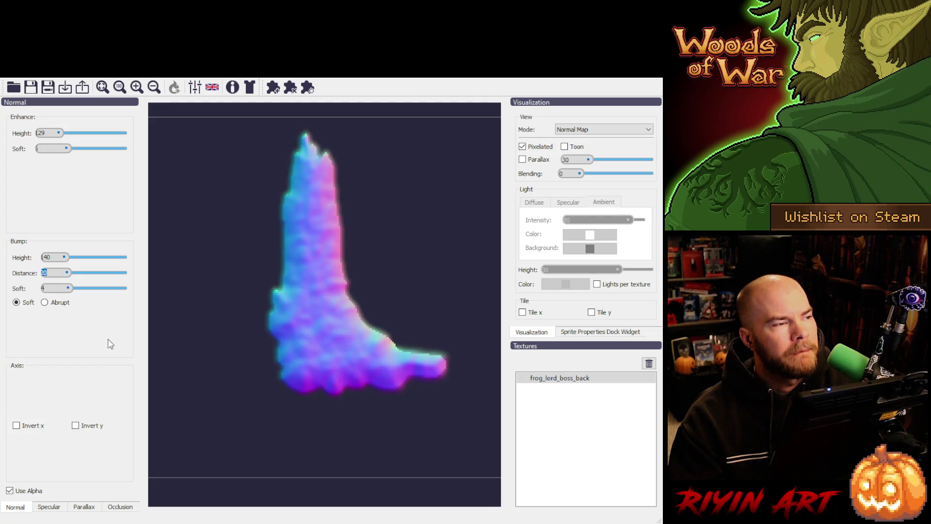
type("15")
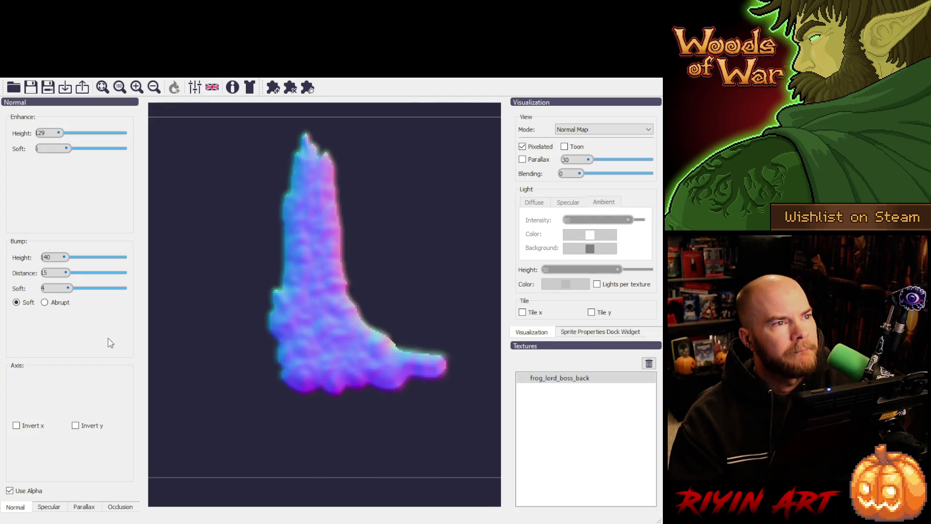
scroll(47, 273, "up", 5)
double_click(44, 273)
type("20")
double_click(46, 257)
type("100")
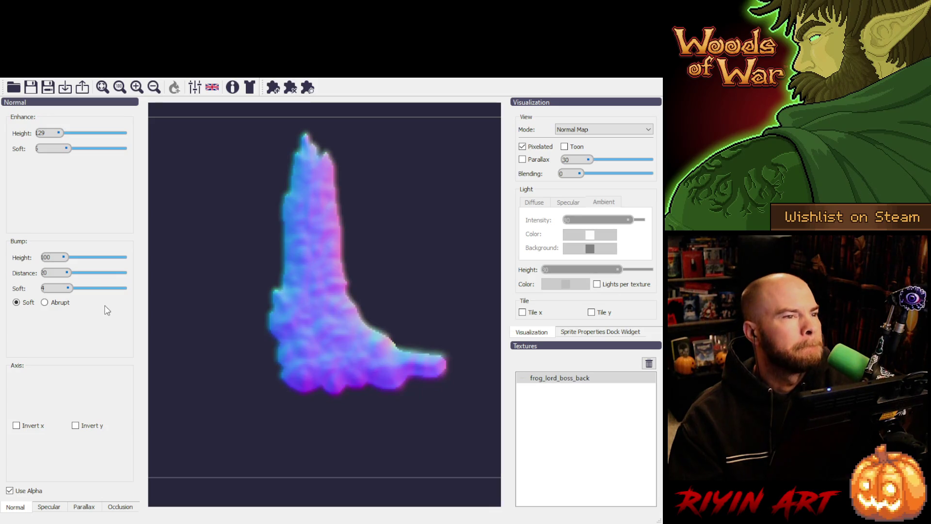